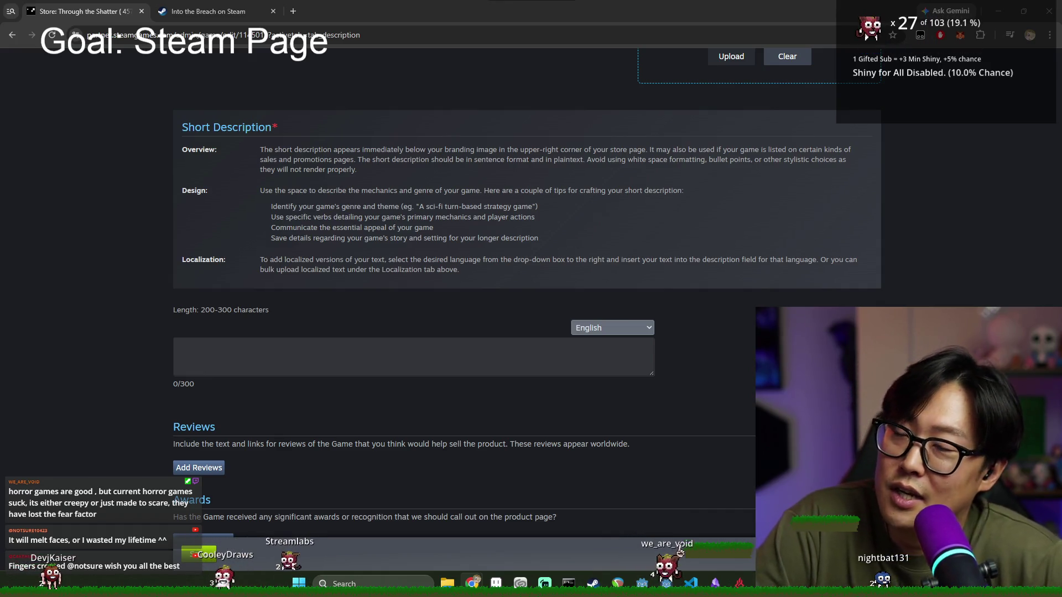
# Step: Enlarge the still-empty Short Description box (0/300 characters) by resizing it down and to the right
pyautogui.click(308, 355)
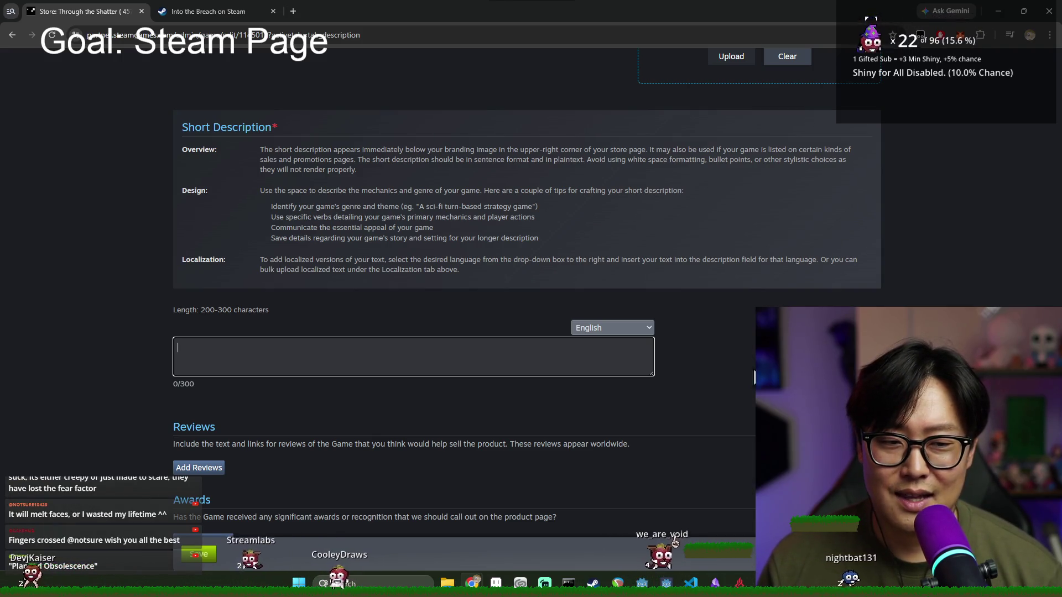
pyautogui.moveTo(654, 374); pyautogui.dragTo(712, 435)
pyautogui.scroll(-1, 712, 434)
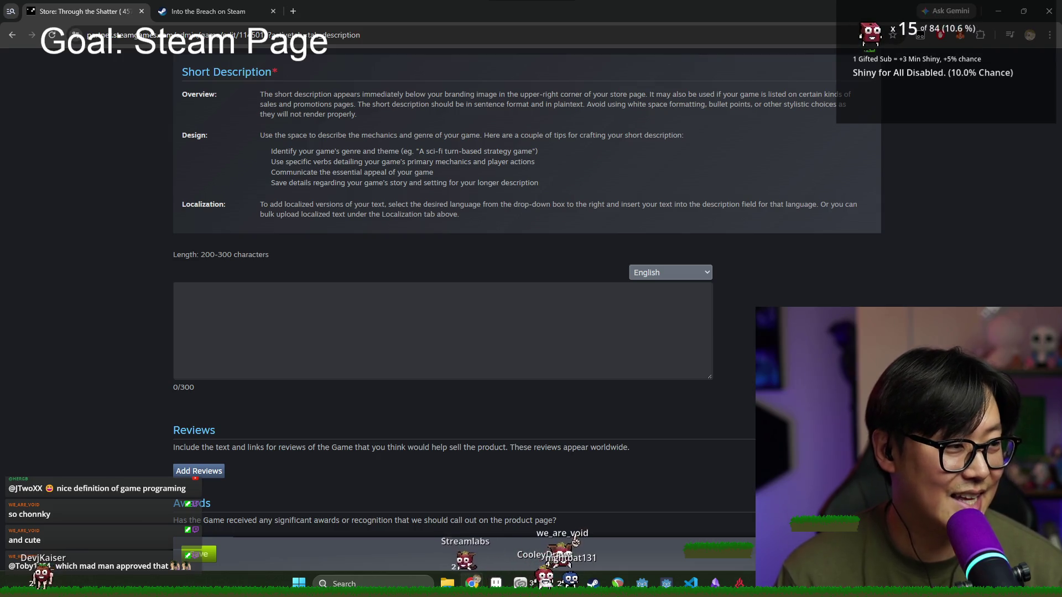
pyautogui.scroll(1, 354, 210)
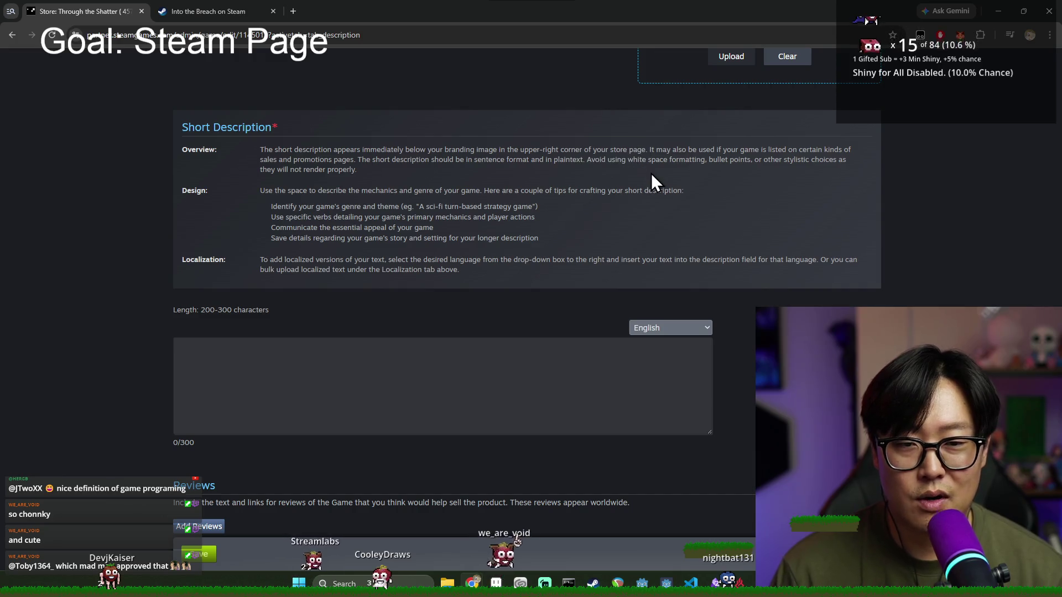
# Step: Read through the Design and Localization guidance, highlighting the tip about genre and theme
pyautogui.moveTo(273, 190); pyautogui.dragTo(394, 271)
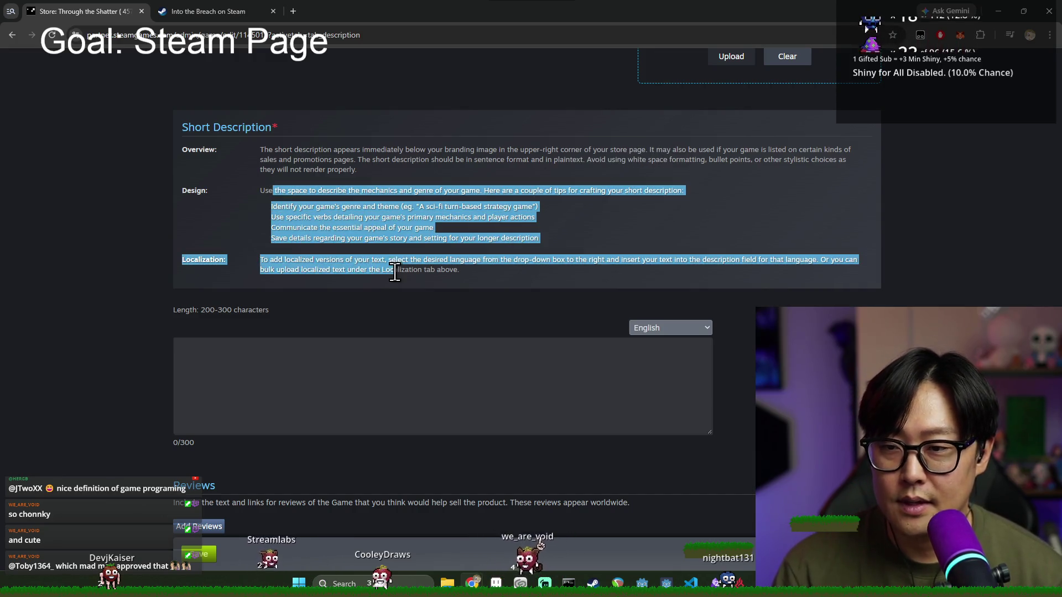
pyautogui.click(269, 188)
pyautogui.moveTo(247, 191); pyautogui.dragTo(476, 217)
pyautogui.click(379, 209)
pyautogui.moveTo(406, 192); pyautogui.dragTo(492, 199)
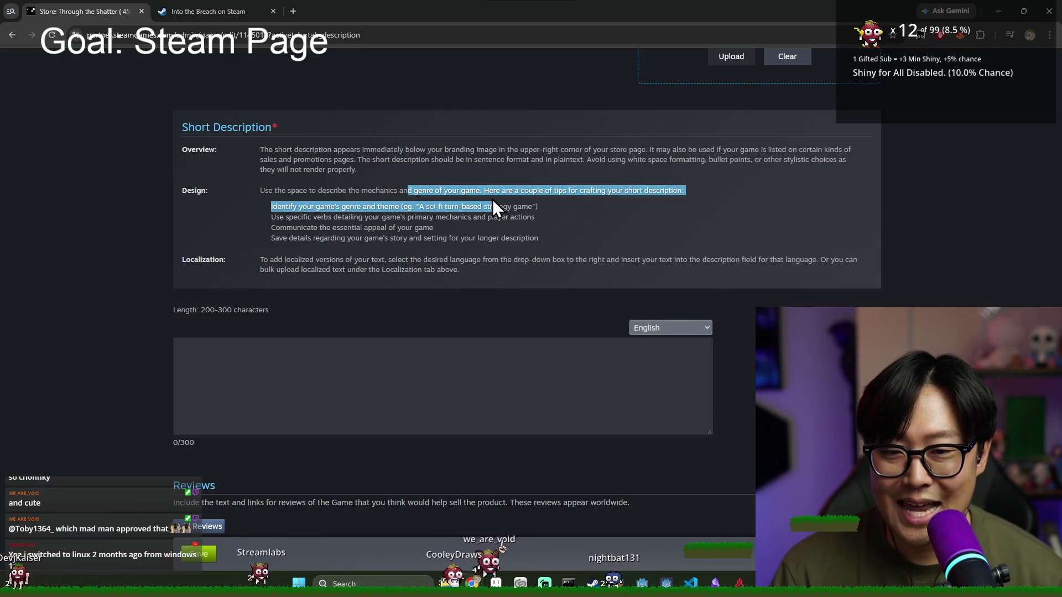
pyautogui.click(493, 200)
pyautogui.moveTo(286, 206); pyautogui.dragTo(357, 208)
pyautogui.click(313, 212)
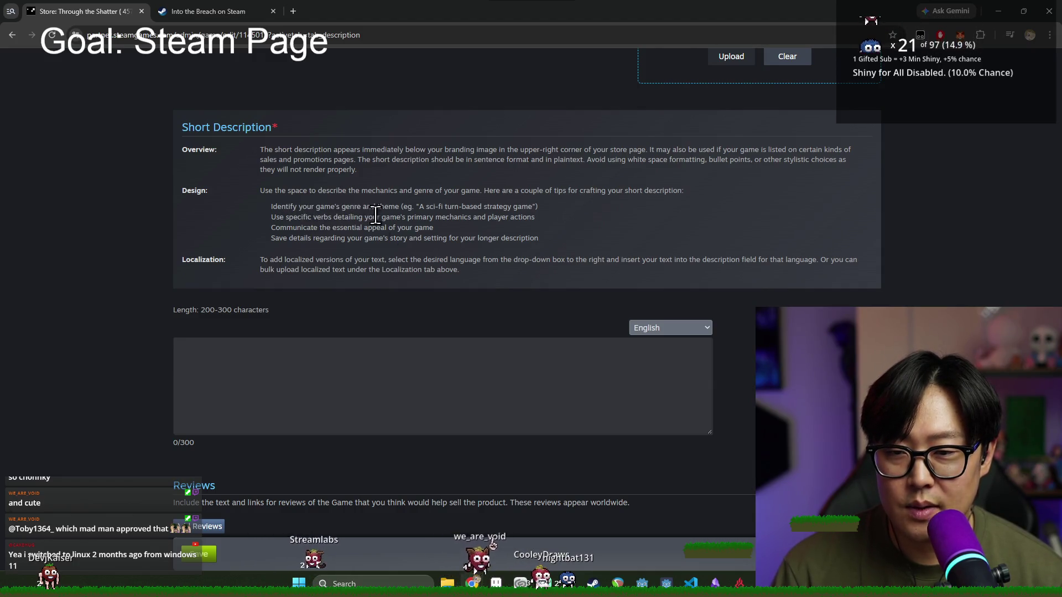
# Step: Type the opening 'A roguelike strategy adventure game.' and begin the next sentence with 'Traverse through procedurally generated'
pyautogui.click(435, 376)
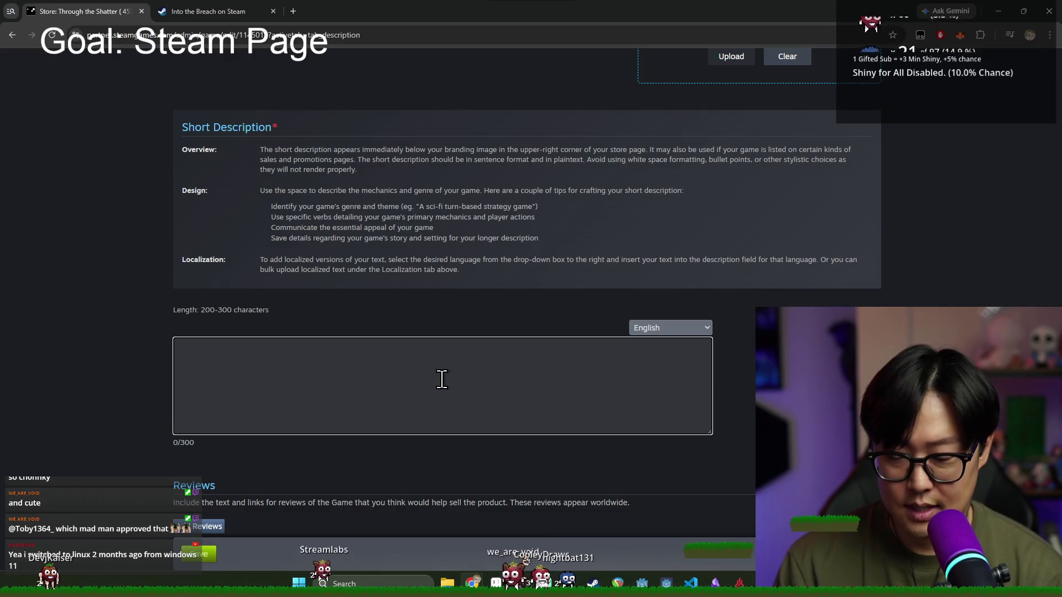
pyautogui.write('A re')
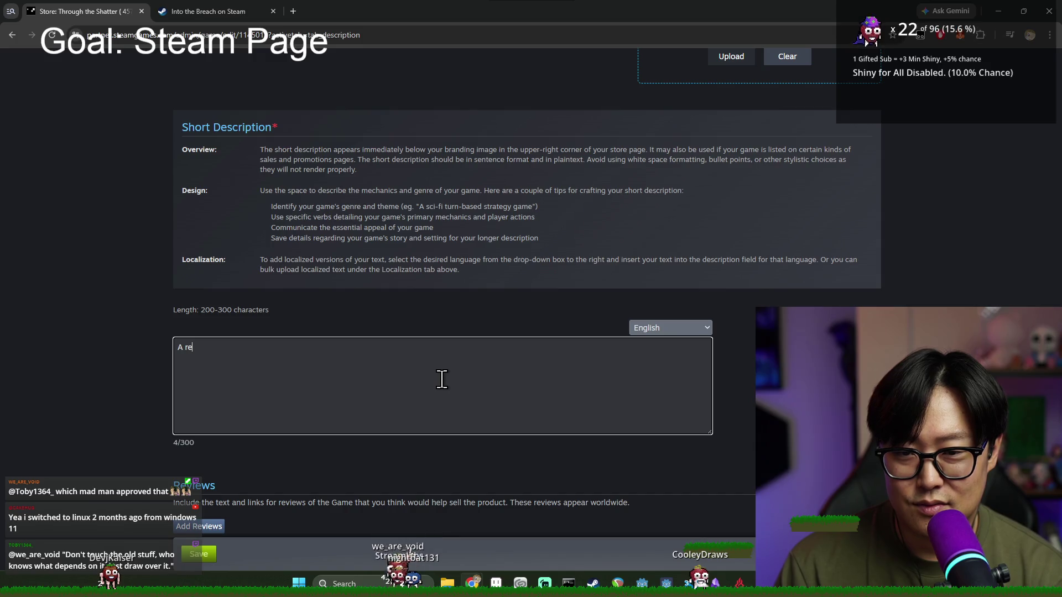
pyautogui.press('BackSpace')
pyautogui.press('BackSpace')
pyautogui.write('roguelike ')
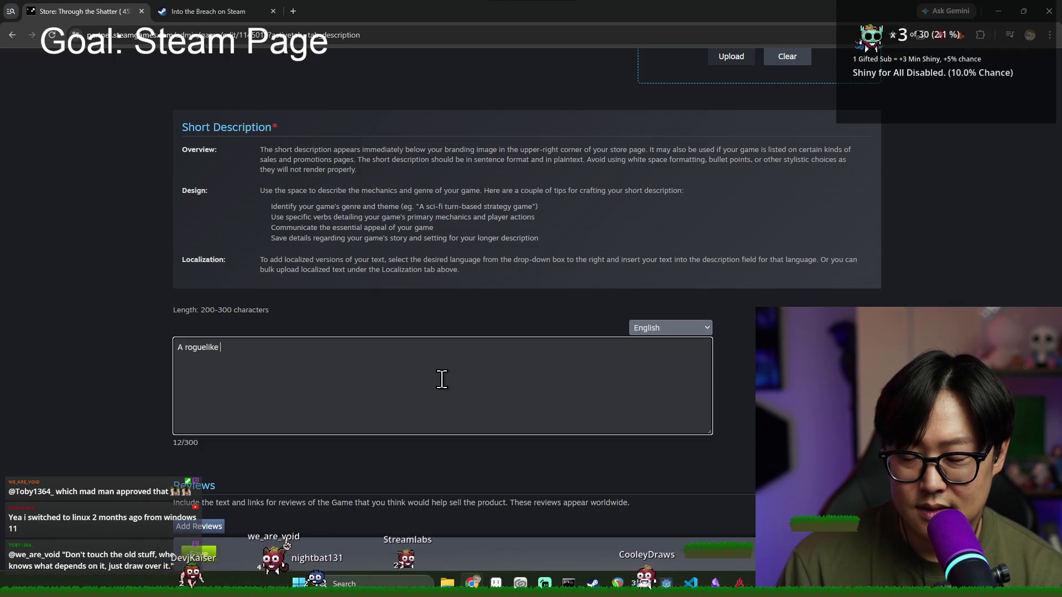
pyautogui.write('streat')
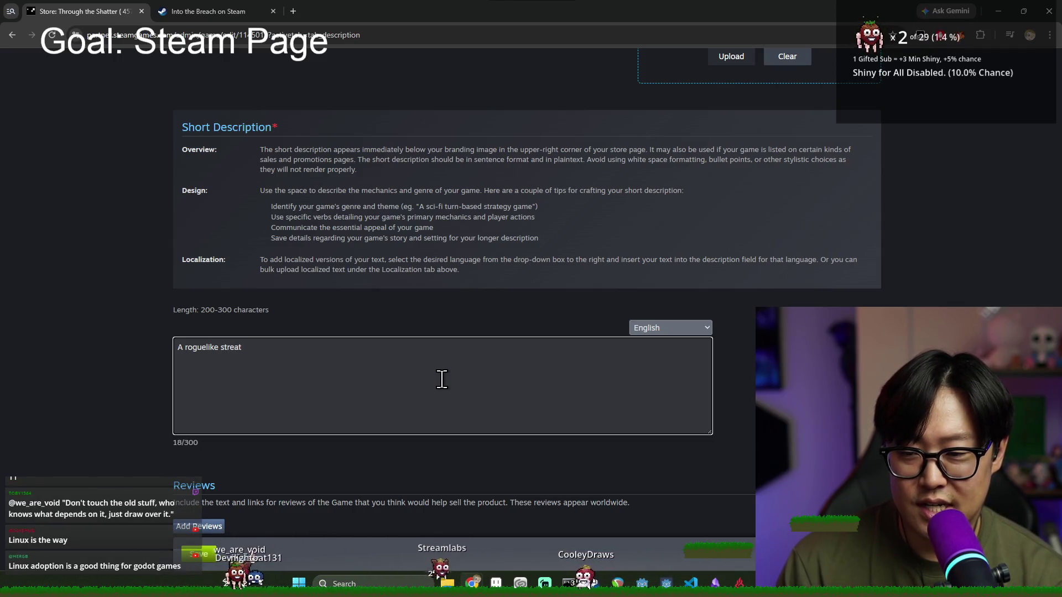
pyautogui.press('BackSpace')
pyautogui.press('BackSpace')
pyautogui.press('BackSpace')
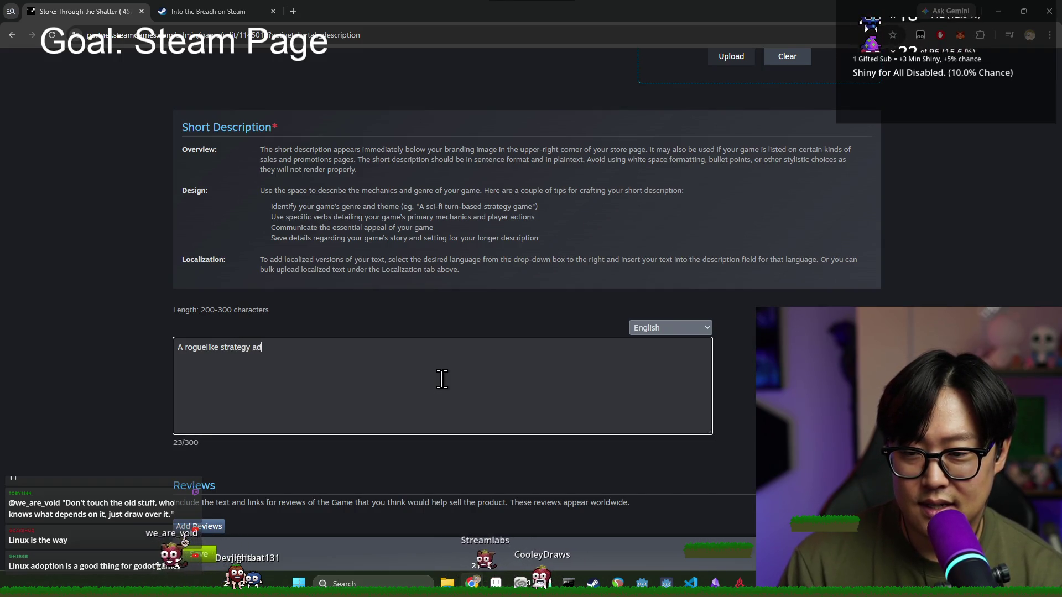
pyautogui.write('venture game')
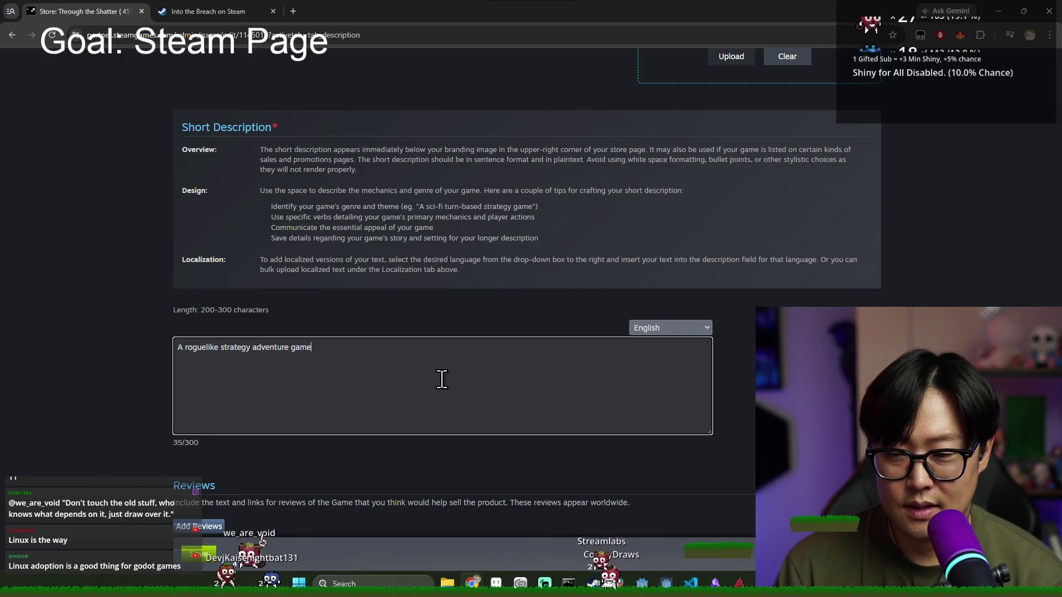
pyautogui.write('. Traverse through procedurally generated')
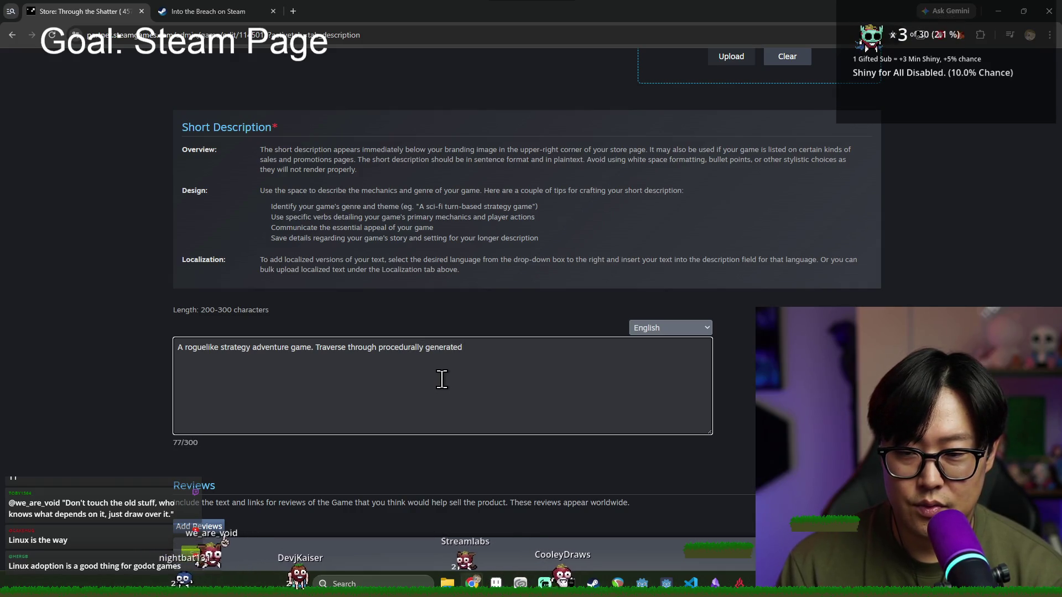
# Step: Extend the sentence to end 'procedurally generated world', discarding the trial words 'to visit'
pyautogui.write('world')
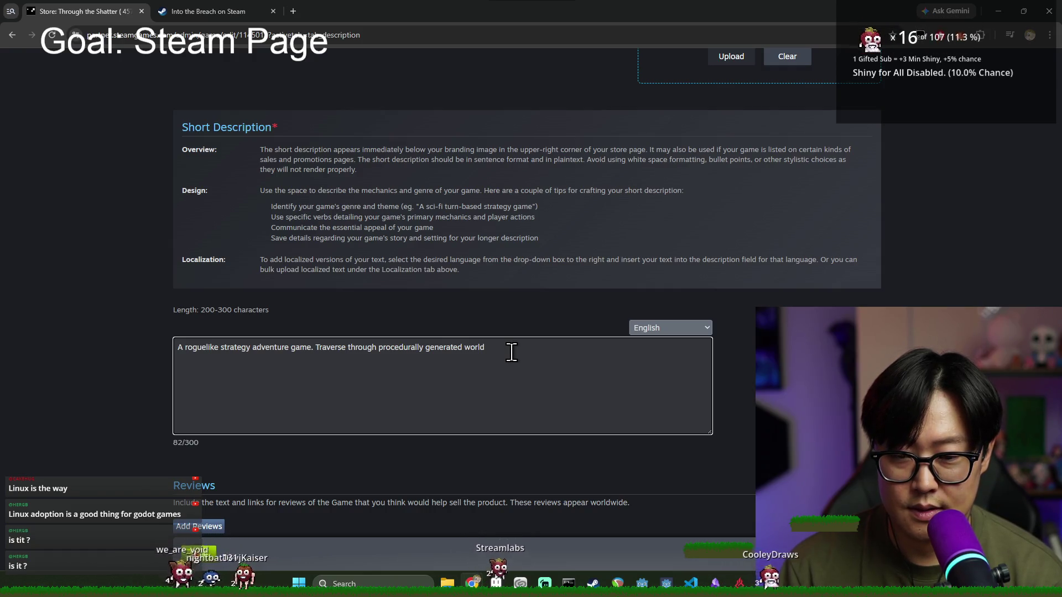
pyautogui.press('BackSpace')
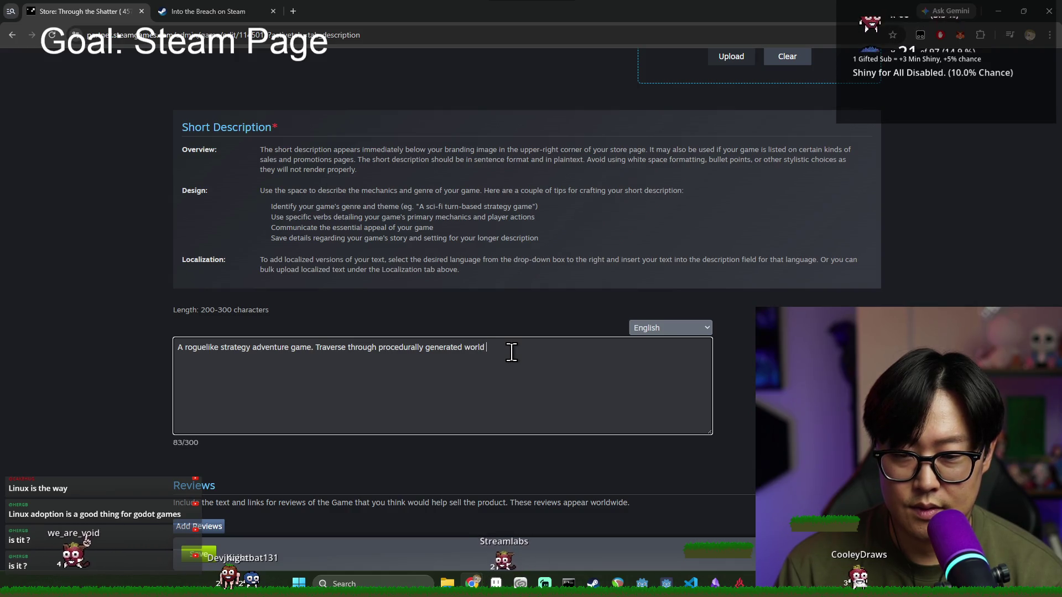
pyautogui.write('to visit')
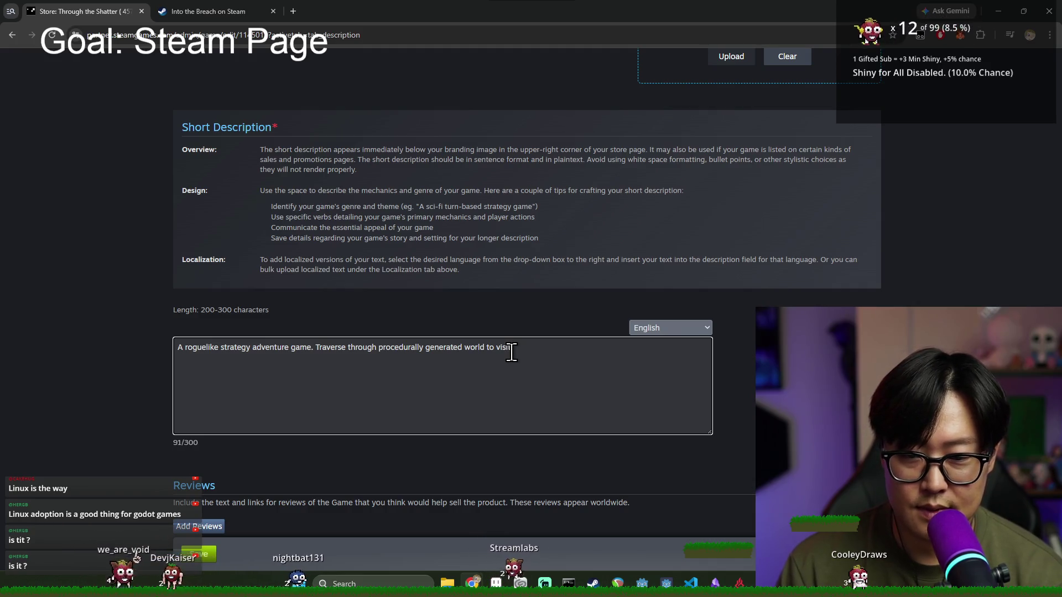
pyautogui.press('BackSpace')
pyautogui.press('BackSpace')
pyautogui.press('BackSpace')
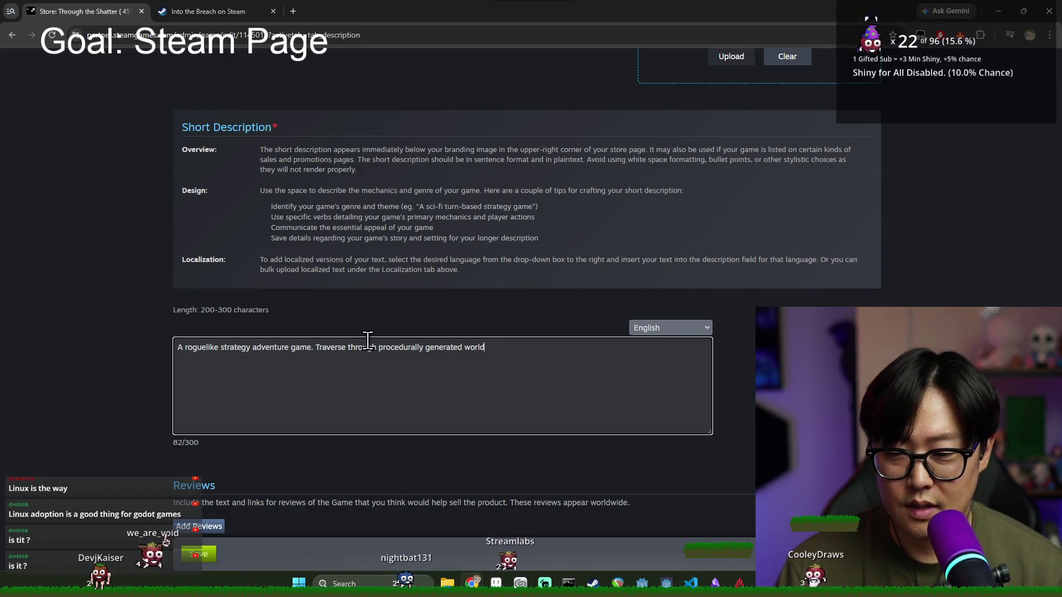
# Step: Replace the second sentence with 'Manage your resource and find upgrades and relics to reach the world crystal.'
pyautogui.keyDown('shift'); pyautogui.click(315, 348); pyautogui.keyUp('shift')
pyautogui.write('MN')
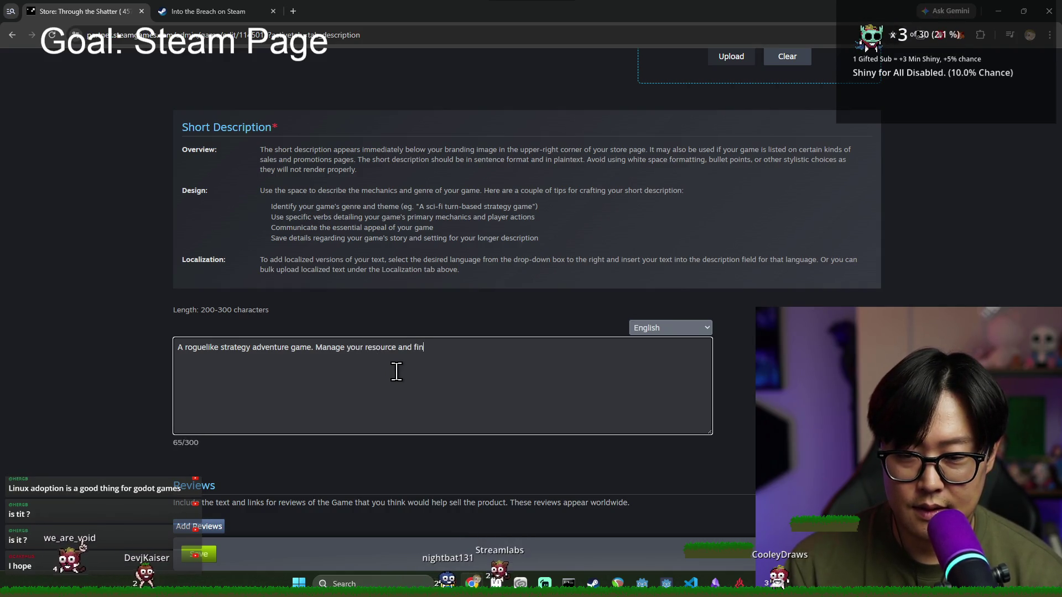
pyautogui.write('n')
pyautogui.press('BackSpace')
pyautogui.press('BackSpace')
pyautogui.press('BackSpace')
pyautogui.write('upgra')
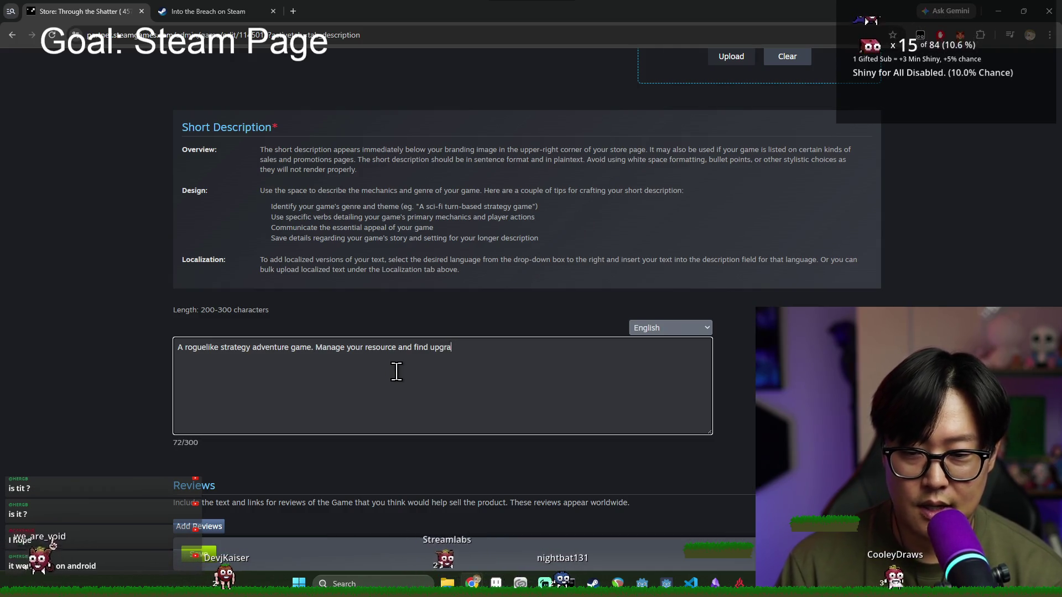
pyautogui.write('des and relics to reach the world crystal.')
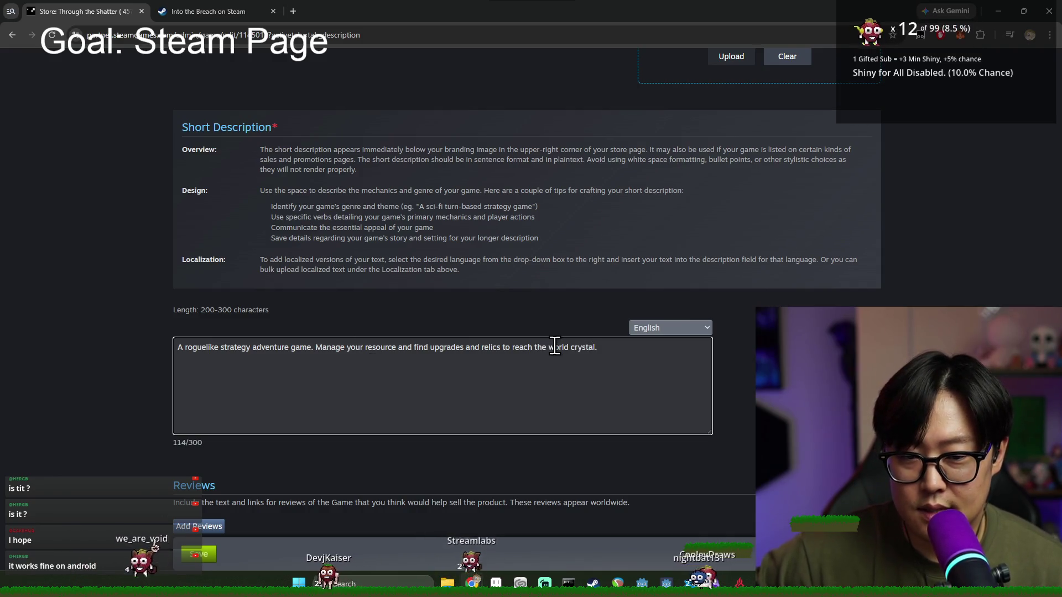
# Step: Capitalise 'World' and 'Crystal' in the new second sentence
pyautogui.click(553, 348)
pyautogui.press('BackSpace')
pyautogui.write('W')
pyautogui.click(579, 348)
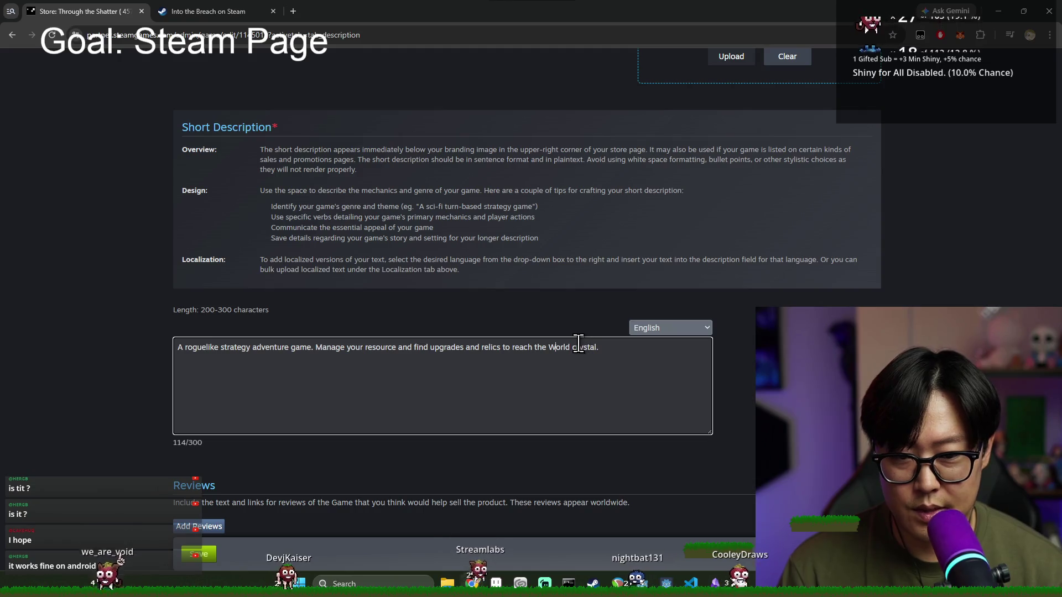
pyautogui.press('BackSpace')
pyautogui.write('C')
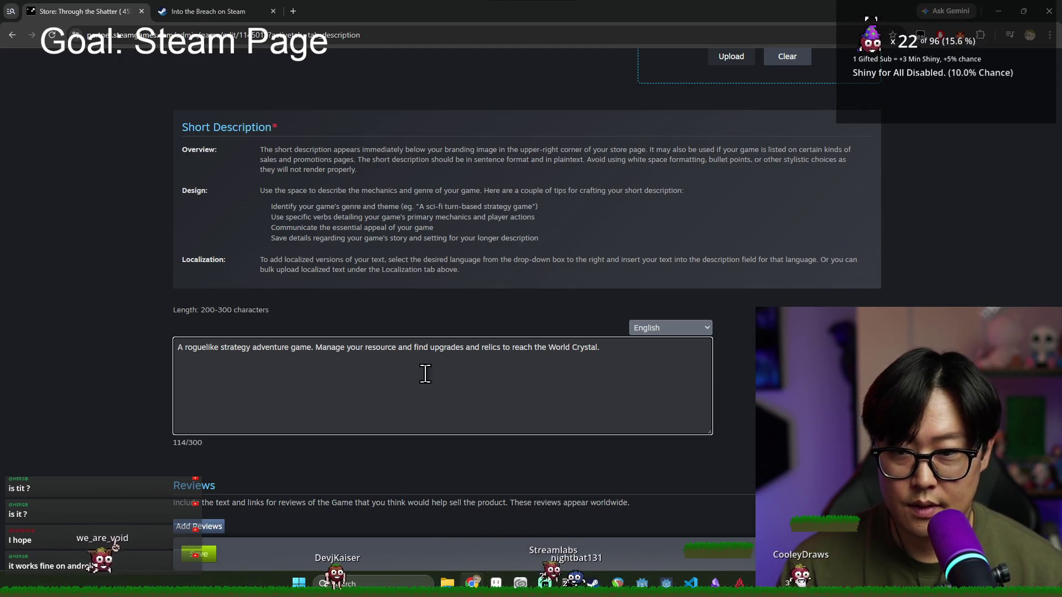
pyautogui.tripleClick(291, 239)
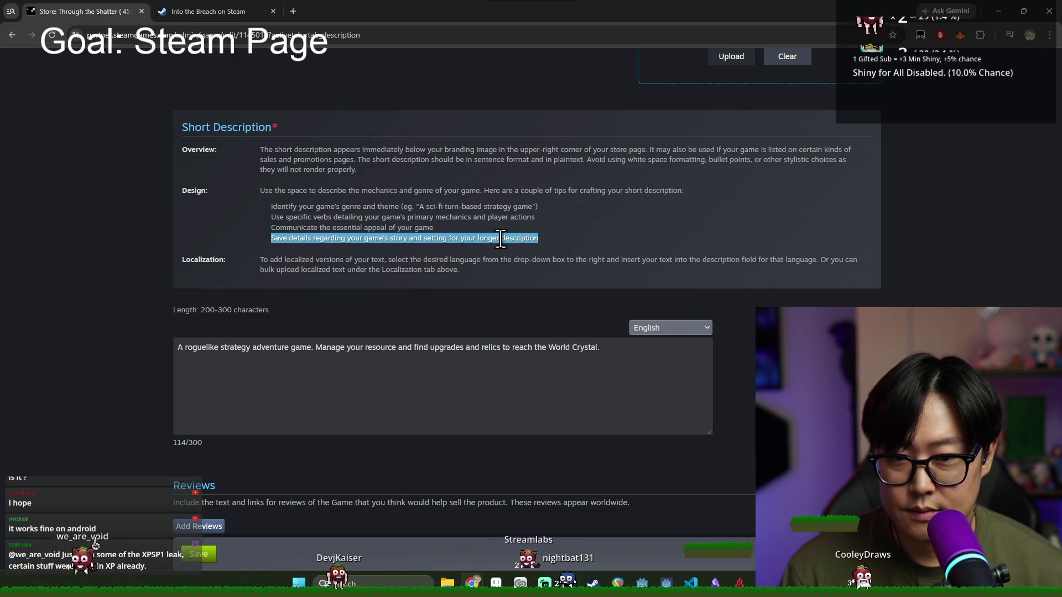
# Step: Delete 'reach the World Crystal.' so the description ends with 'relics to' (90/300)
pyautogui.click(444, 363)
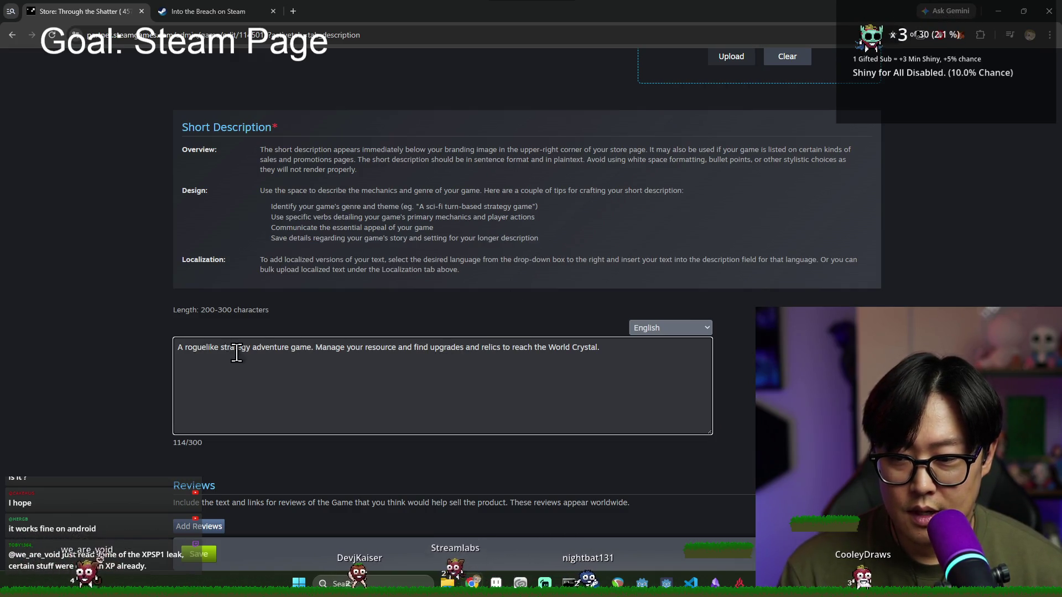
pyautogui.click(314, 348)
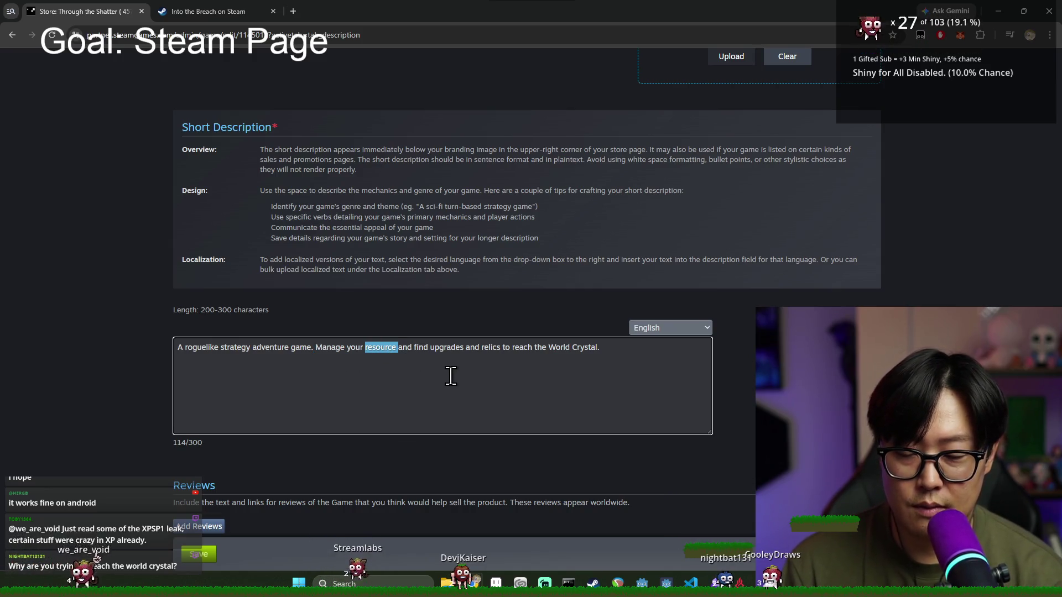
pyautogui.doubleClick(421, 348)
pyautogui.doubleClick(507, 349)
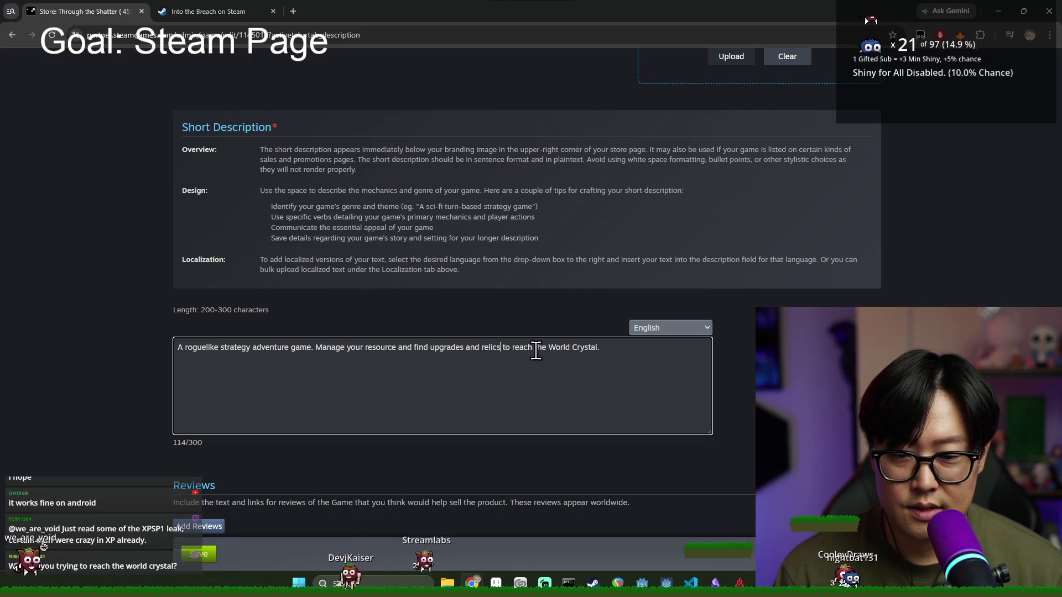
pyautogui.press('BackSpace')
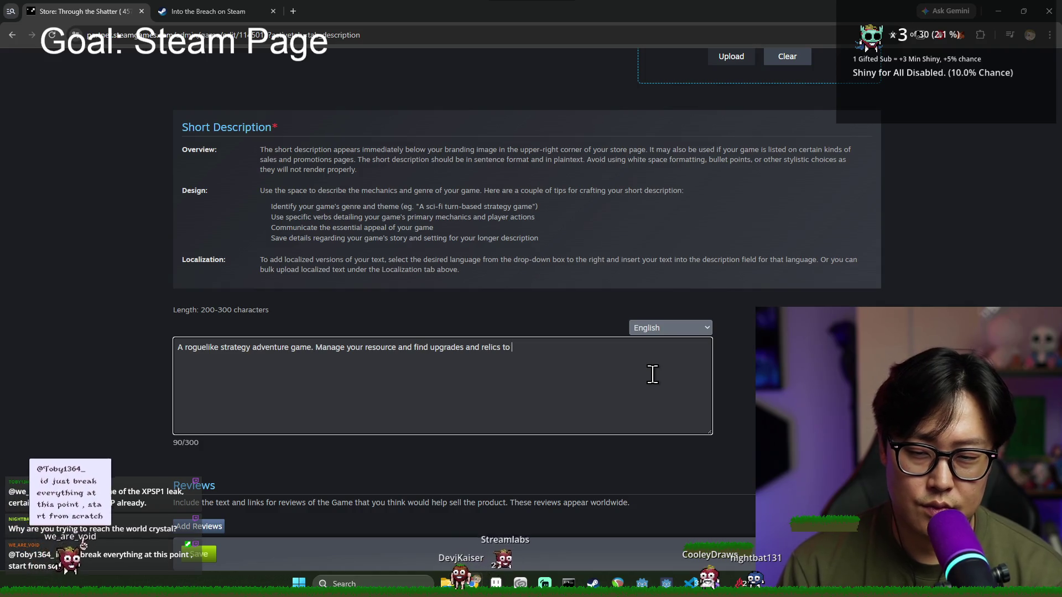
pyautogui.write('traverse through ')
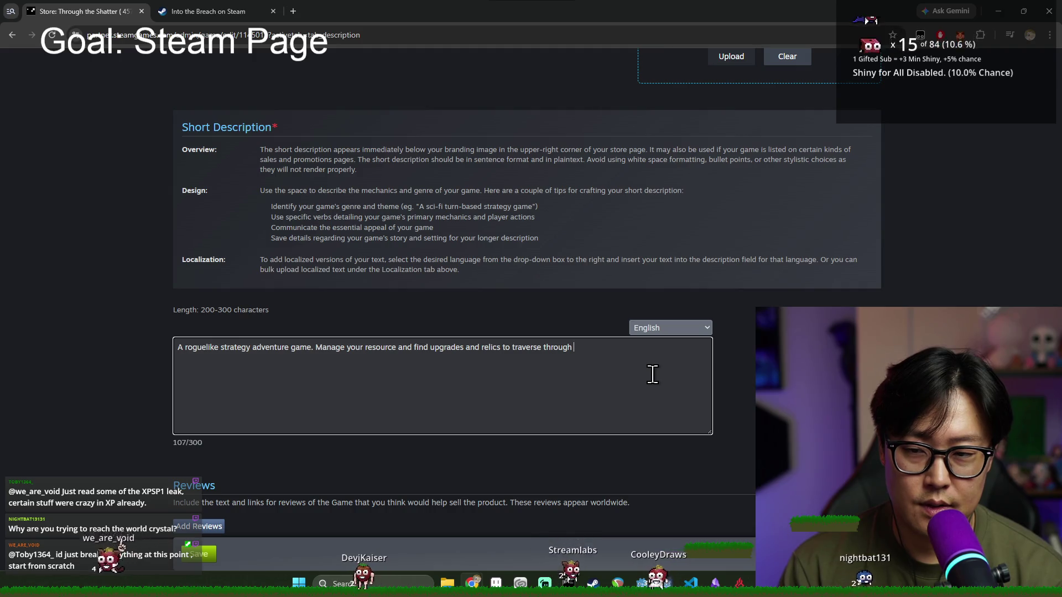
pyautogui.write('this procedurally ')
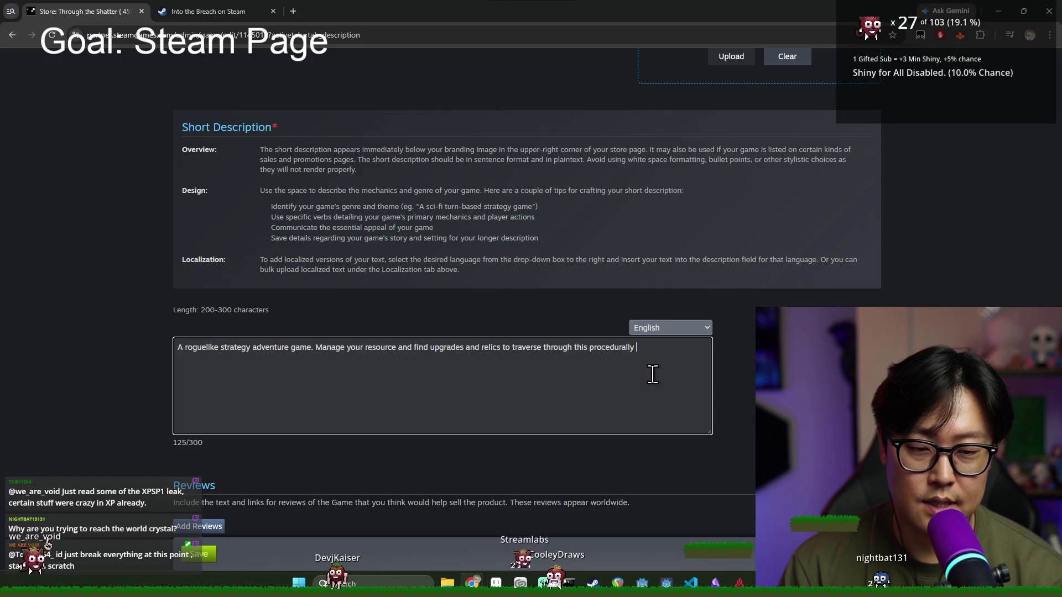
pyautogui.write('generated world.')
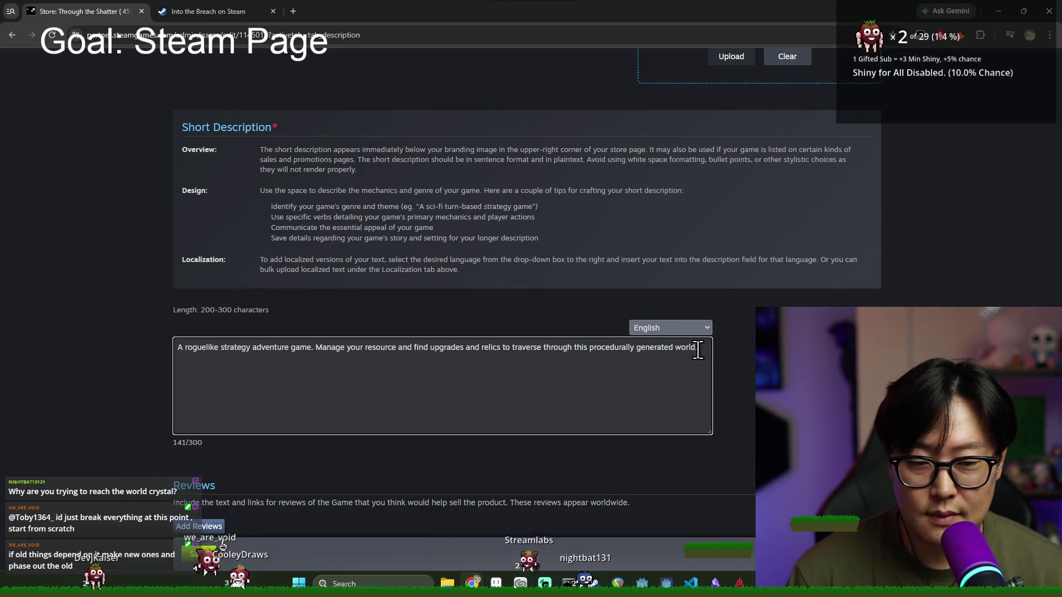
pyautogui.moveTo(268, 155); pyautogui.dragTo(410, 156)
pyautogui.click(365, 161)
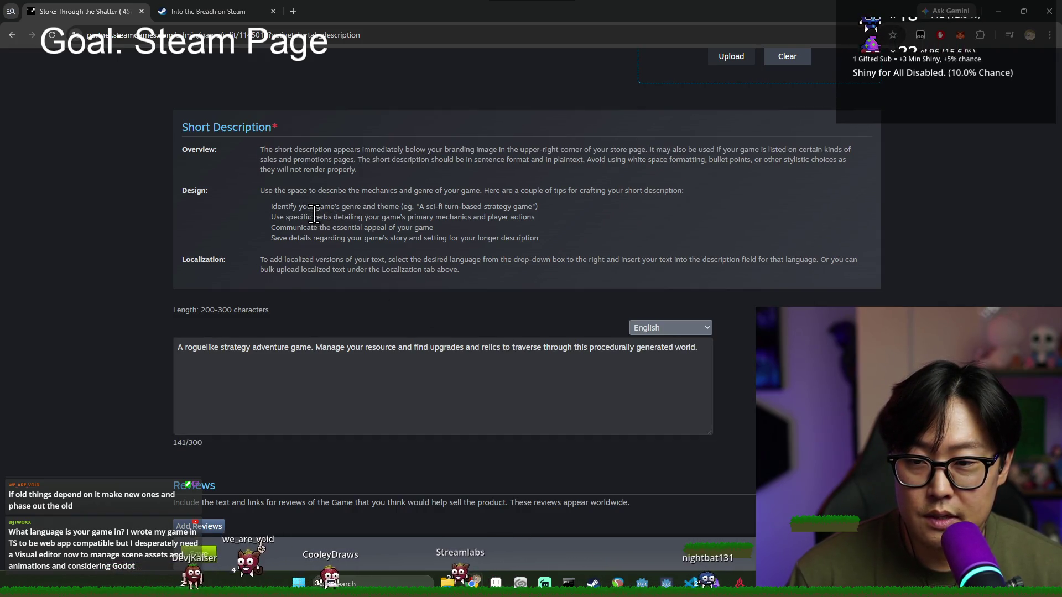
pyautogui.moveTo(271, 207); pyautogui.dragTo(447, 206)
pyautogui.click(183, 348)
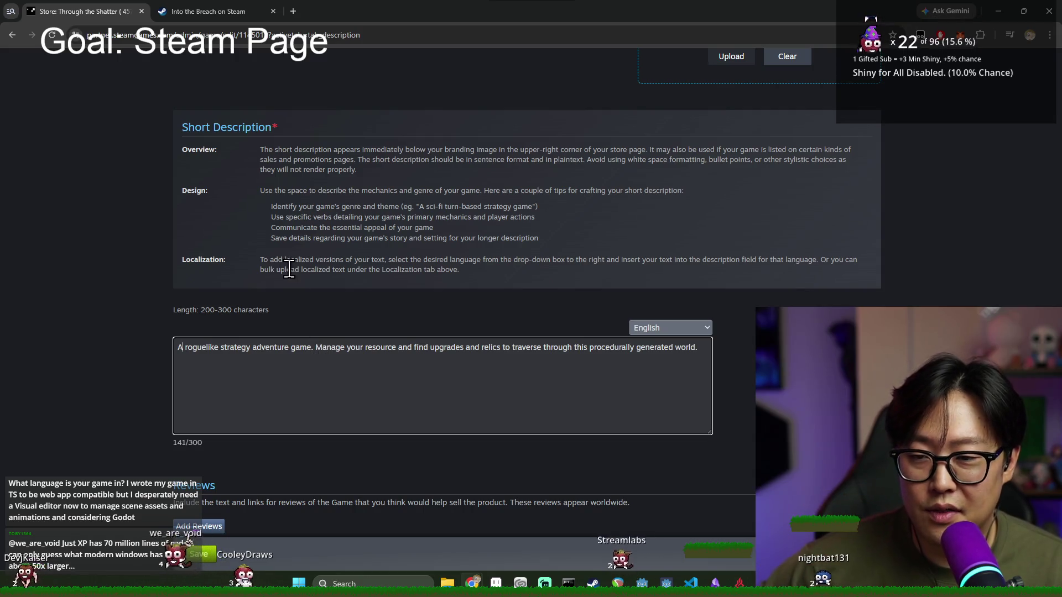
pyautogui.moveTo(285, 228); pyautogui.dragTo(404, 229)
pyautogui.click(422, 271)
pyautogui.click(329, 353)
pyautogui.moveTo(314, 347); pyautogui.dragTo(202, 347)
pyautogui.click(331, 348)
pyautogui.click(427, 334)
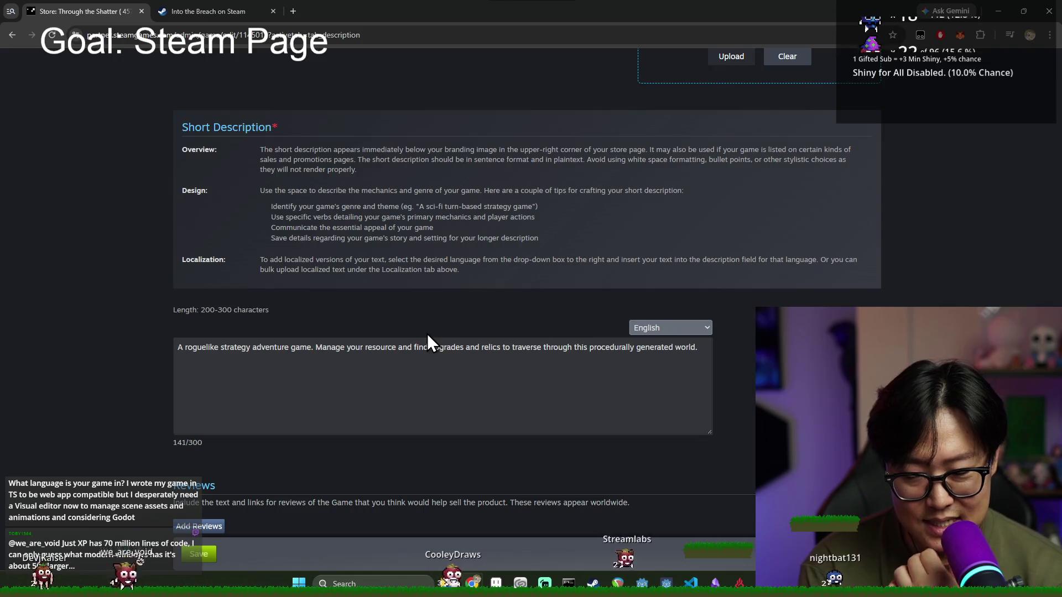
pyautogui.click(319, 349)
pyautogui.hotkey('ctrl', 'a')
pyautogui.click(319, 349)
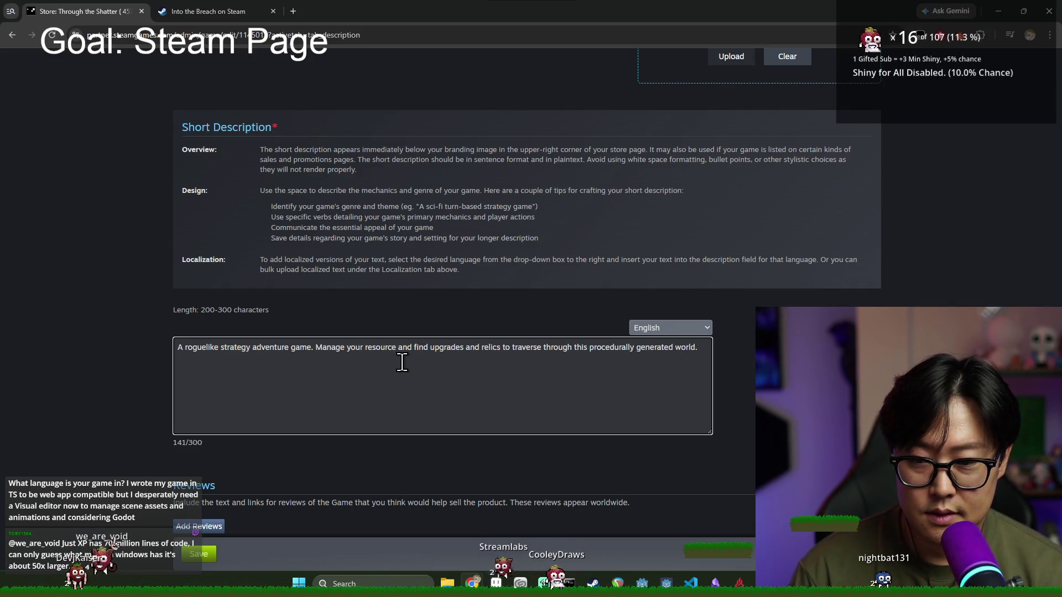
pyautogui.write('D')
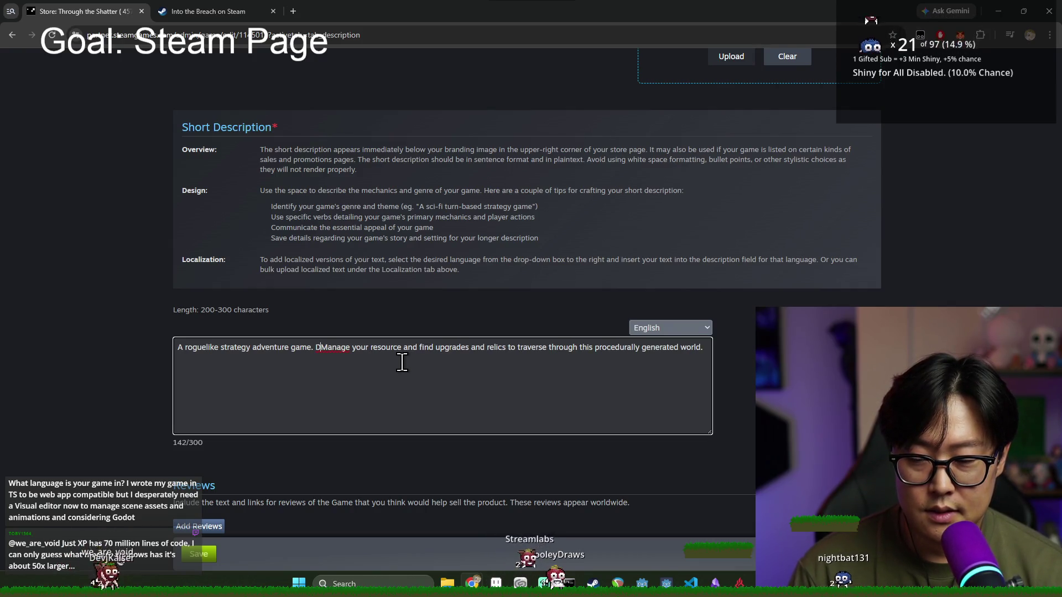
# Step: Reword the second sentence to open 'Choose your path and manage your resource, find upgrades'
pyautogui.press('BackSpace')
pyautogui.write('Choose your ')
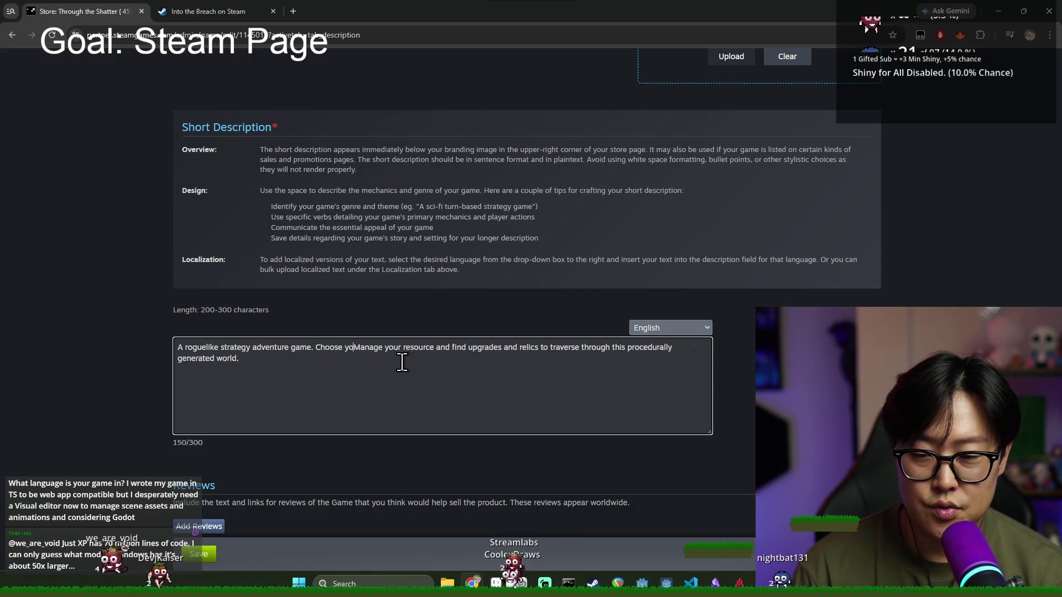
pyautogui.write('path')
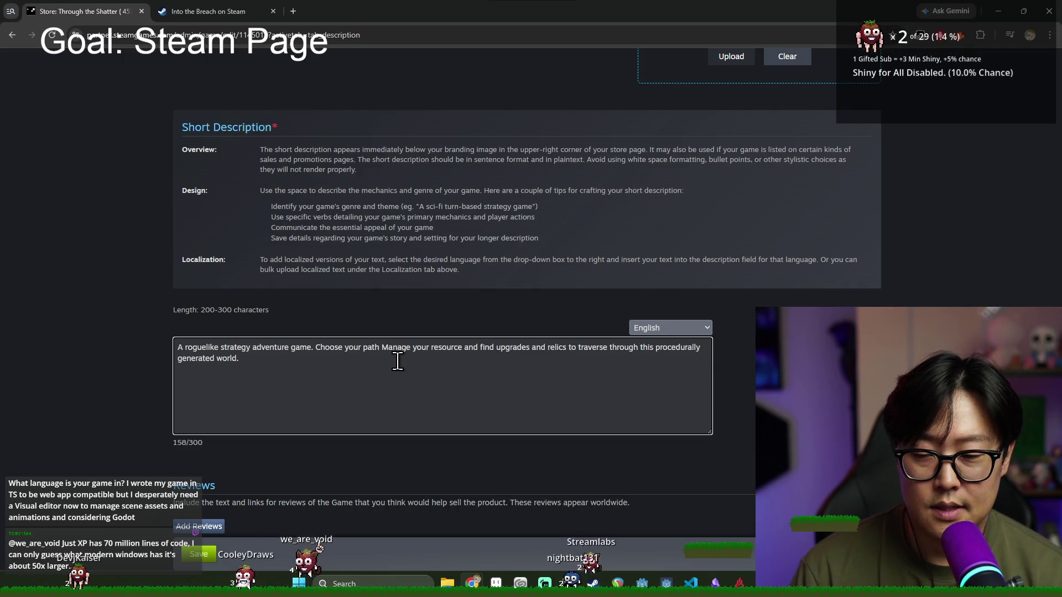
pyautogui.doubleClick(396, 349)
pyautogui.write('and manage')
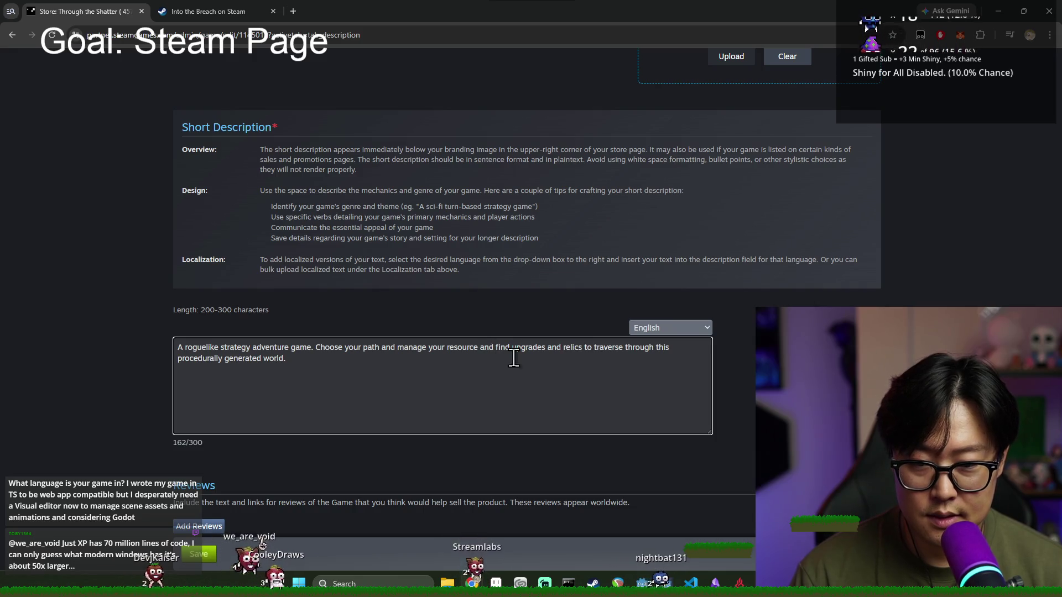
pyautogui.doubleClick(487, 348)
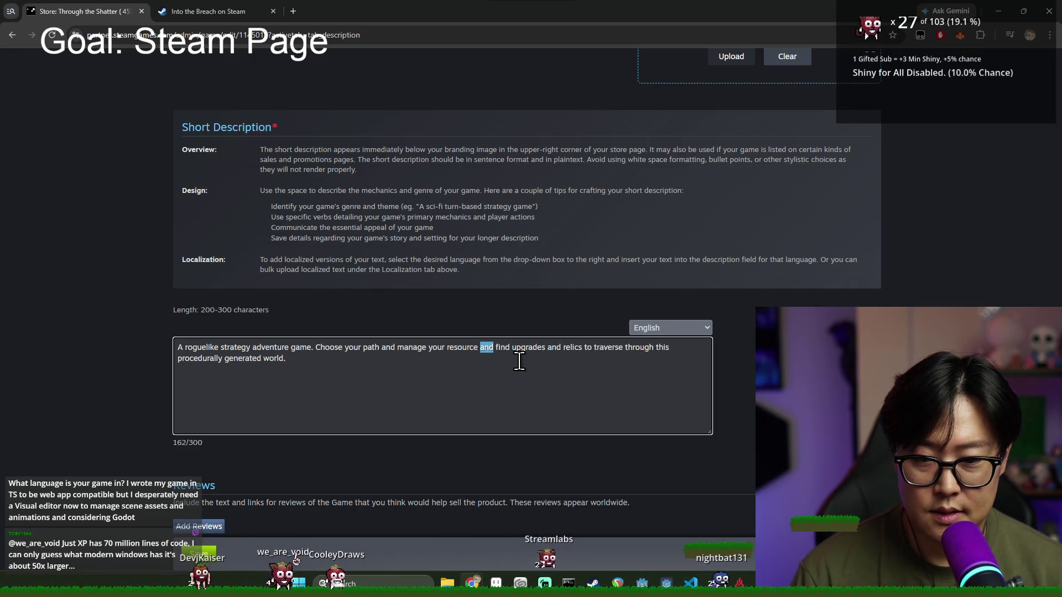
pyautogui.write('to')
pyautogui.doubleClick(521, 348)
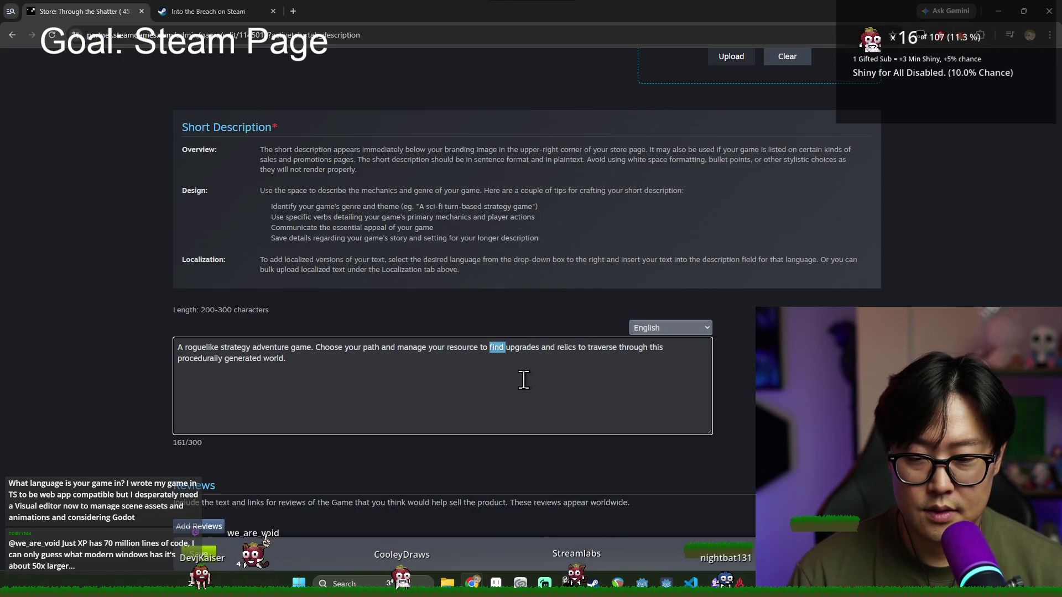
pyautogui.doubleClick(517, 348)
pyautogui.press('BackSpace')
pyautogui.press('BackSpace')
pyautogui.press('BackSpace')
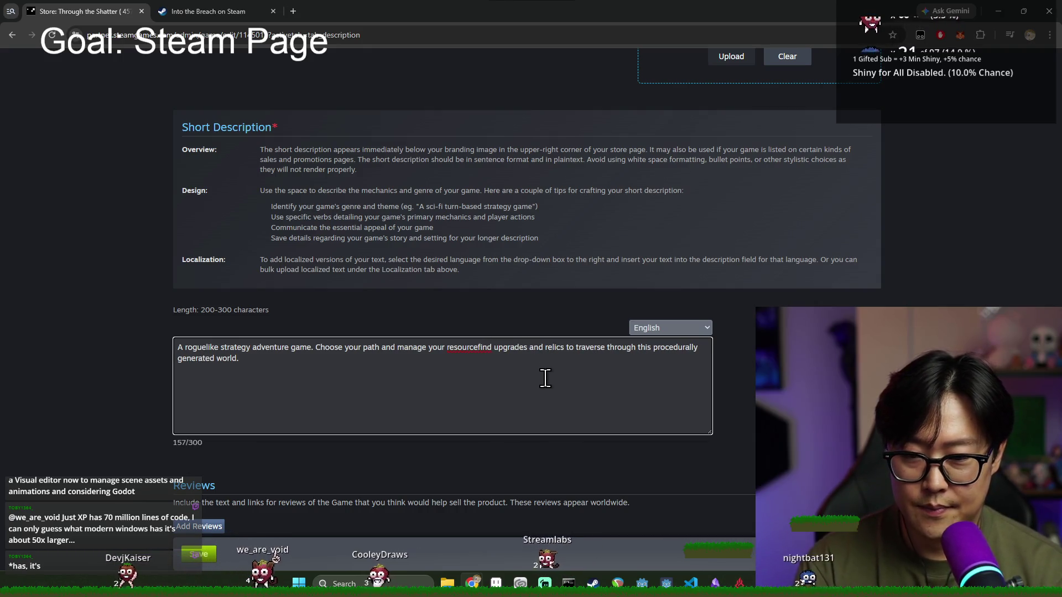
pyautogui.write(',')
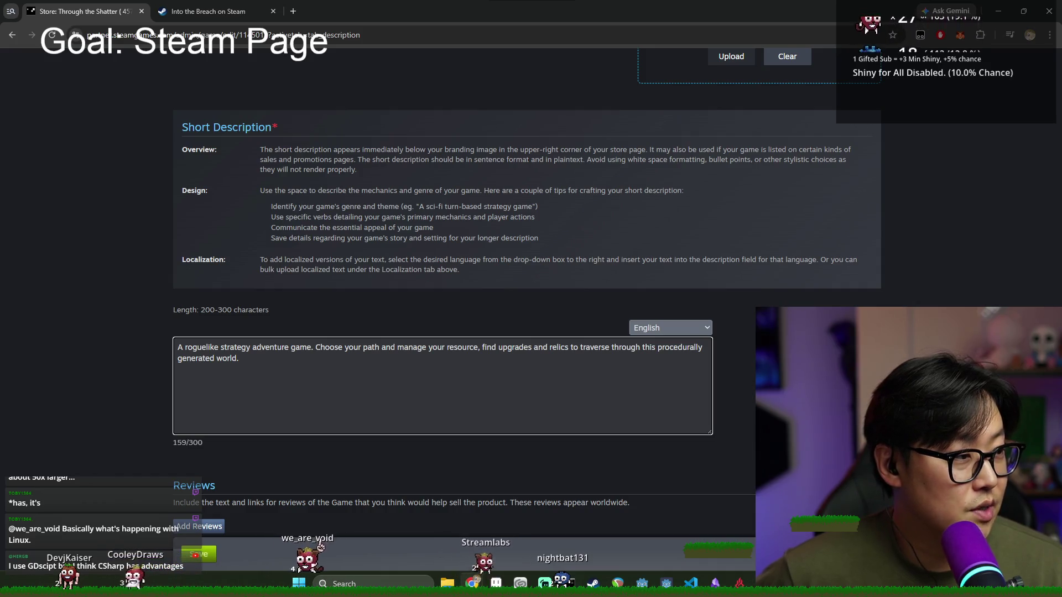
pyautogui.click(486, 391)
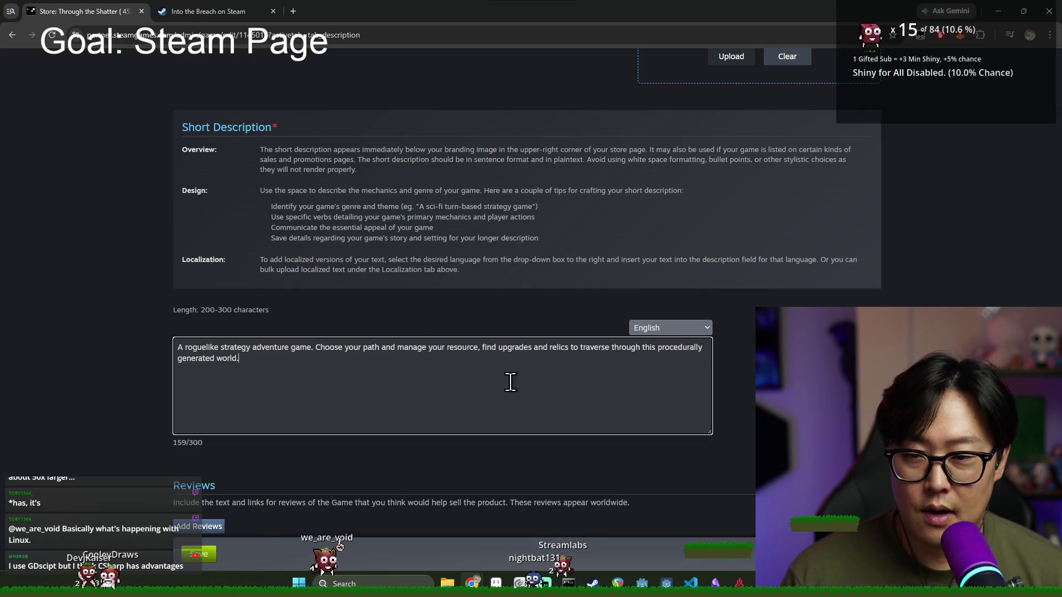
# Step: Try 'Which wa…' in place of 'Choose your path', then restore the original wording
pyautogui.moveTo(490, 351)
pyautogui.mouseDown()
pyautogui.moveTo(702, 350)
pyautogui.moveTo(412, 367)
pyautogui.mouseUp()
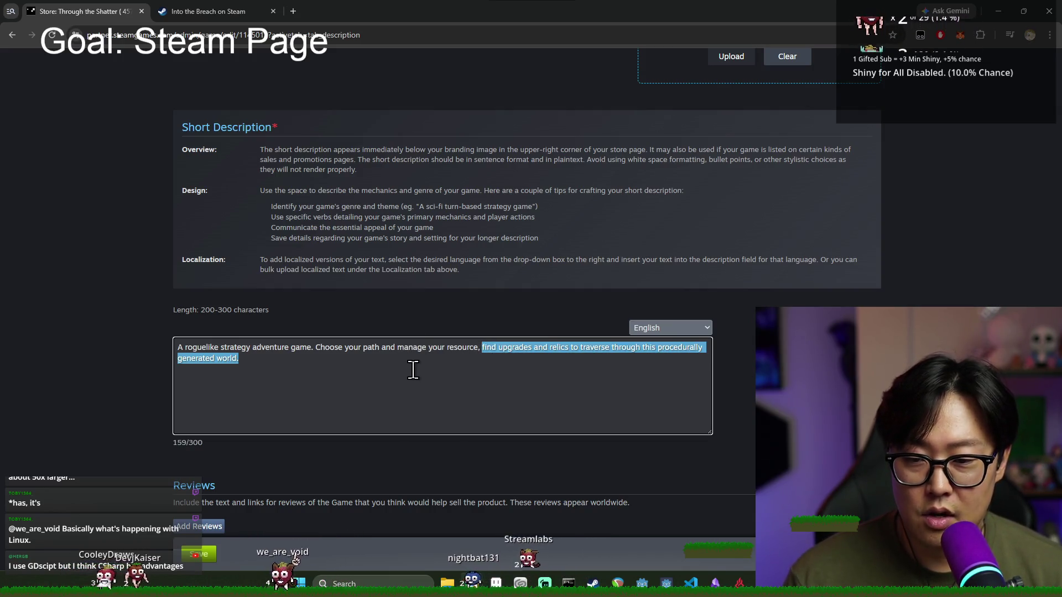
pyautogui.click(433, 351)
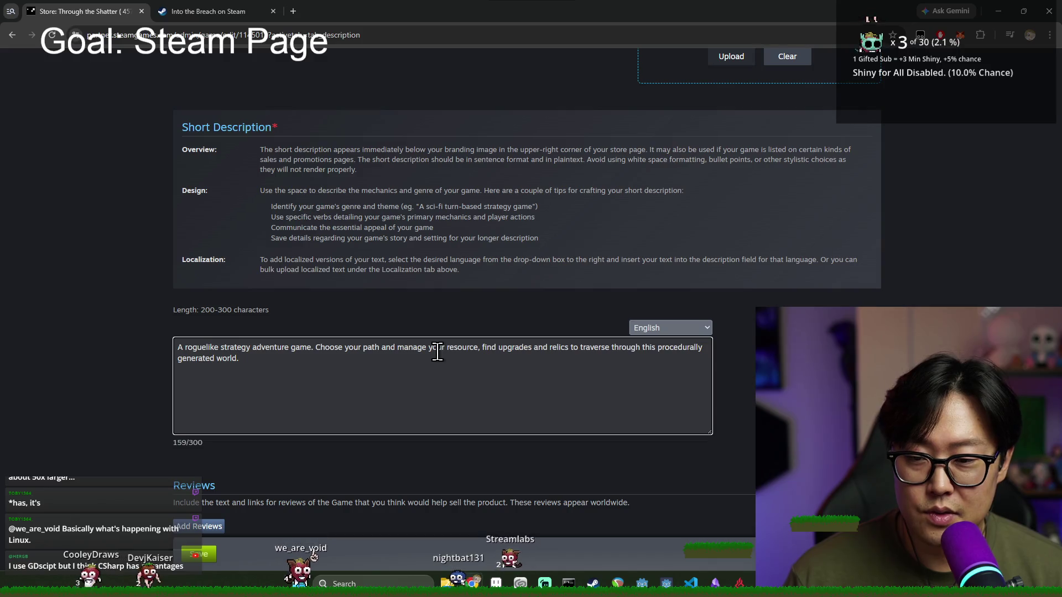
pyautogui.click(456, 374)
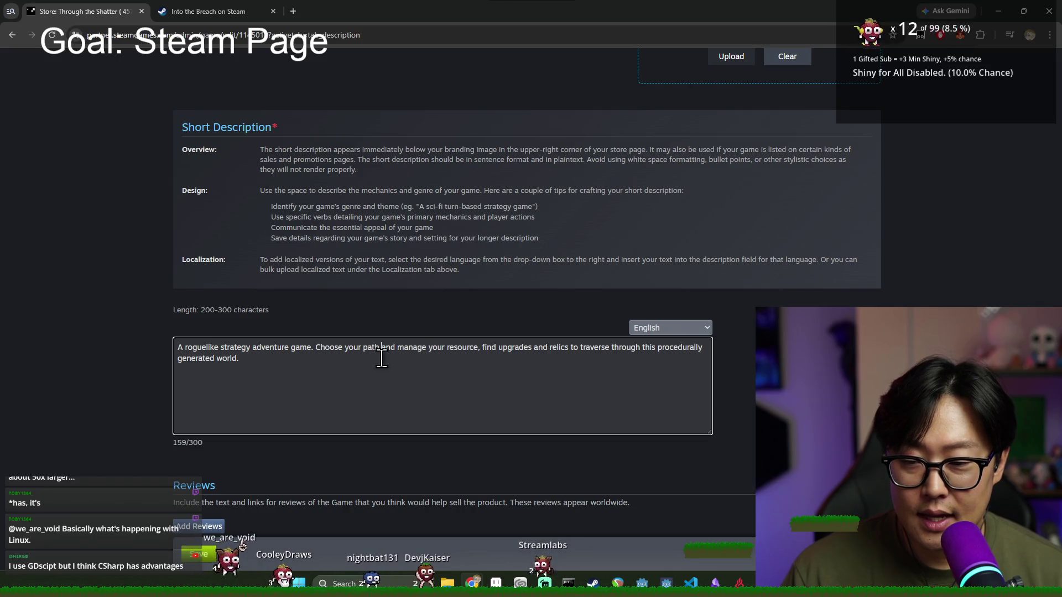
pyautogui.moveTo(316, 348); pyautogui.dragTo(381, 347)
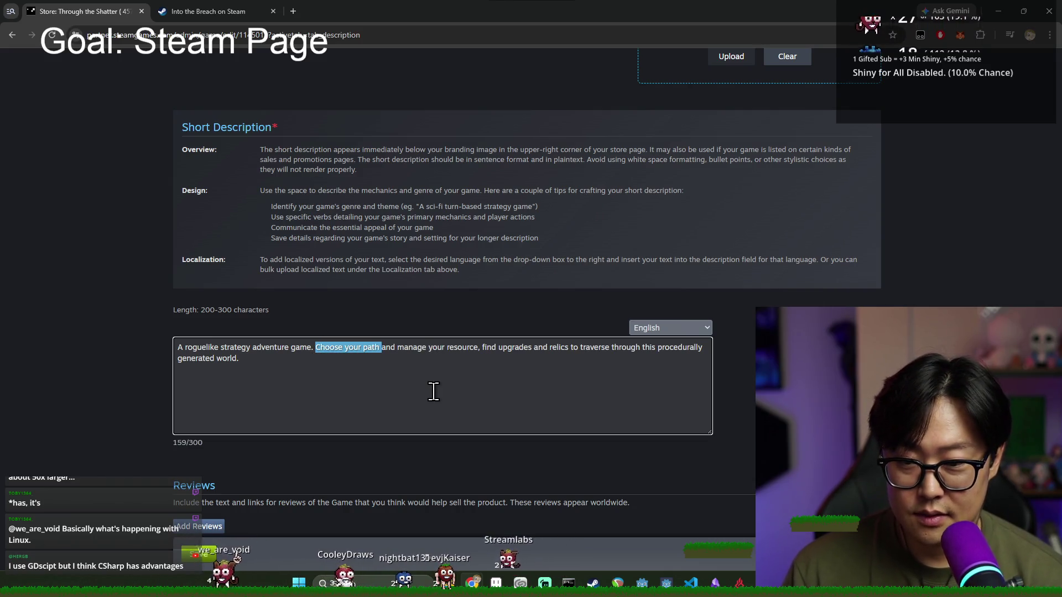
pyautogui.write('Which ')
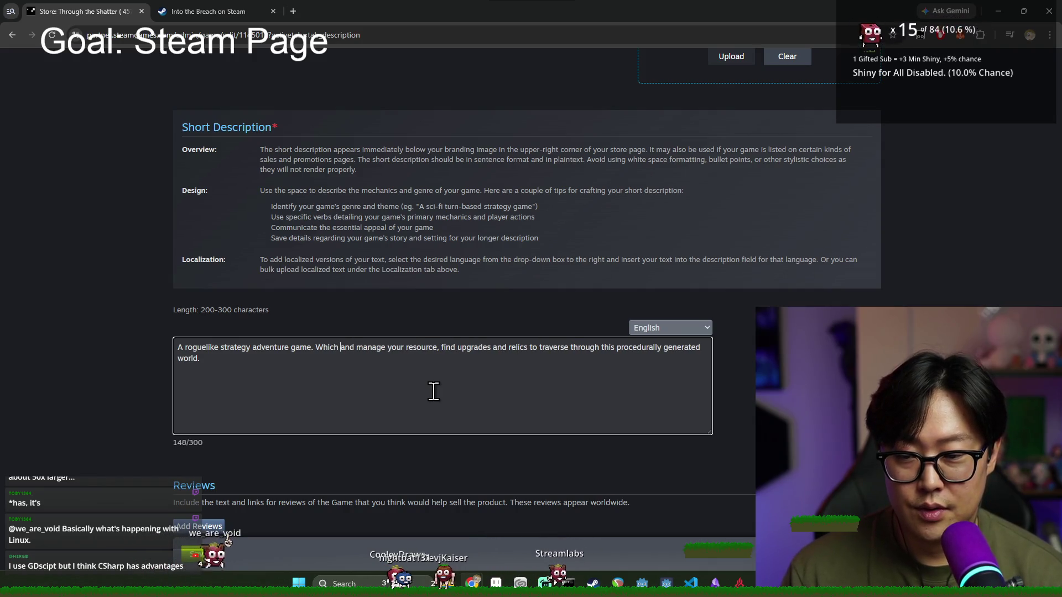
pyautogui.write('wa')
pyautogui.press('BackSpace')
pyautogui.press('BackSpace')
pyautogui.press('BackSpace')
pyautogui.write('Cho')
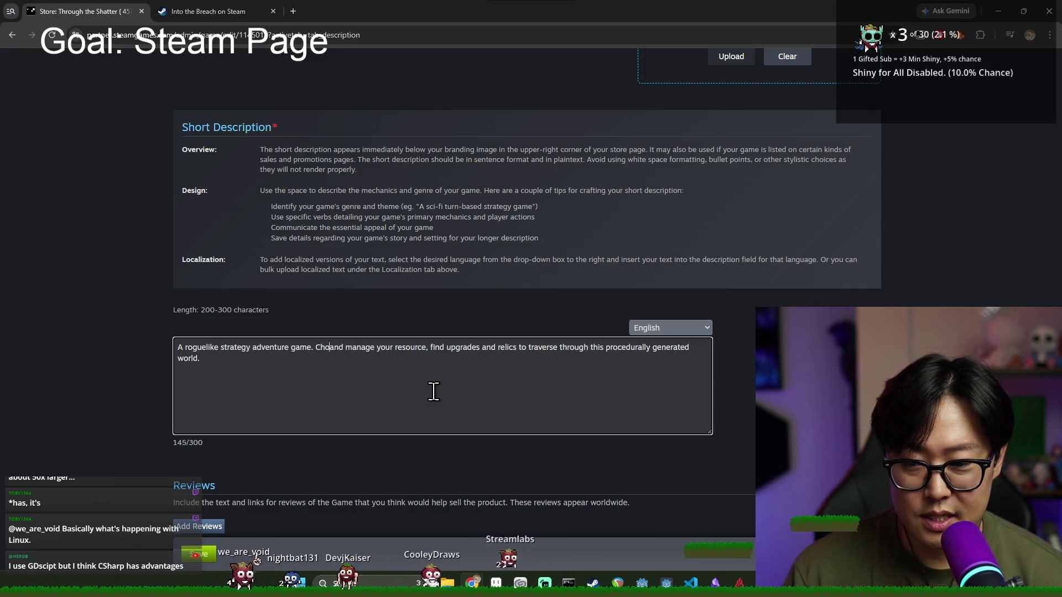
pyautogui.write('ose your path')
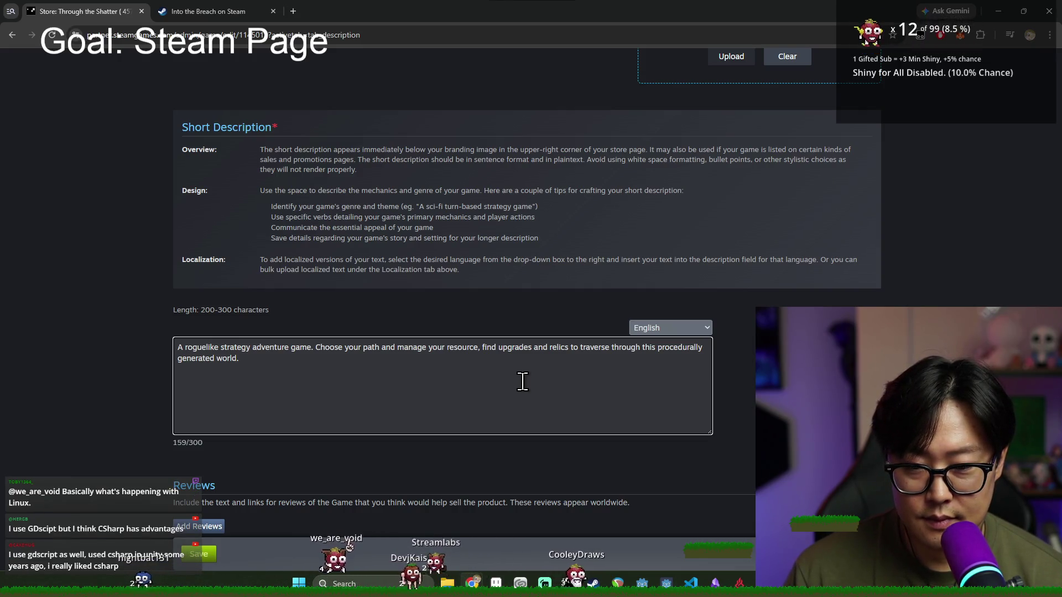
# Step: Change 'find' to 'finding' and select the traversal clause after 'relics'
pyautogui.press('Right')
pyautogui.press('Right')
pyautogui.press('Right')
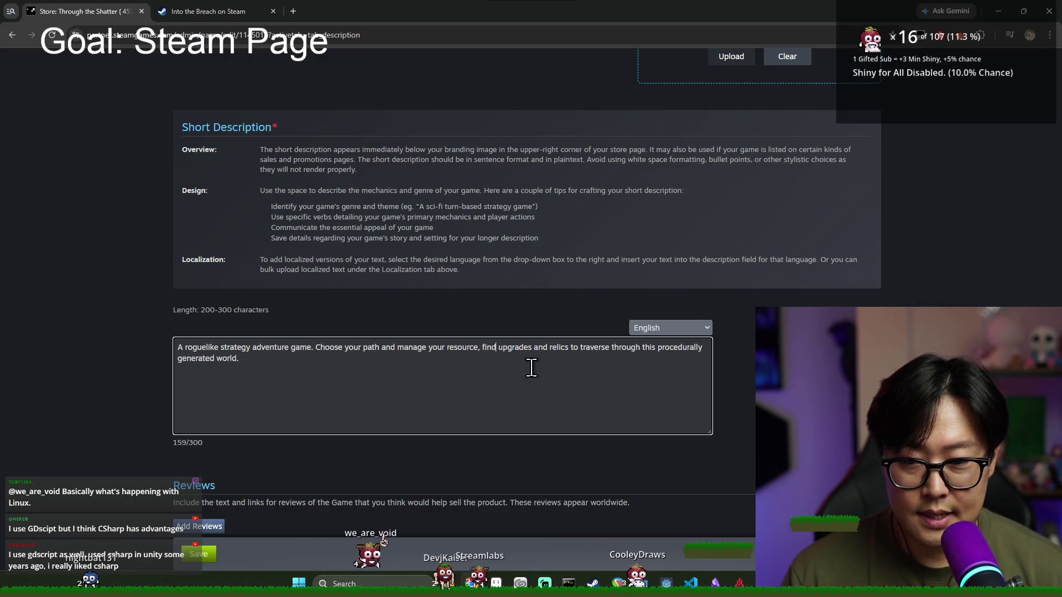
pyautogui.write('ing')
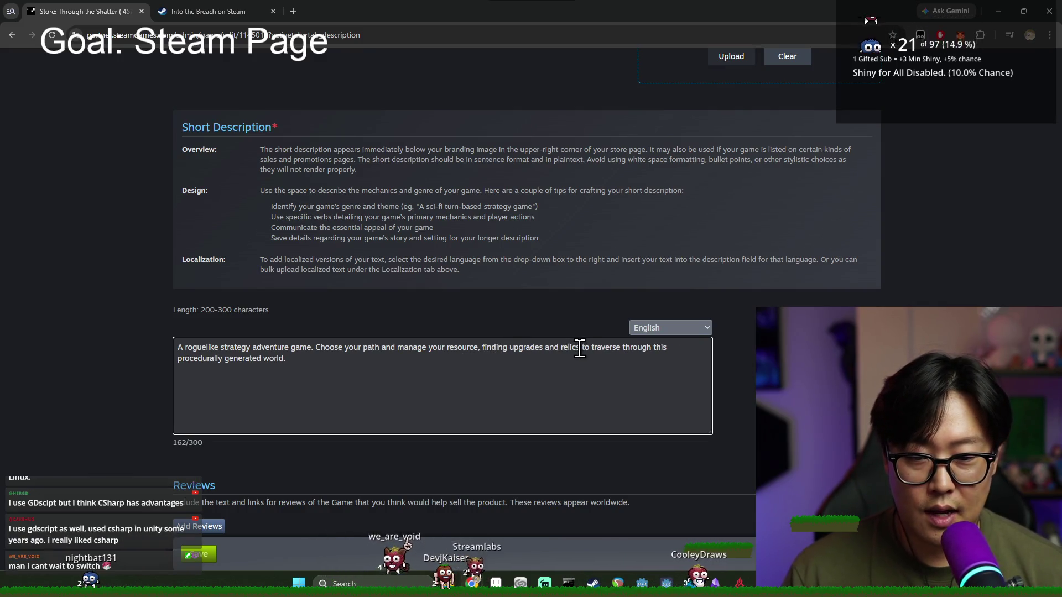
pyautogui.moveTo(549, 374); pyautogui.dragTo(587, 347)
# Step: End the sentence after 'relics' with a period and start a third sentence, 'Build your perfect stratgey'
pyautogui.press('BackSpace')
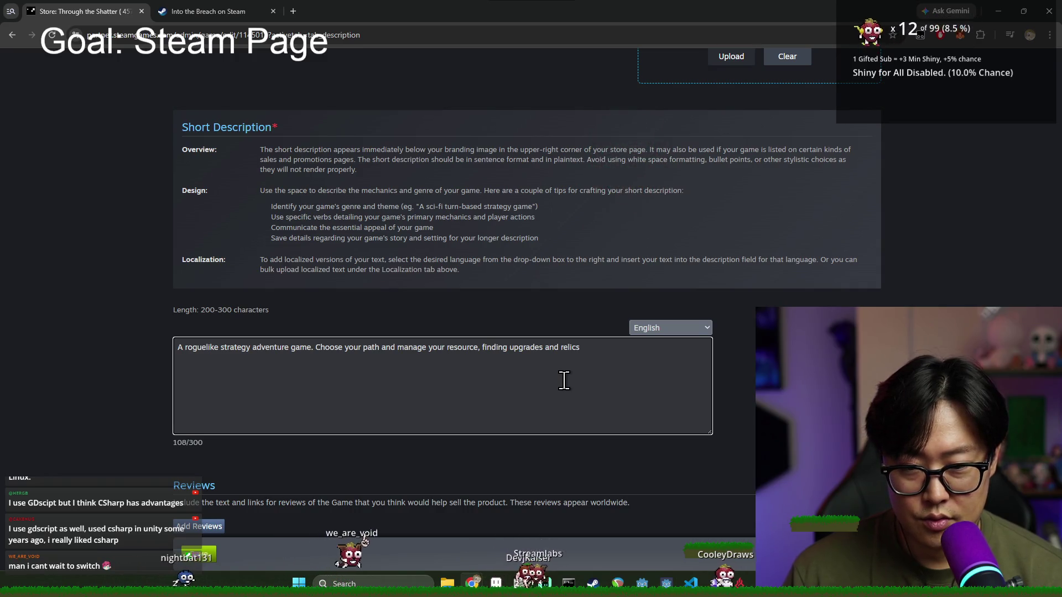
pyautogui.write('to make a')
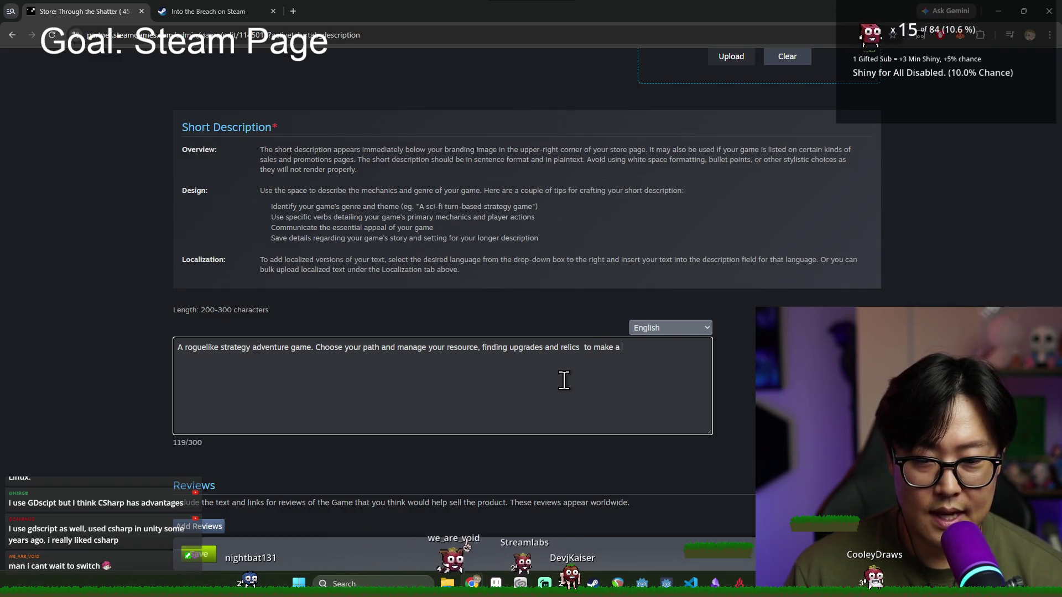
pyautogui.press('BackSpace')
pyautogui.press('BackSpace')
pyautogui.press('BackSpace')
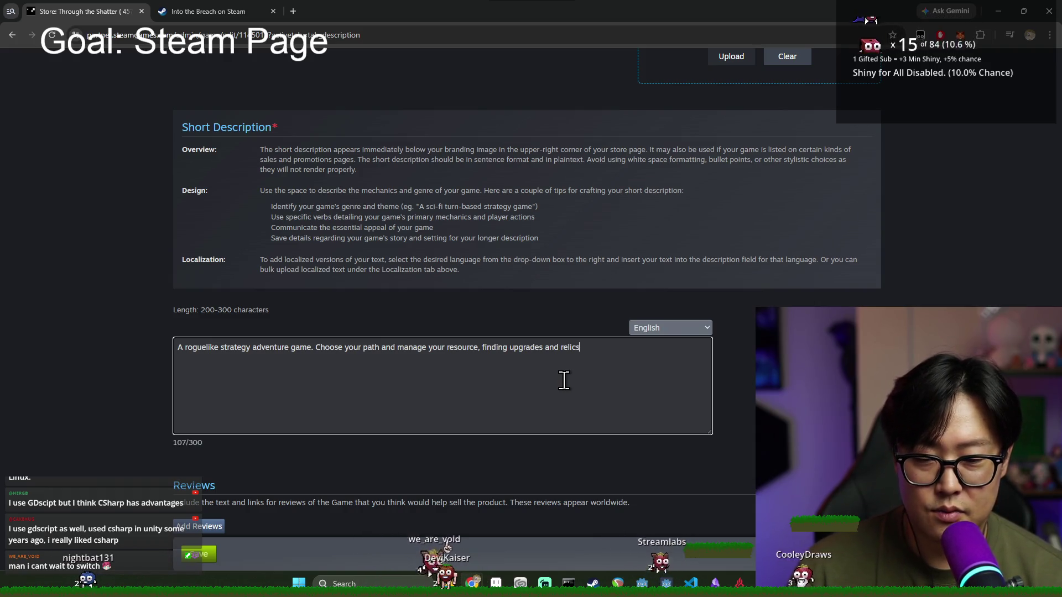
pyautogui.write('. Build your perfec')
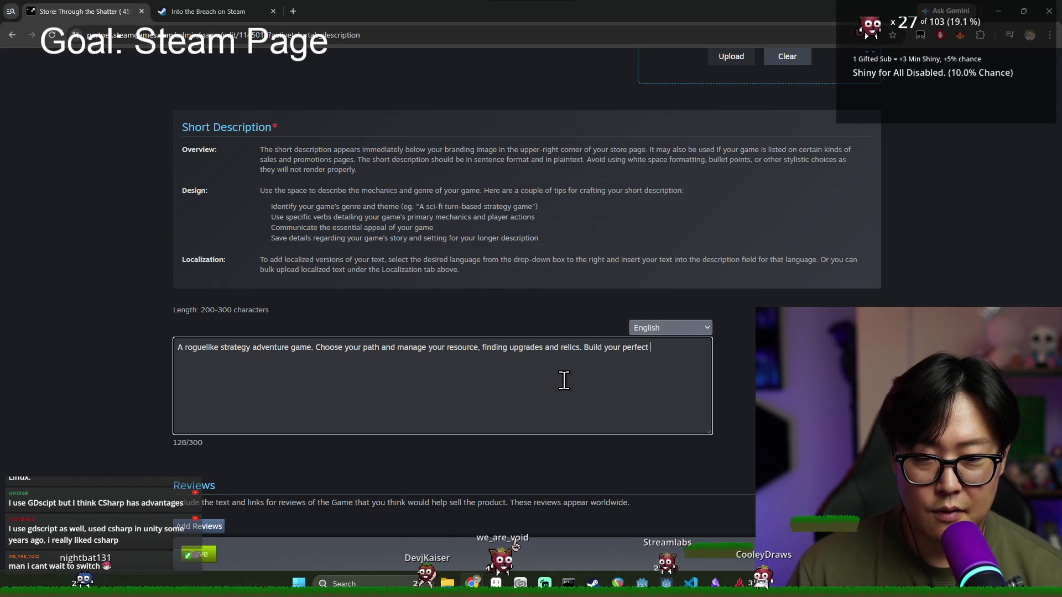
pyautogui.write('tratgey')
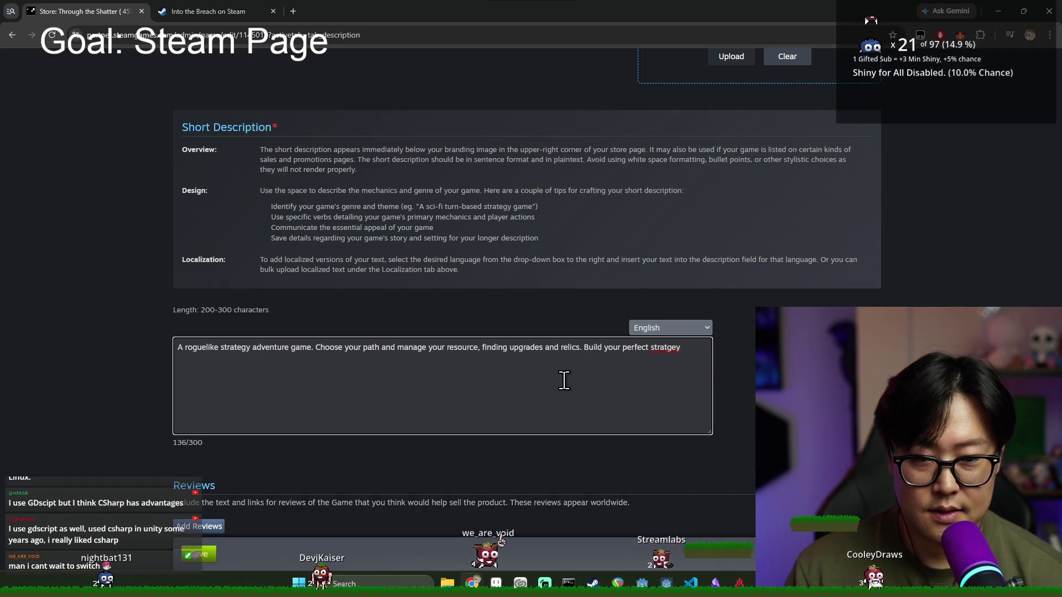
pyautogui.rightClick(667, 352)
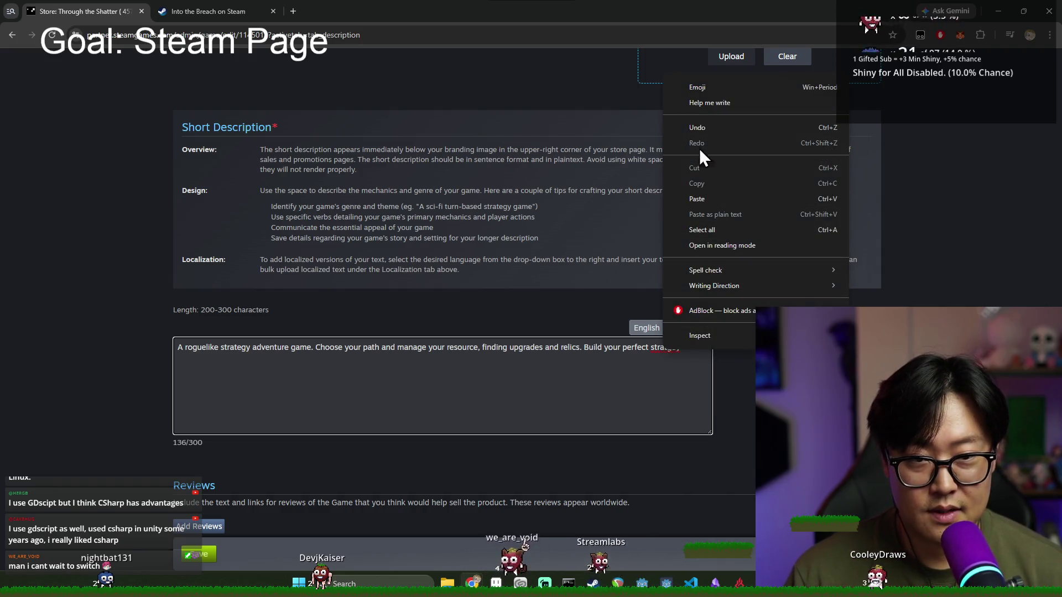
# Step: Correct 'stratgey' to 'strategy' and continue with 'reach your destination while adepting to'
pyautogui.click(676, 351)
pyautogui.press('BackSpace')
pyautogui.press('BackSpace')
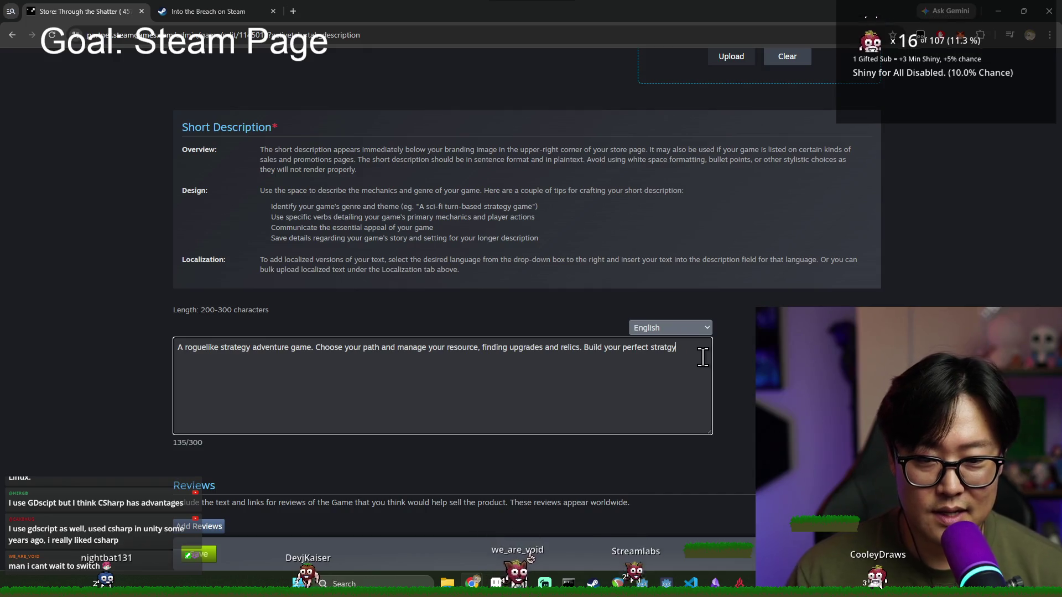
pyautogui.write('egy to reach')
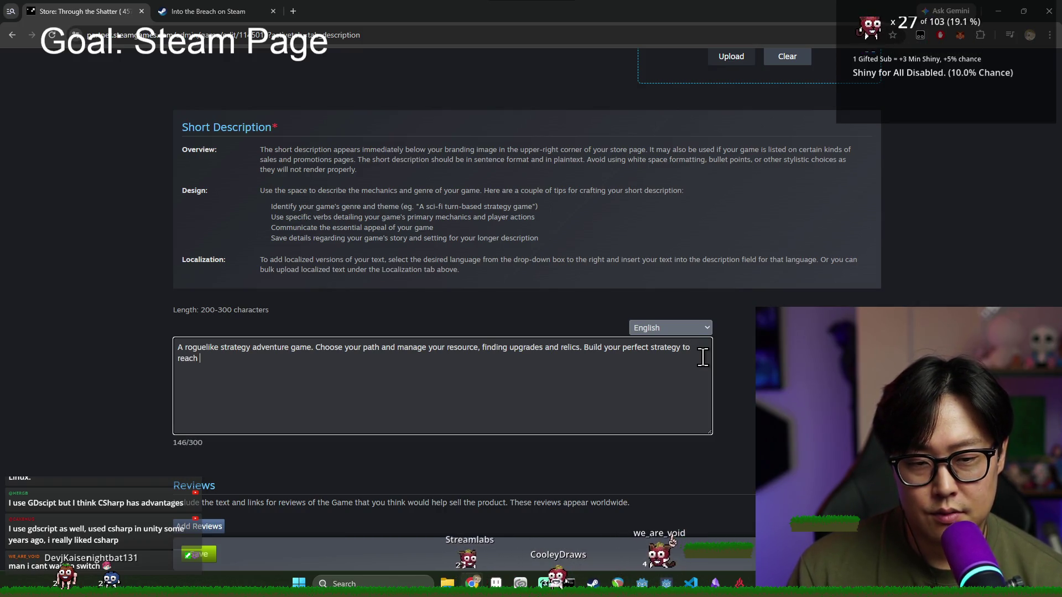
pyautogui.write('your destination while adep')
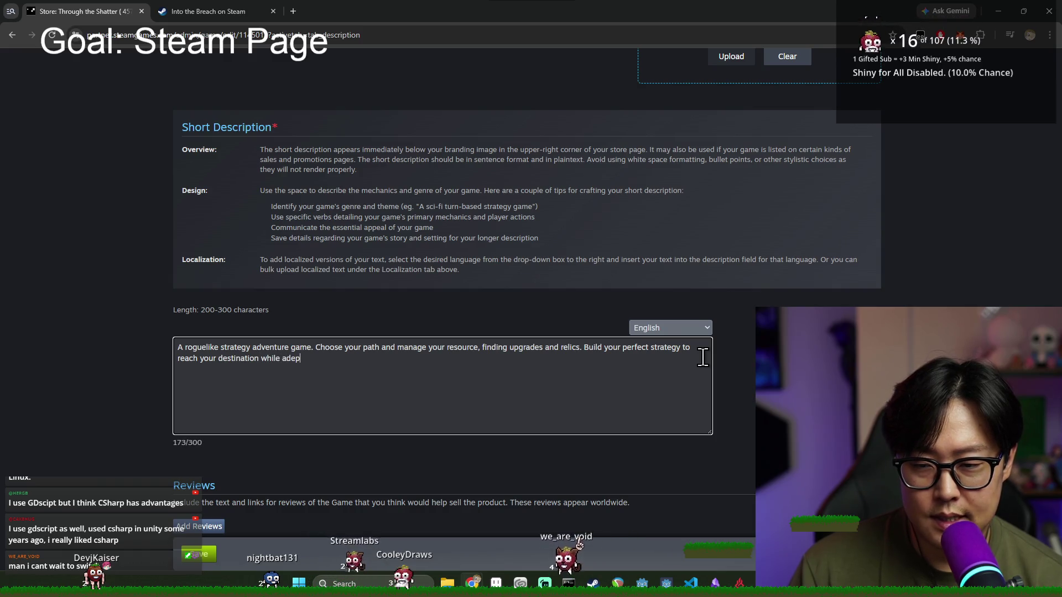
pyautogui.write('ting')
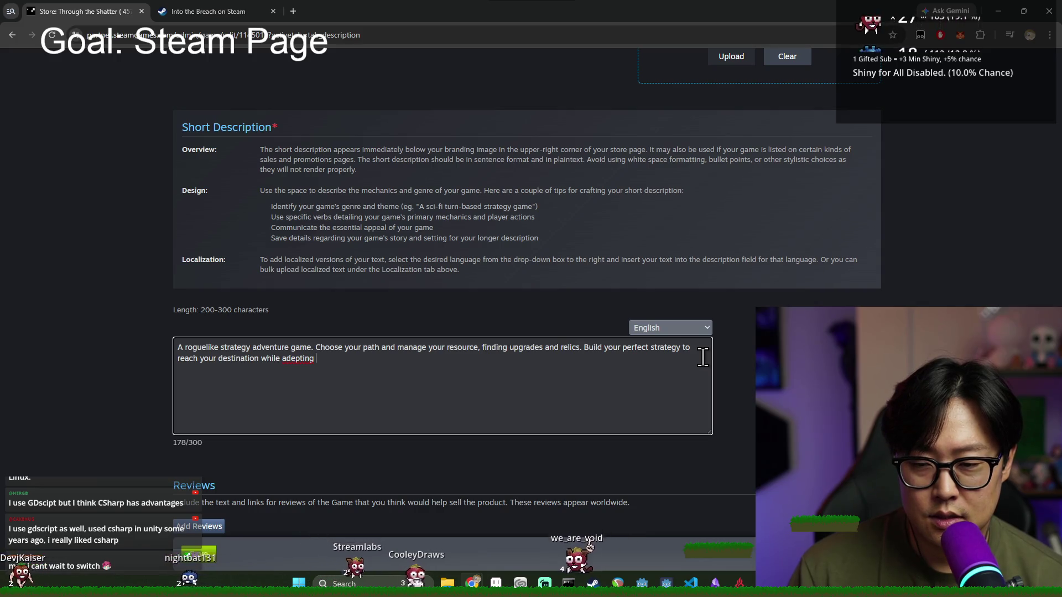
pyautogui.write('to')
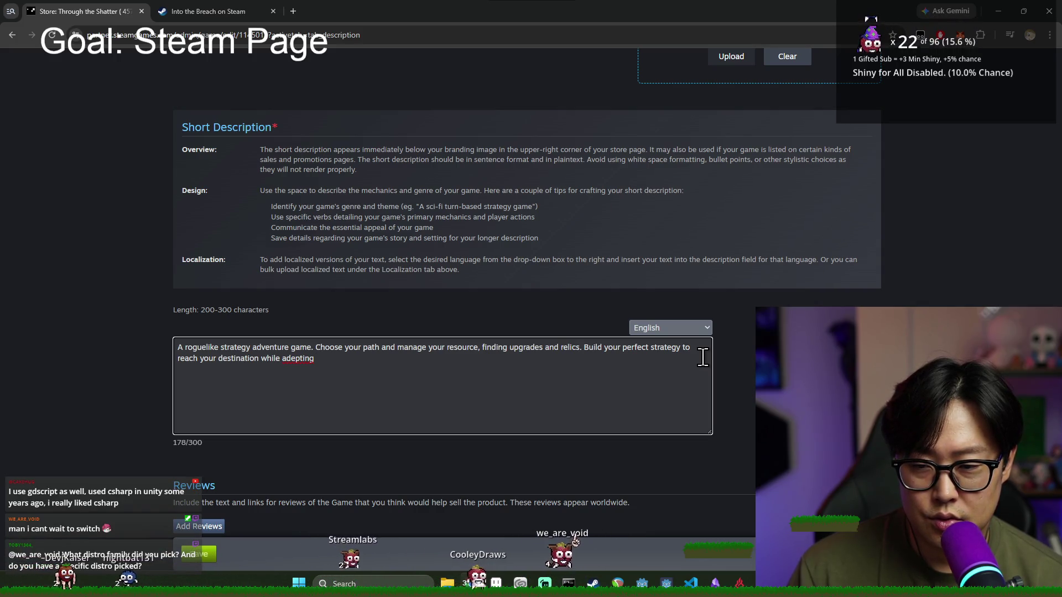
# Step: Fix 'adepting' to 'adapting' from spelling suggestions and finish with 'randomly generated world.'
pyautogui.rightClick(302, 357)
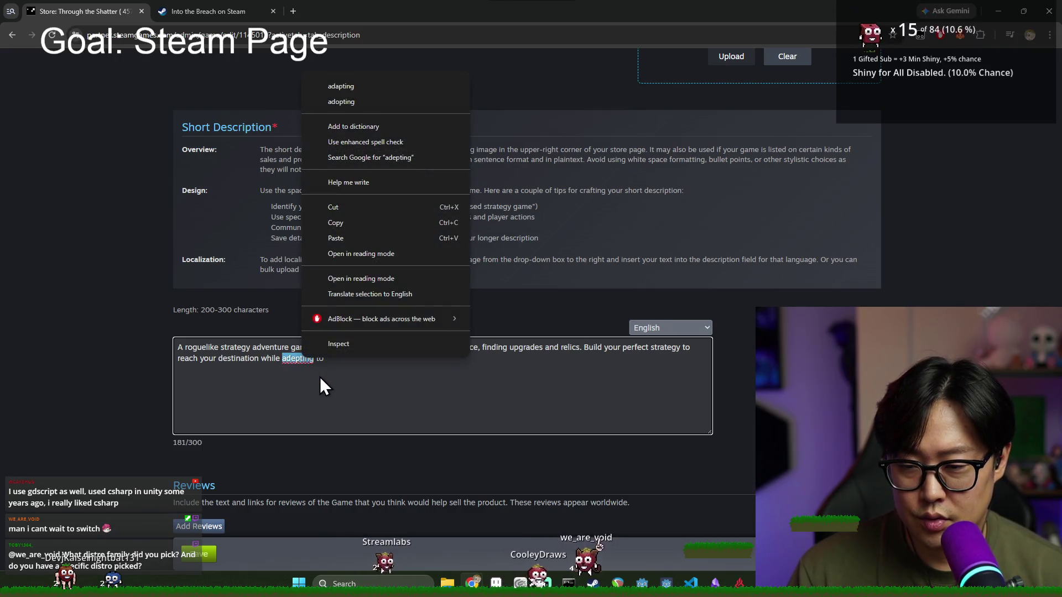
pyautogui.click(355, 89)
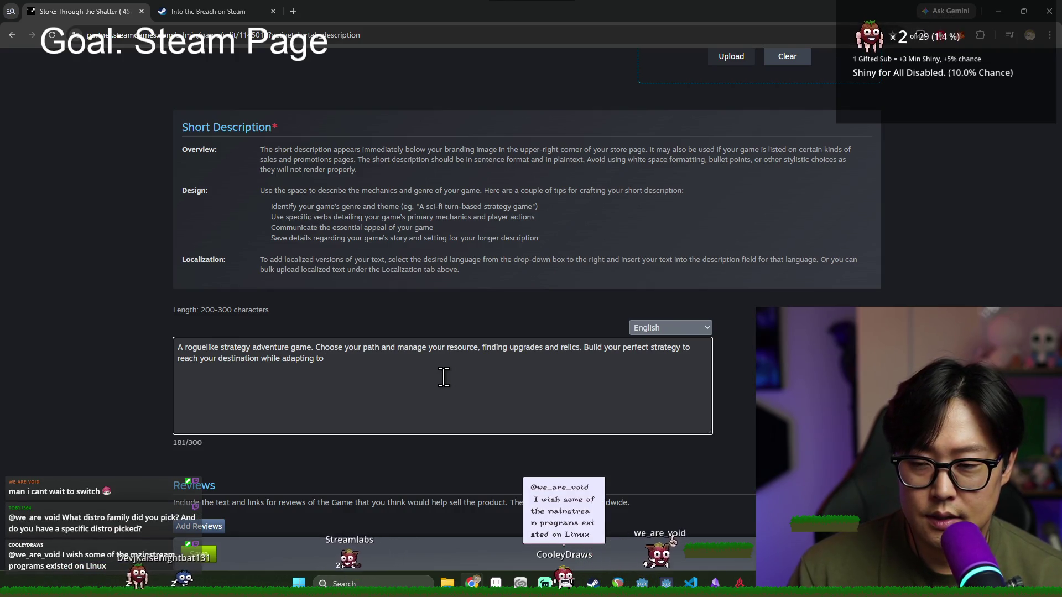
pyautogui.write('ra')
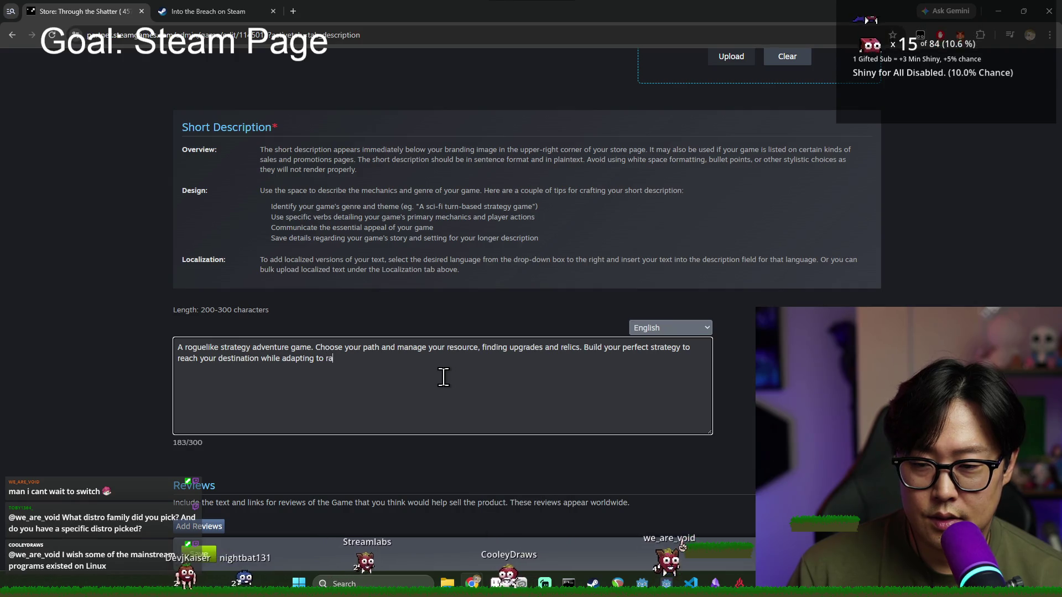
pyautogui.write('ndomly generated ')
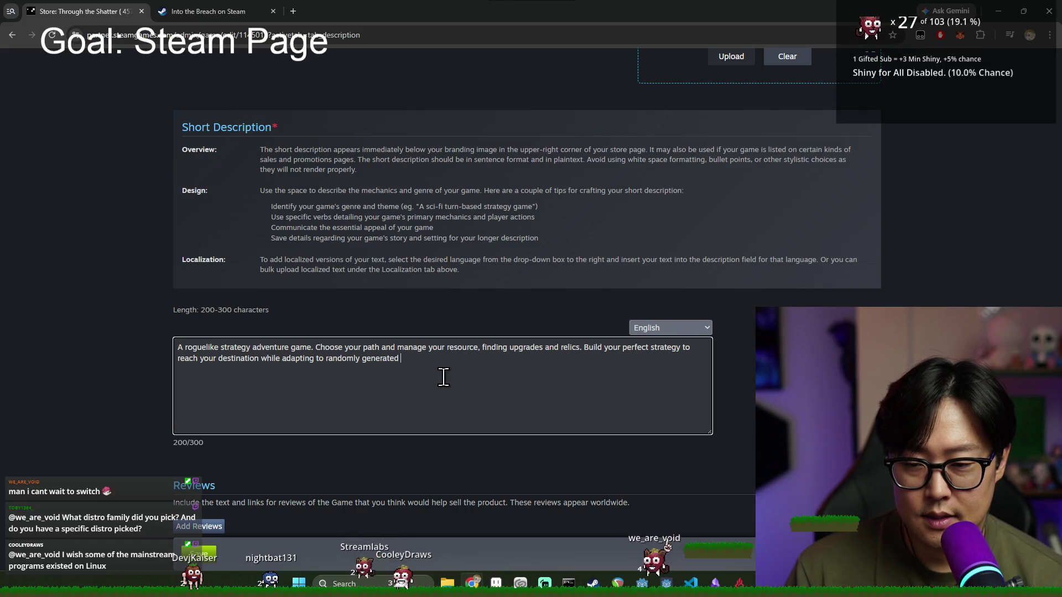
pyautogui.write('world.')
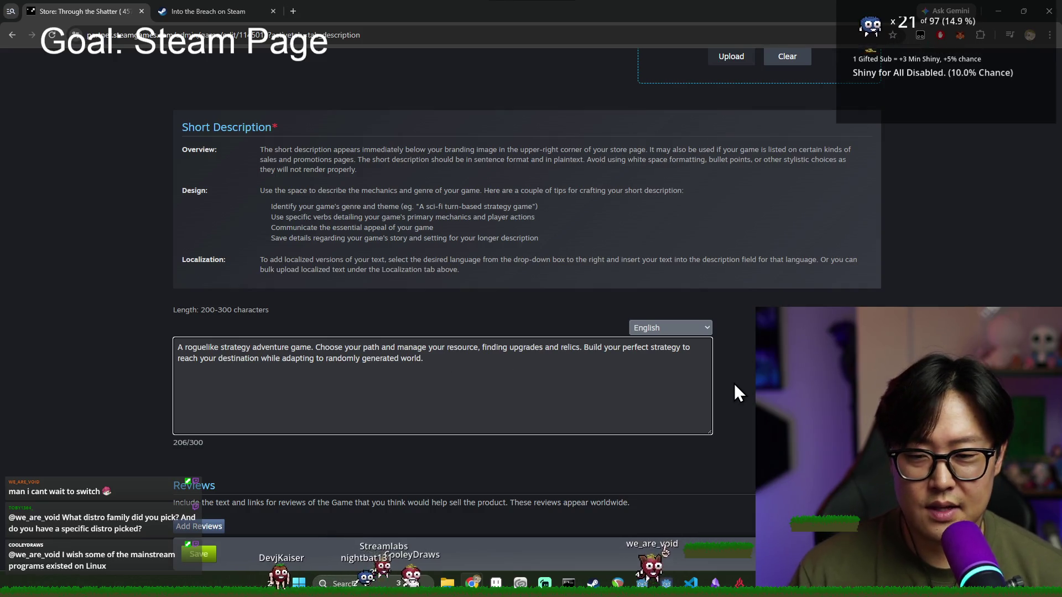
pyautogui.click(734, 383)
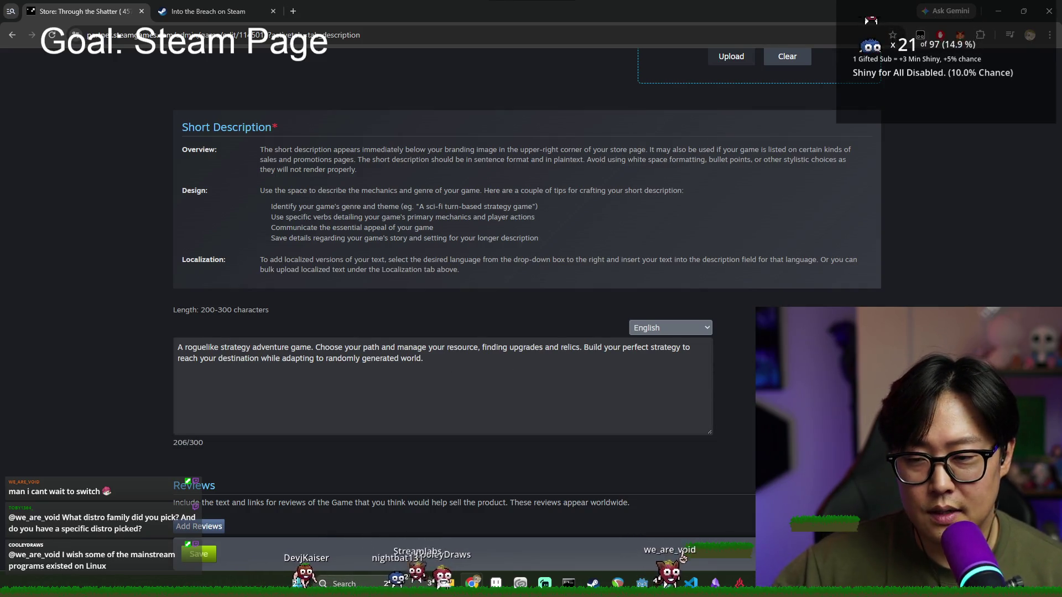
# Step: Save the Description tab, then review the page now marked with unpublished store page changes
pyautogui.scroll(-3, 719, 427)
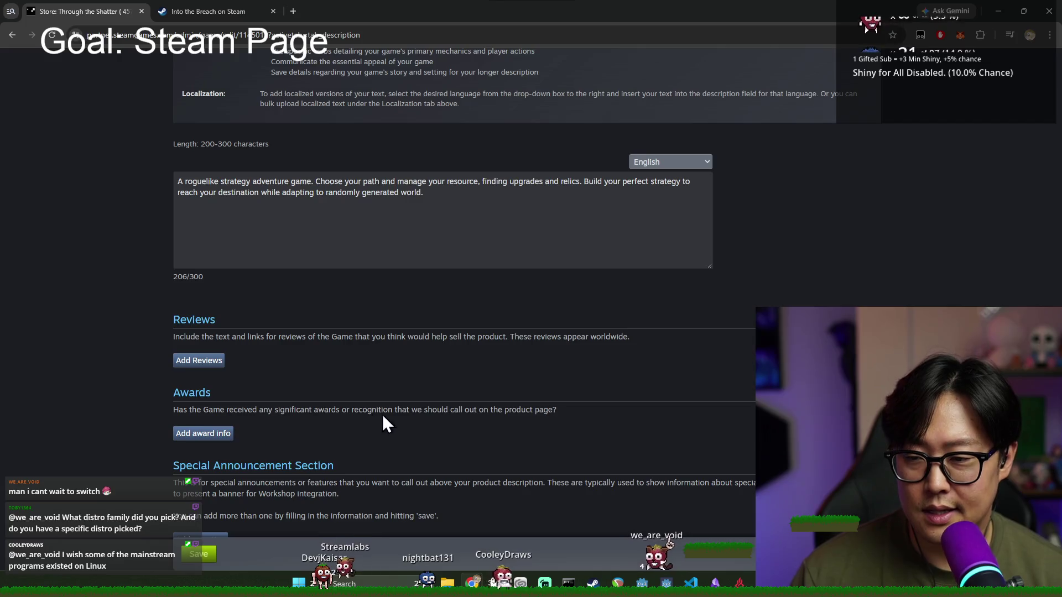
pyautogui.scroll(-5, 382, 420)
pyautogui.click(200, 311)
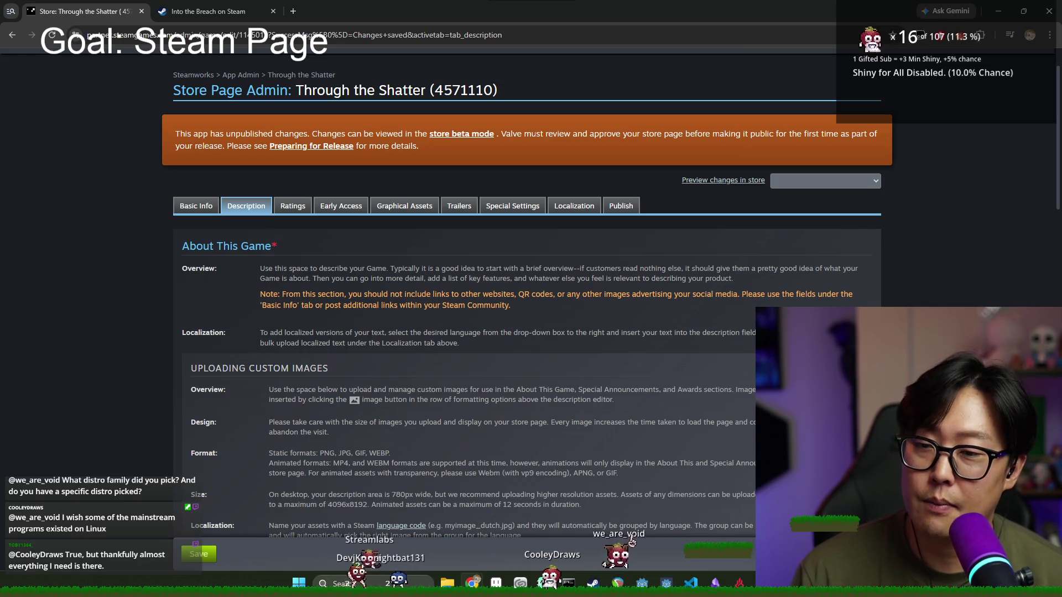
pyautogui.scroll(-8, 669, 545)
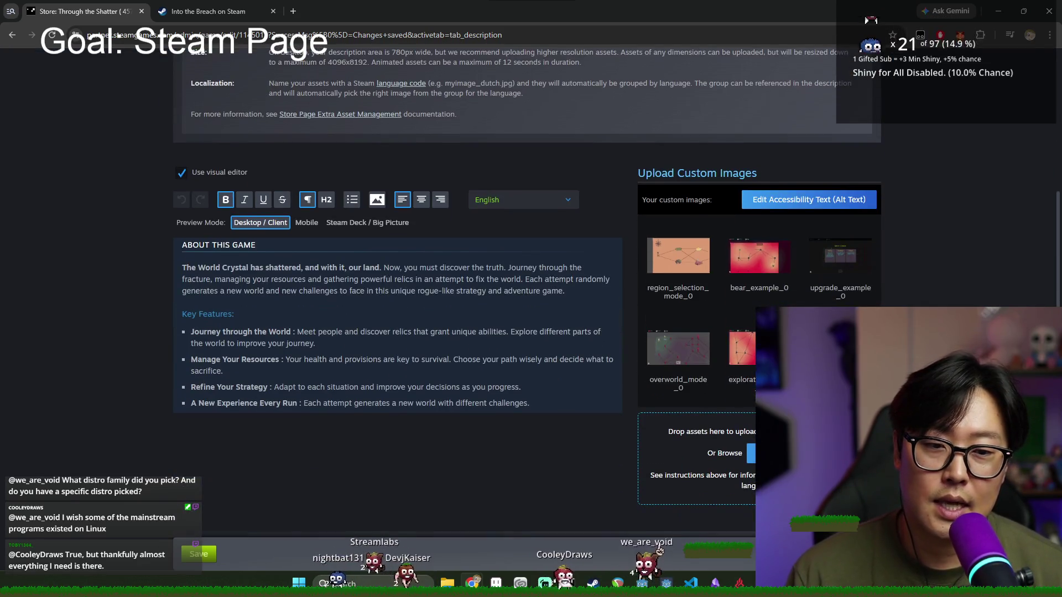
pyautogui.scroll(-1, 645, 556)
pyautogui.scroll(2, 636, 570)
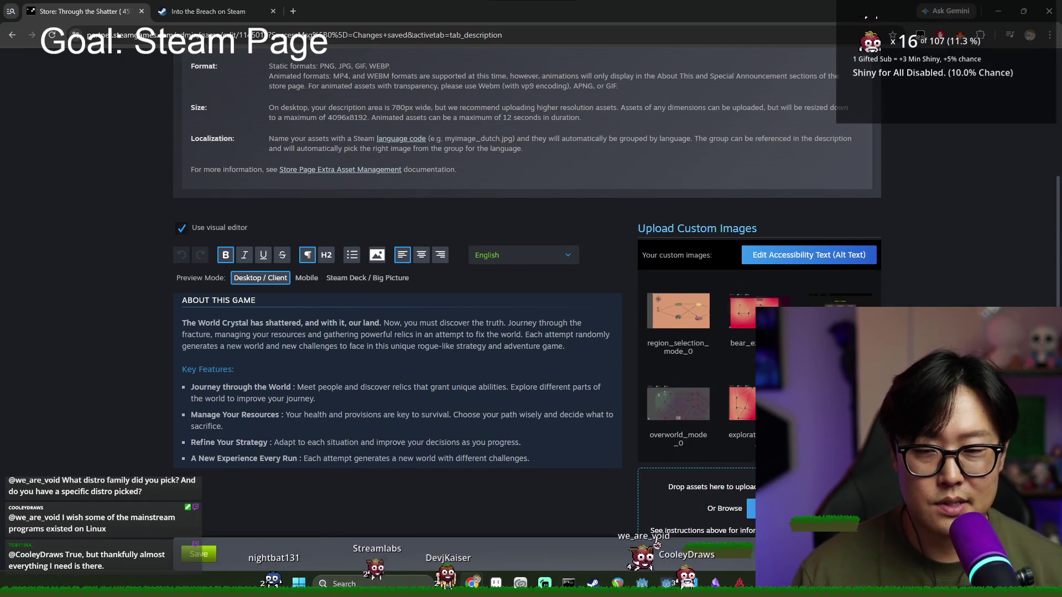
pyautogui.scroll(-2, 681, 552)
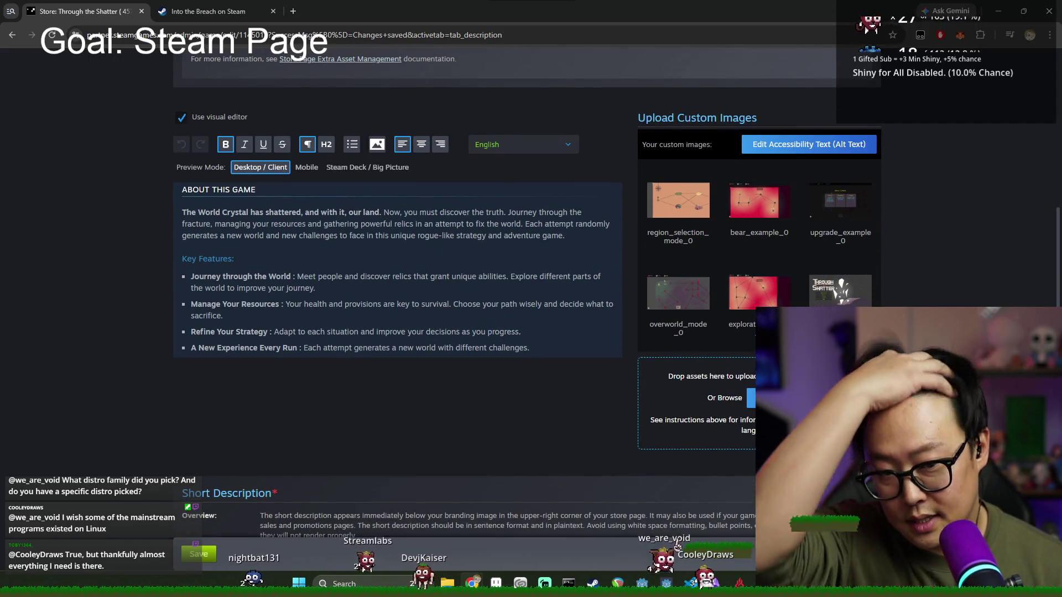
pyautogui.scroll(-8, 423, 333)
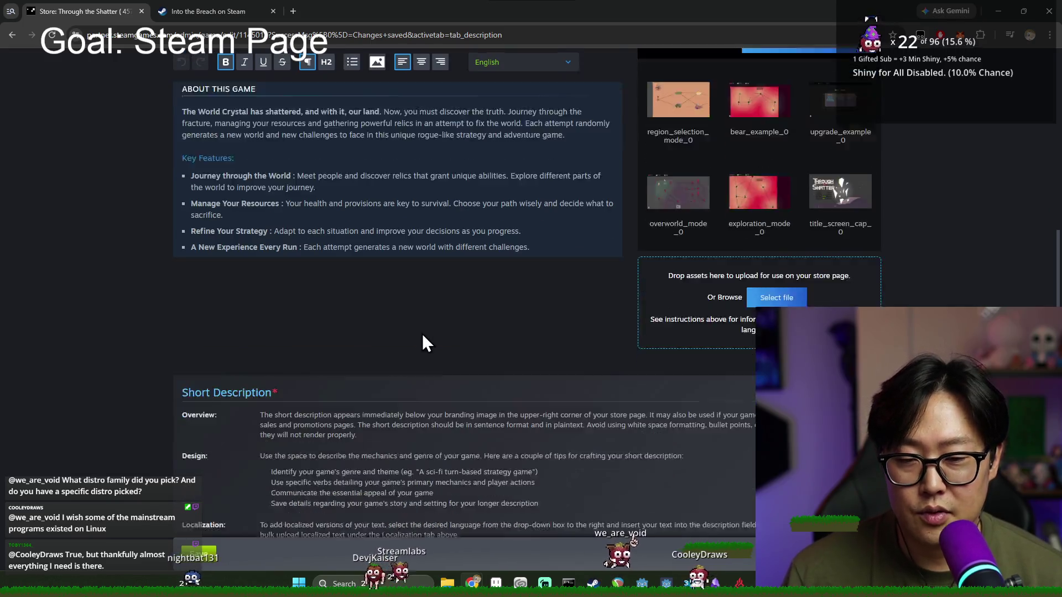
pyautogui.scroll(-2, 448, 345)
pyautogui.scroll(8, 320, 434)
pyautogui.scroll(10, 327, 399)
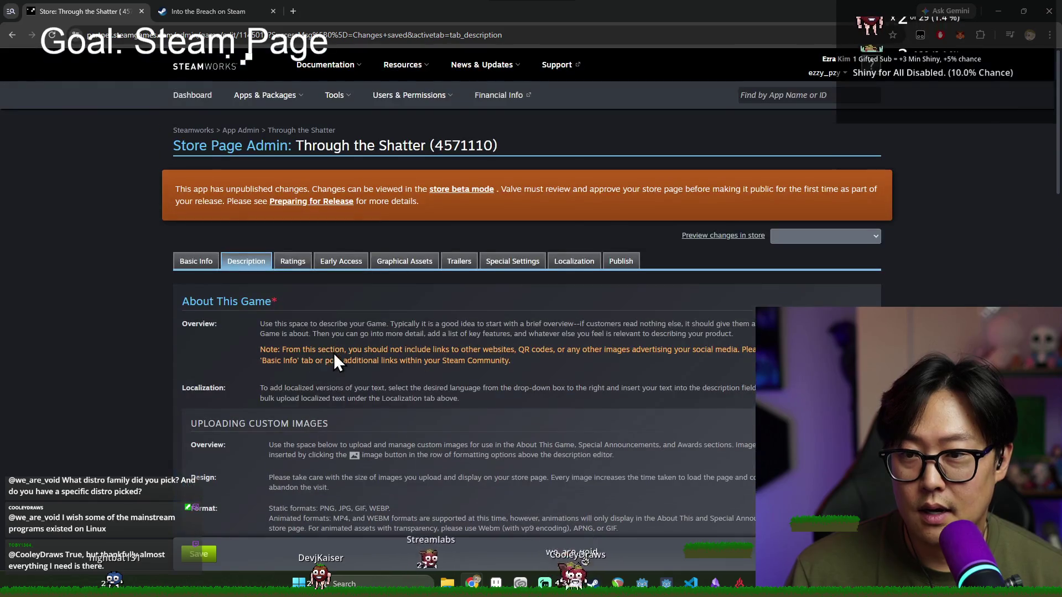
# Step: Review the official Ratings and Early Access settings pages
pyautogui.click(396, 182)
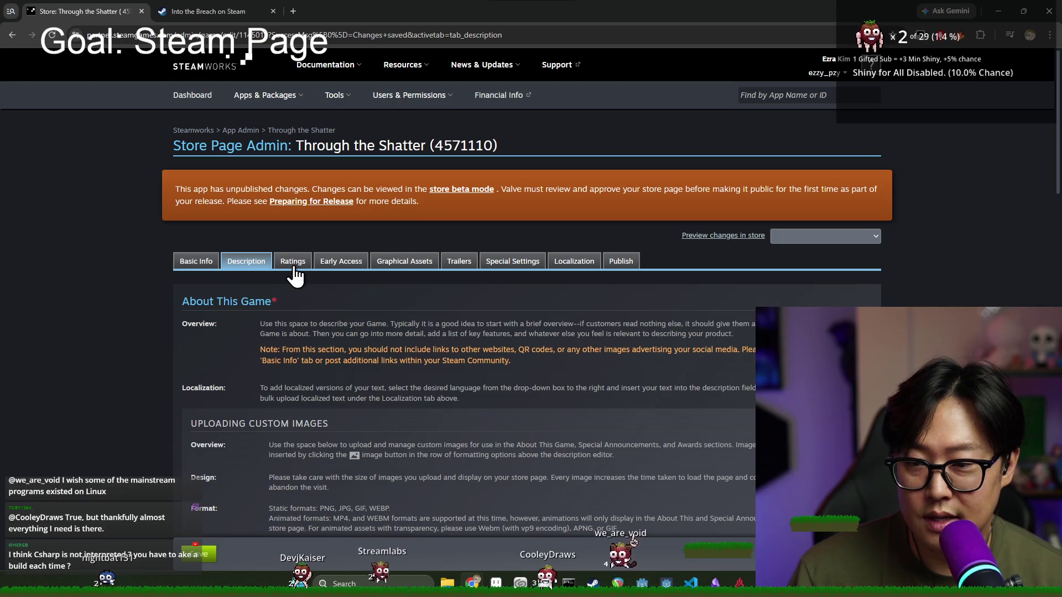
pyautogui.click(294, 267)
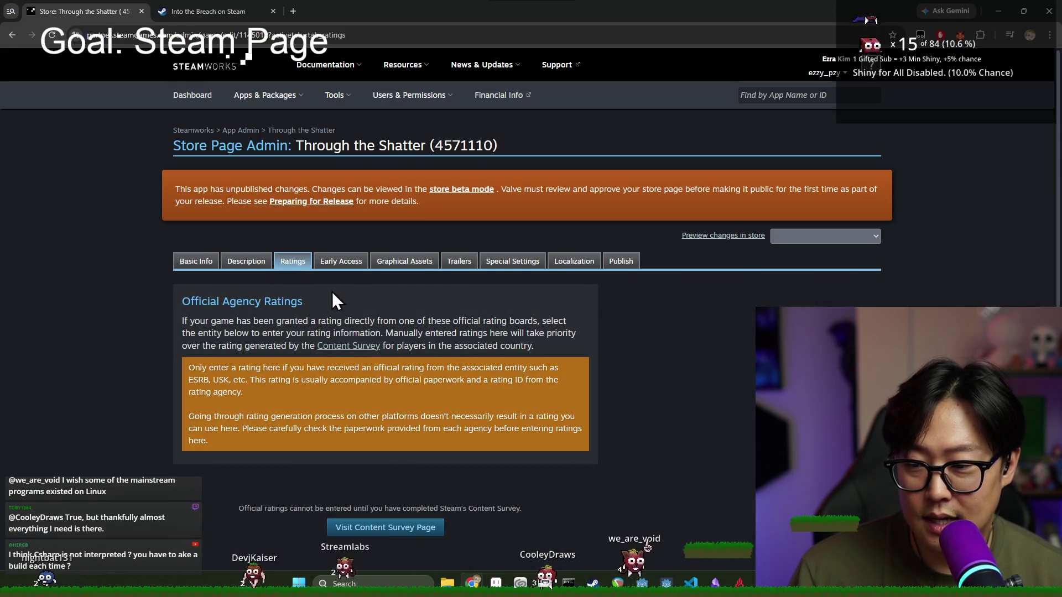
pyautogui.click(340, 265)
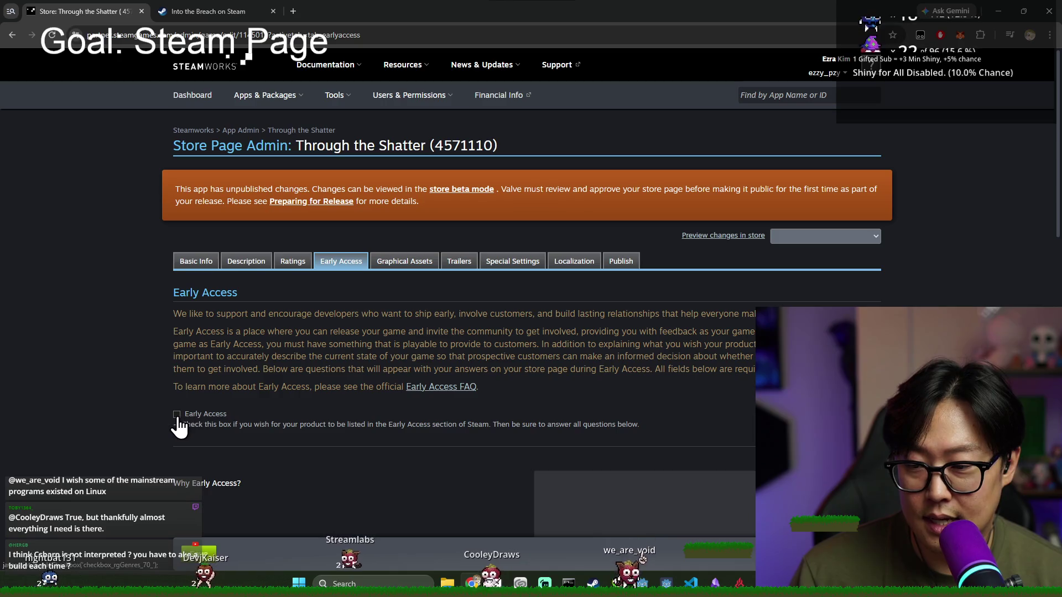
pyautogui.scroll(-9, 332, 382)
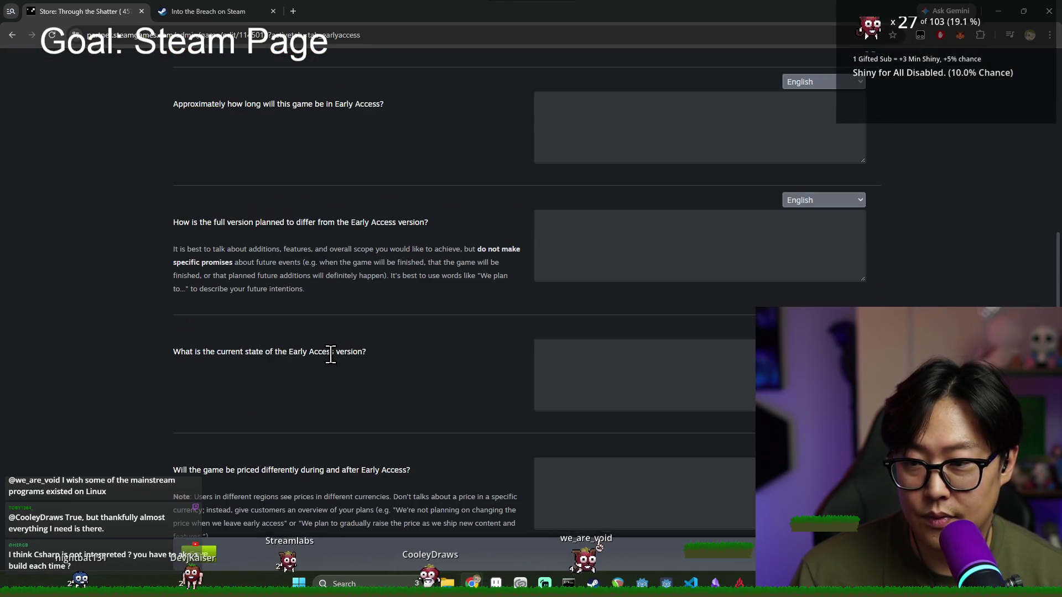
pyautogui.scroll(10, 331, 354)
# Step: Look over the Graphical Assets upload page, then go to the Basic Info page
pyautogui.click(385, 269)
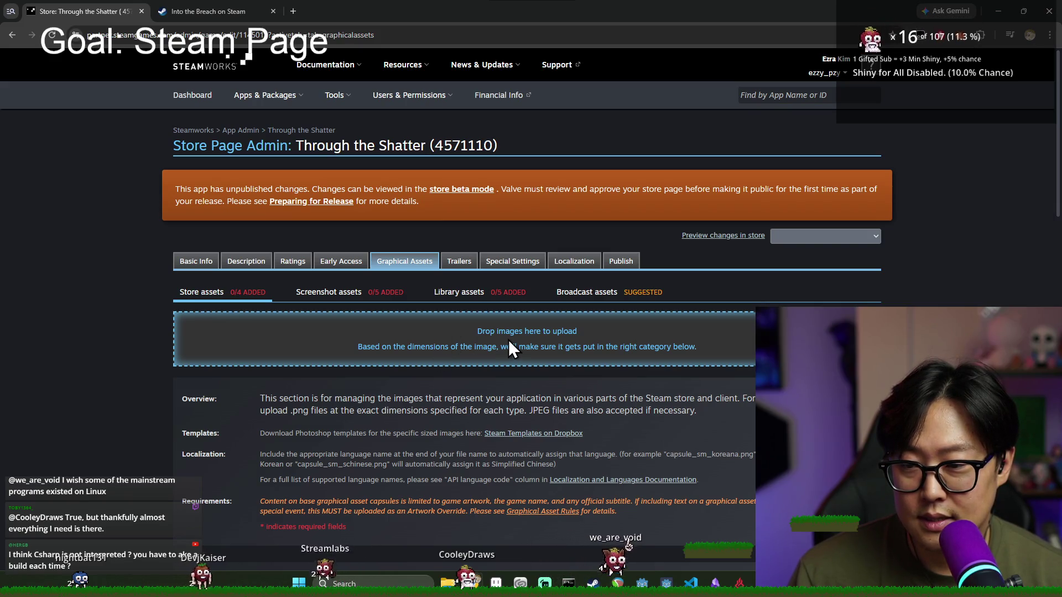
pyautogui.scroll(-4, 508, 341)
pyautogui.scroll(5, 313, 332)
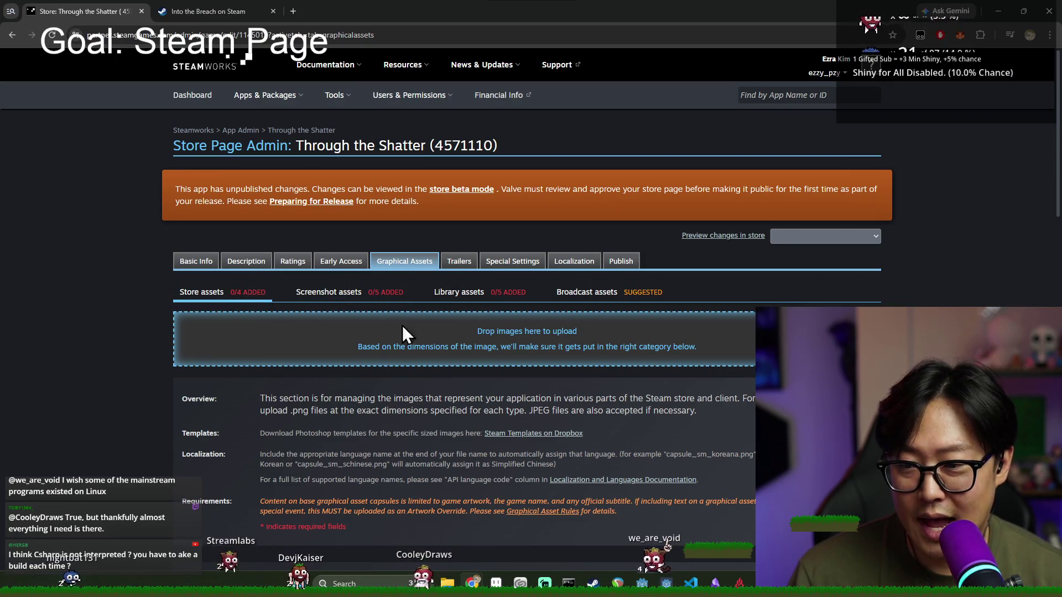
pyautogui.click(196, 261)
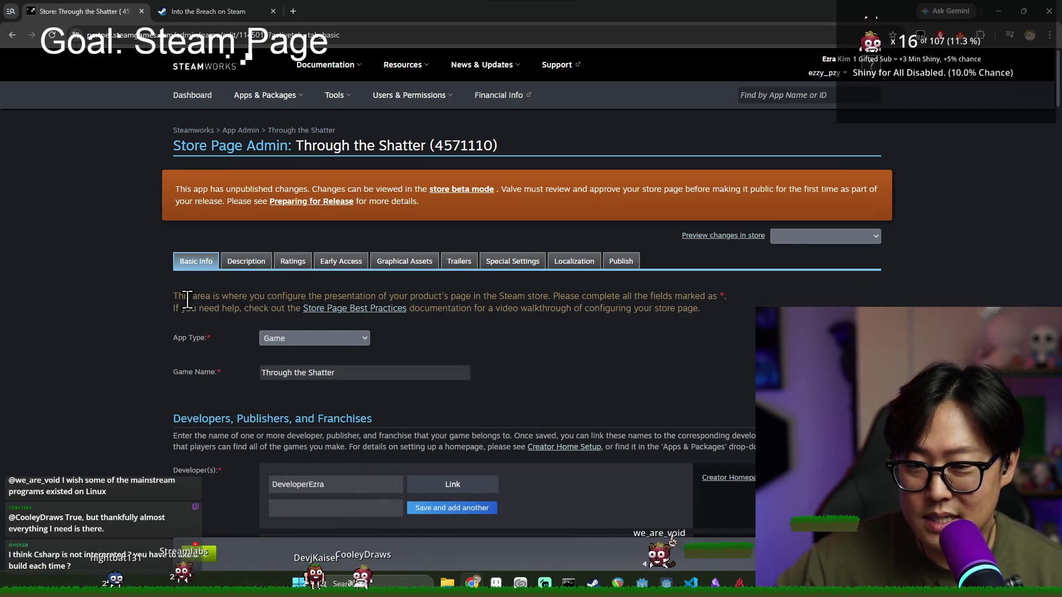
# Step: Read the Basic Info intro and required-fields note, and check the social media list without adding one
pyautogui.moveTo(198, 297); pyautogui.dragTo(319, 291)
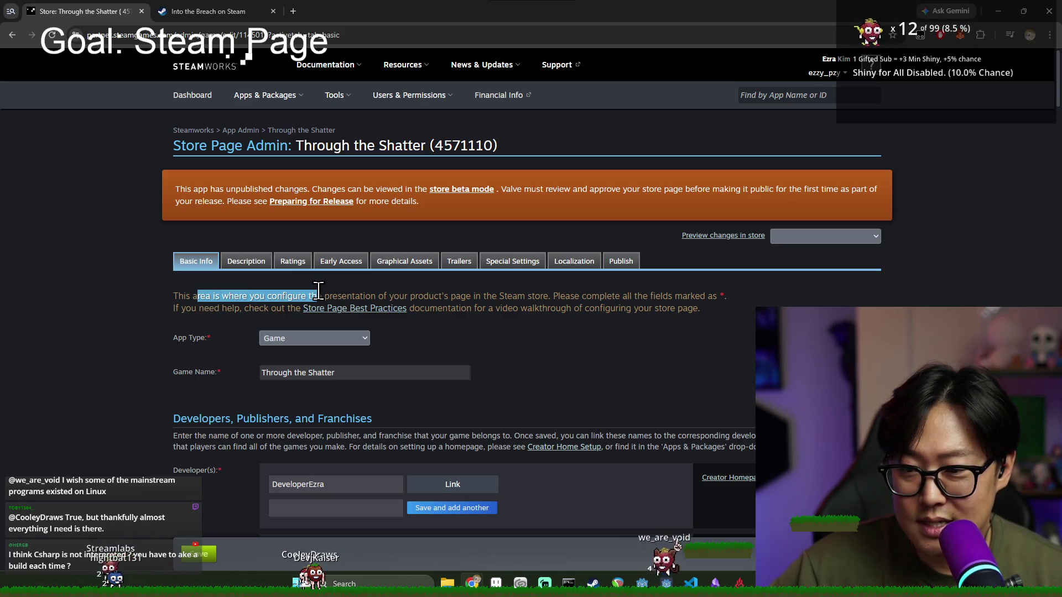
pyautogui.click(397, 299)
pyautogui.moveTo(487, 296); pyautogui.dragTo(714, 304)
pyautogui.click(715, 310)
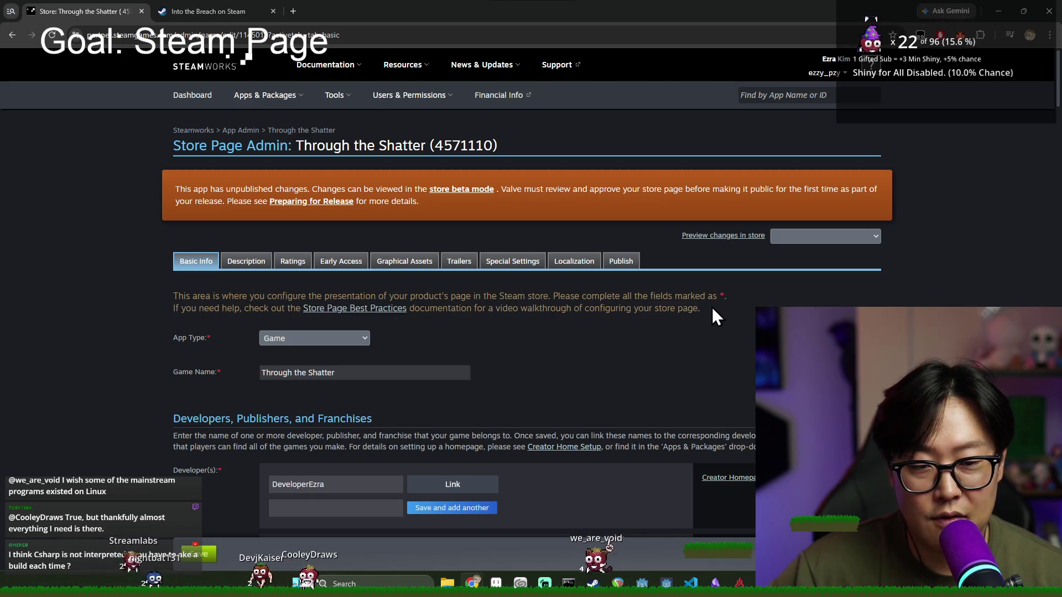
pyautogui.scroll(-1, 574, 361)
pyautogui.scroll(-4, 571, 354)
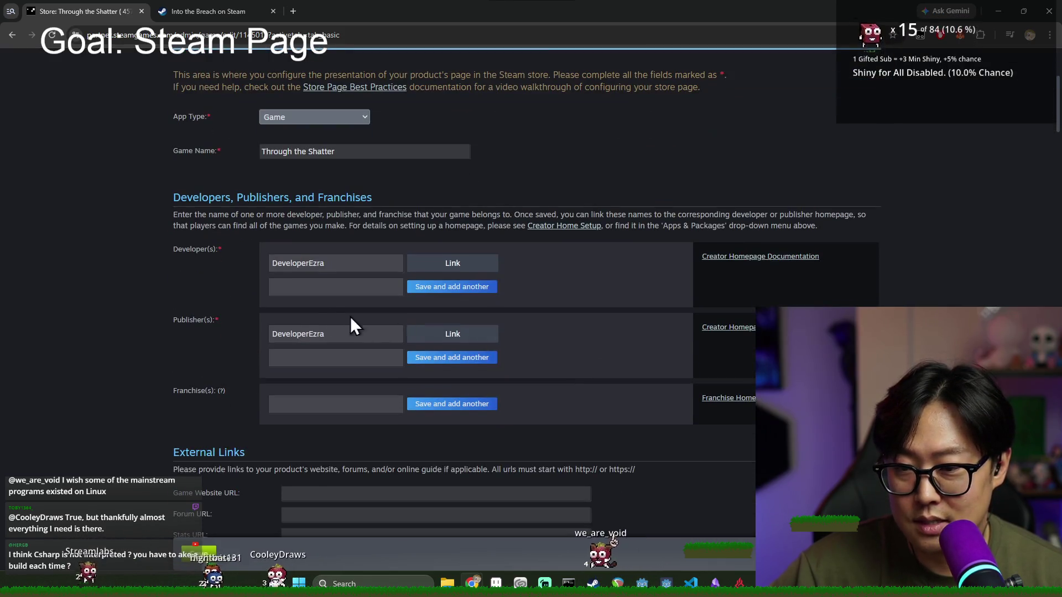
pyautogui.scroll(-6, 307, 398)
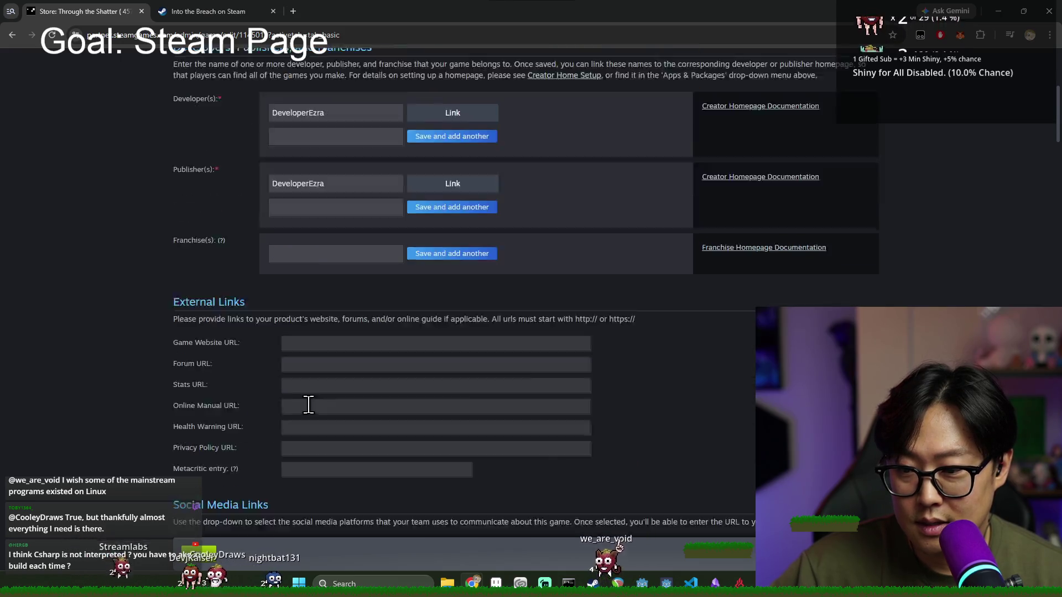
pyautogui.scroll(-3, 295, 272)
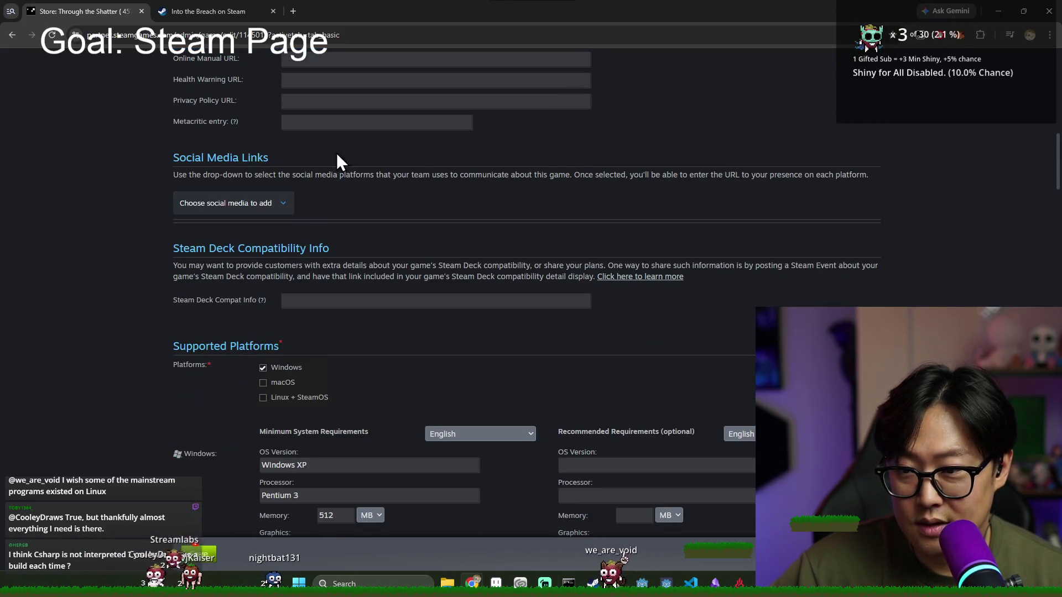
pyautogui.click(275, 213)
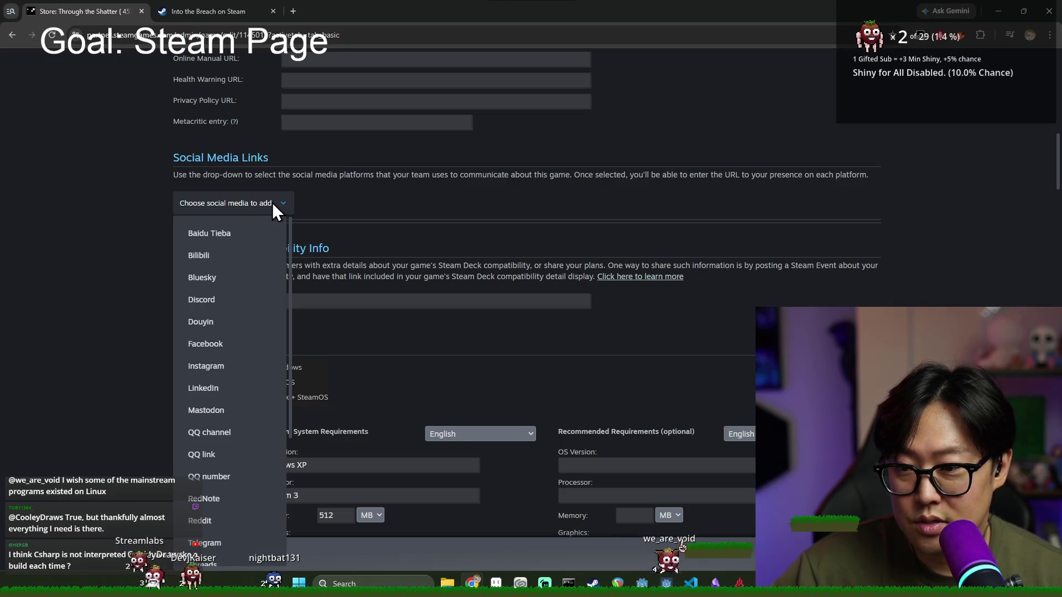
pyautogui.click(274, 204)
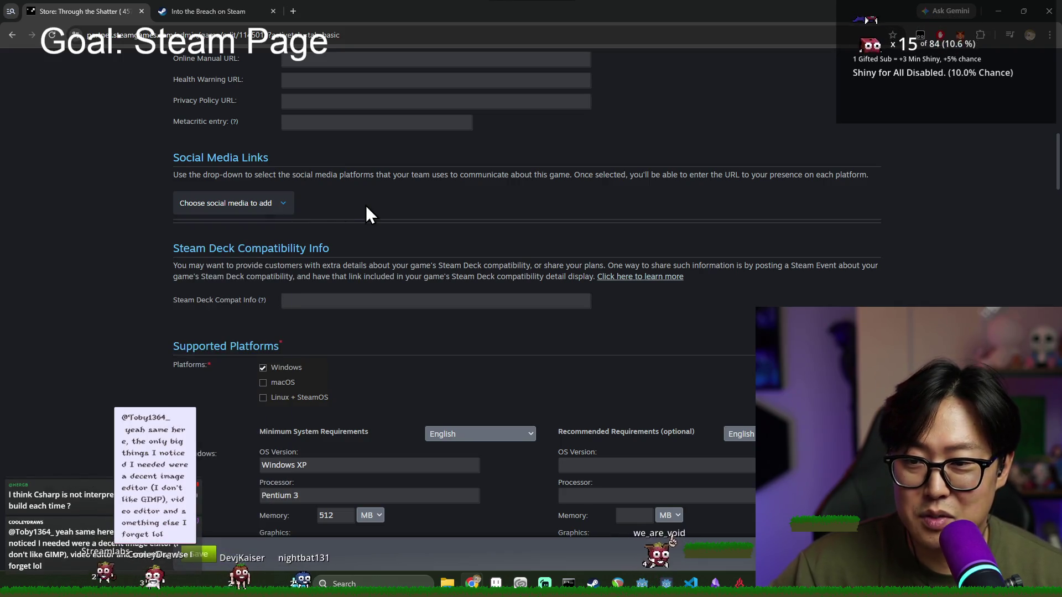
# Step: Scroll to the bottom of Basic Info and save the changes
pyautogui.scroll(-3, 366, 241)
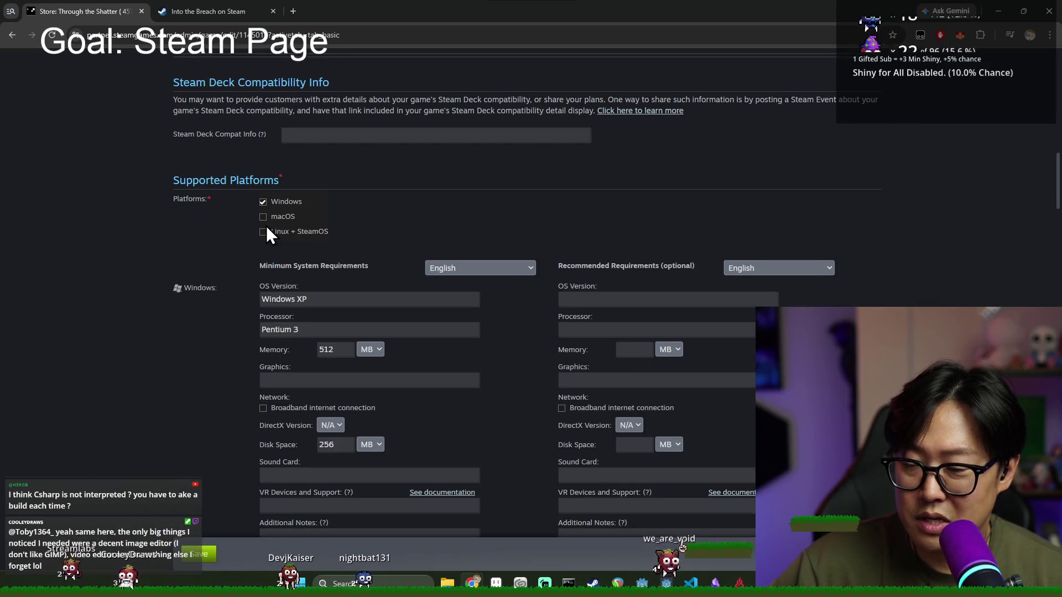
pyautogui.scroll(-2, 266, 224)
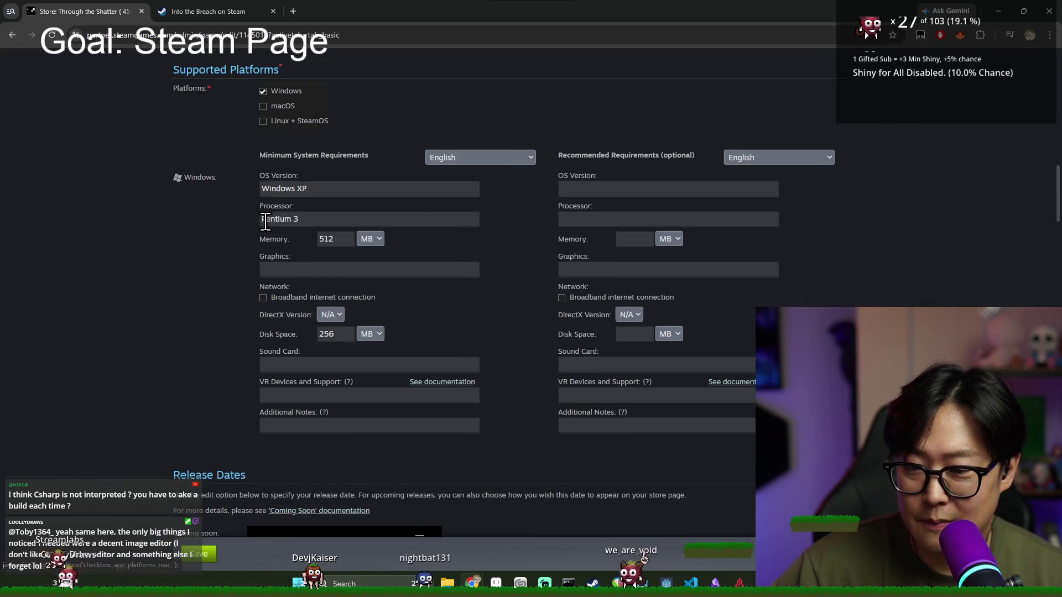
pyautogui.scroll(-6, 301, 215)
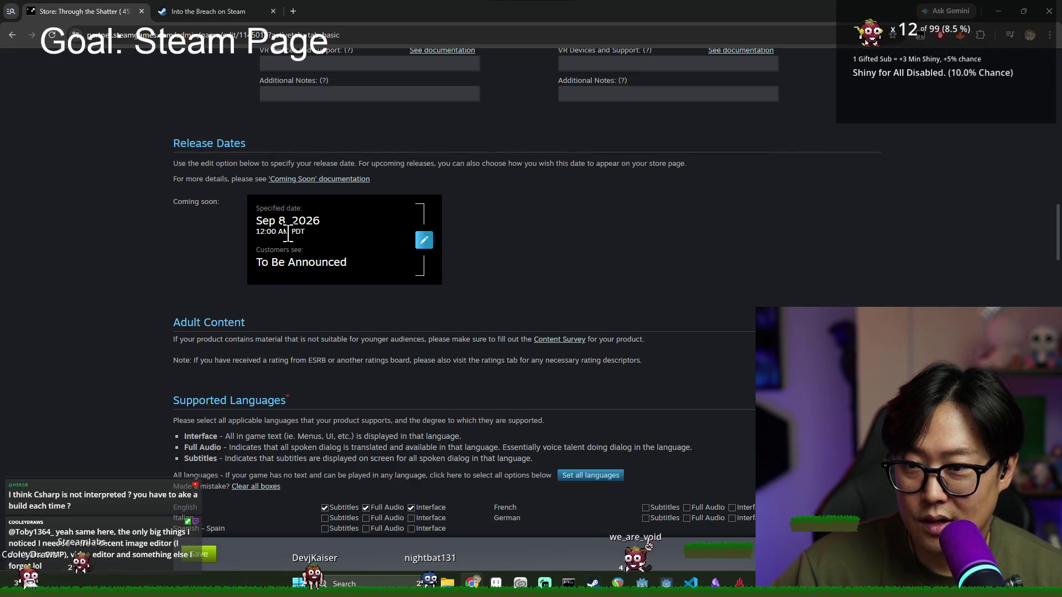
pyautogui.scroll(-9, 291, 240)
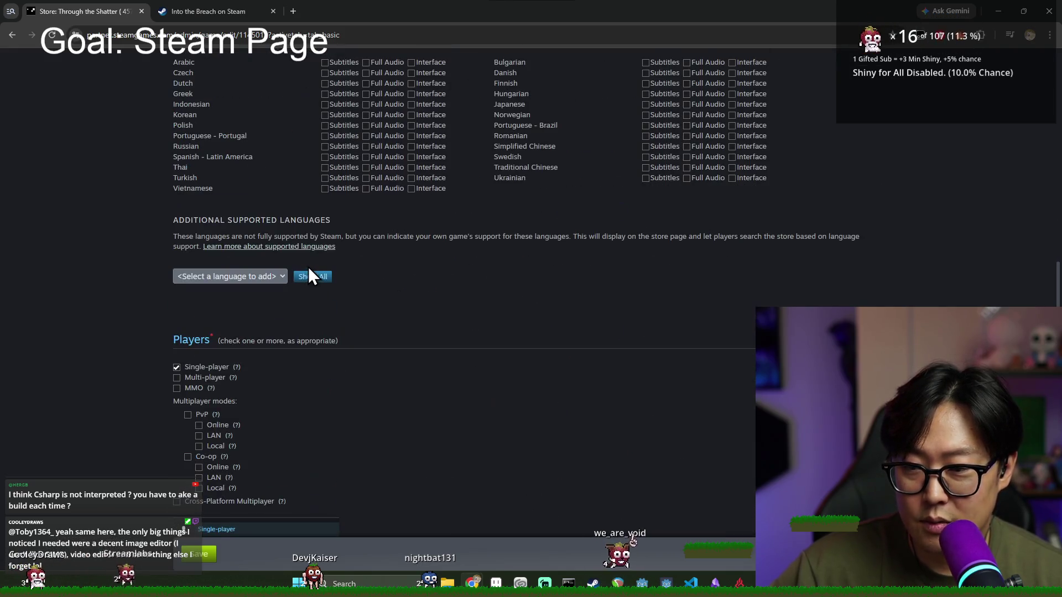
pyautogui.scroll(-8, 306, 265)
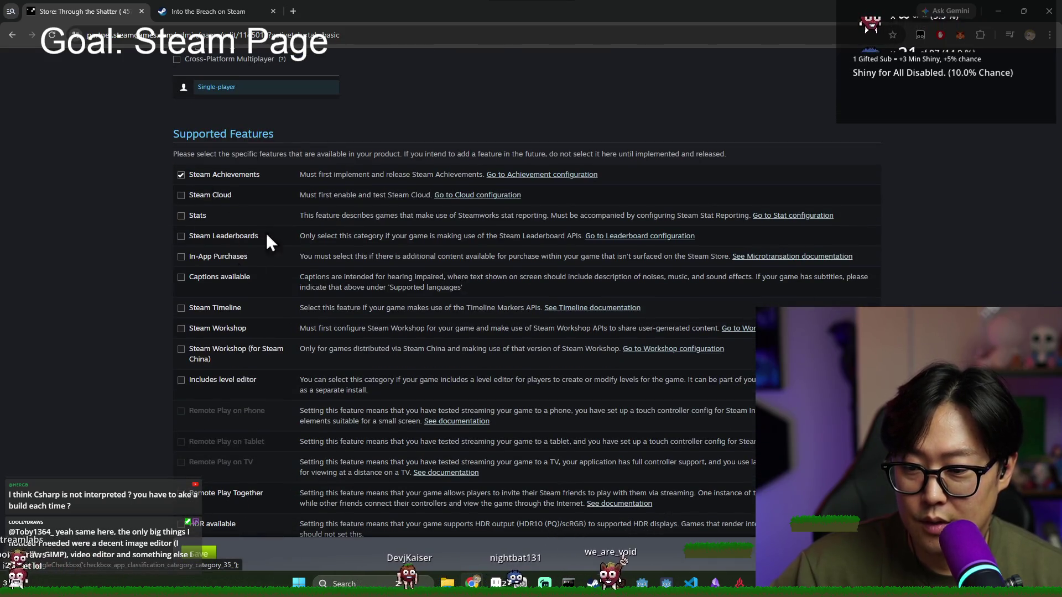
pyautogui.scroll(-5, 260, 241)
pyautogui.scroll(-3, 250, 290)
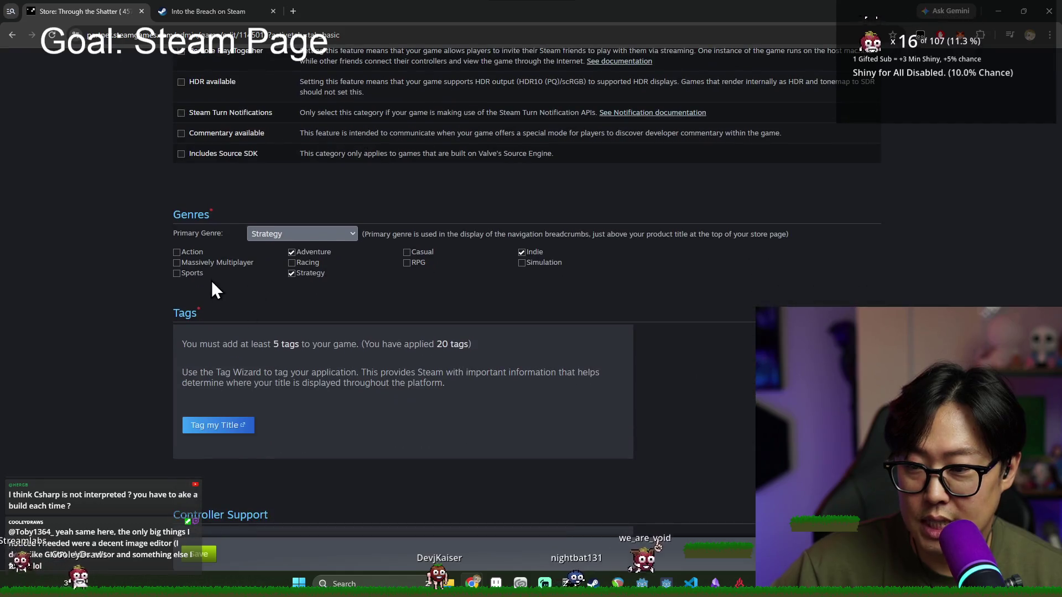
pyautogui.scroll(-7, 299, 283)
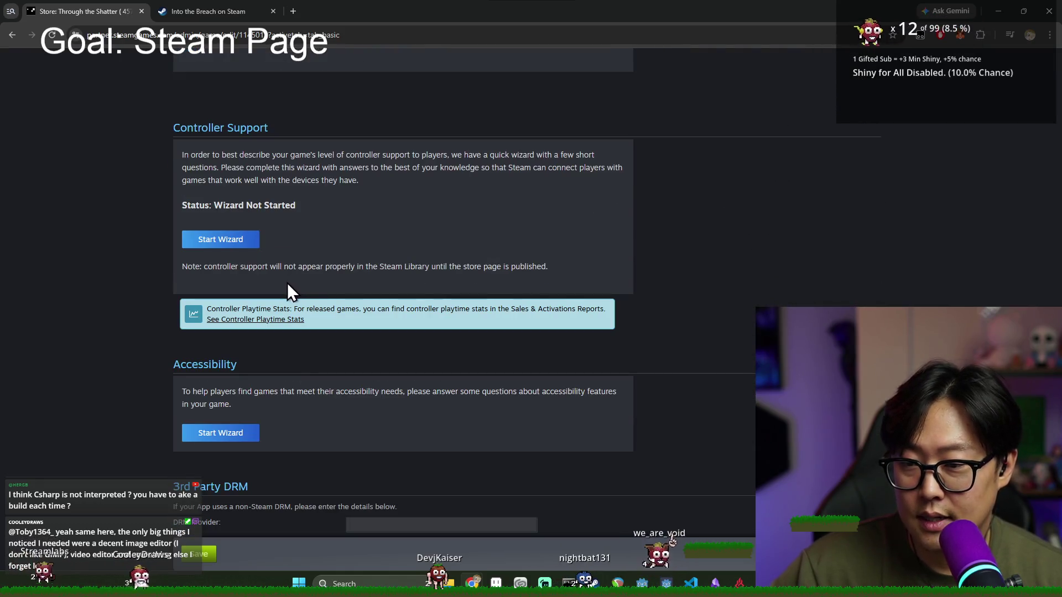
pyautogui.scroll(-3, 287, 283)
pyautogui.scroll(-9, 261, 286)
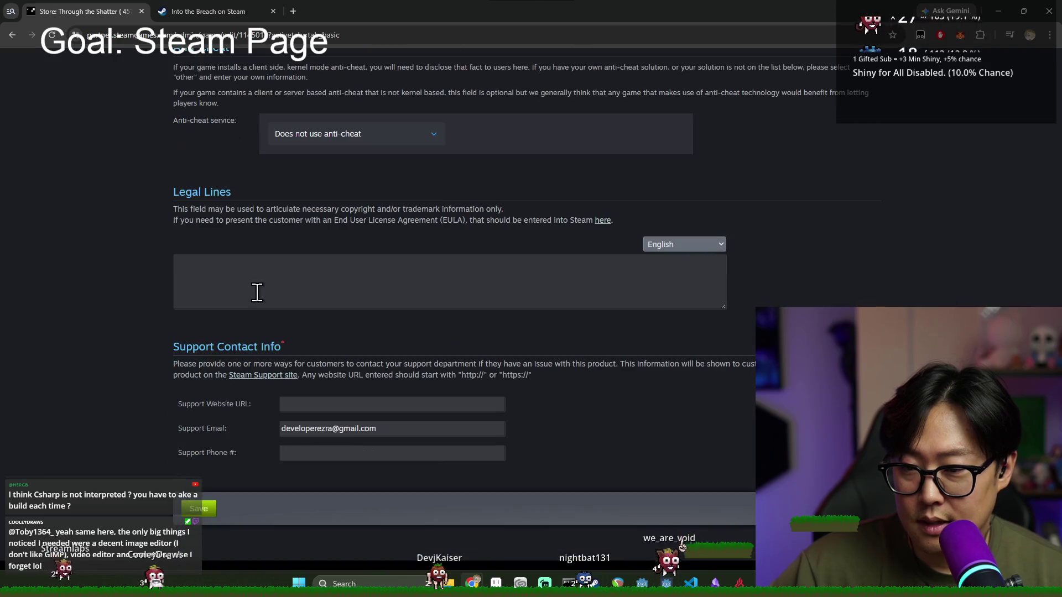
pyautogui.scroll(-3, 259, 286)
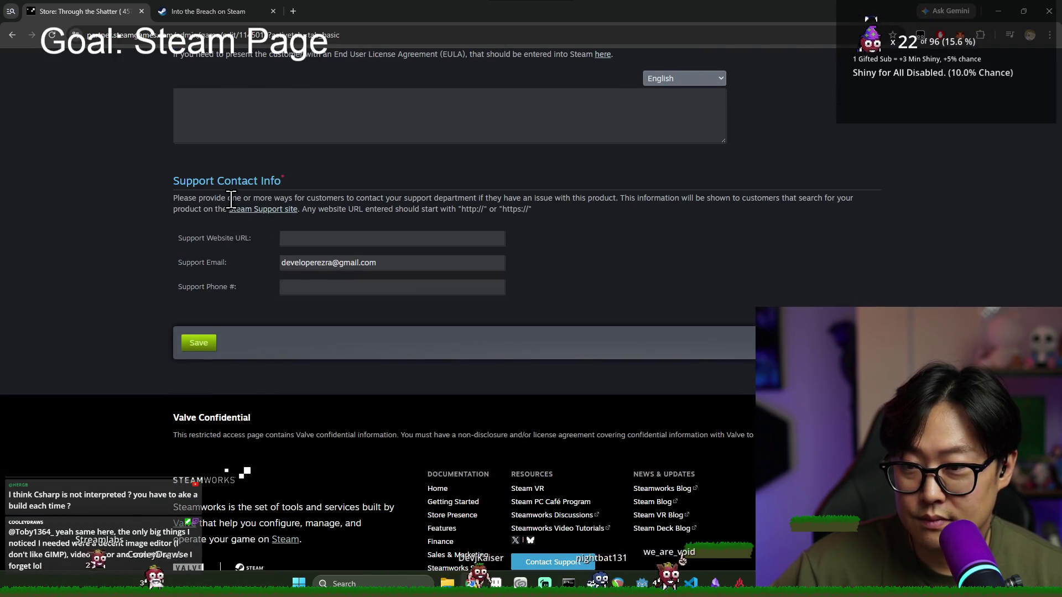
pyautogui.doubleClick(294, 262)
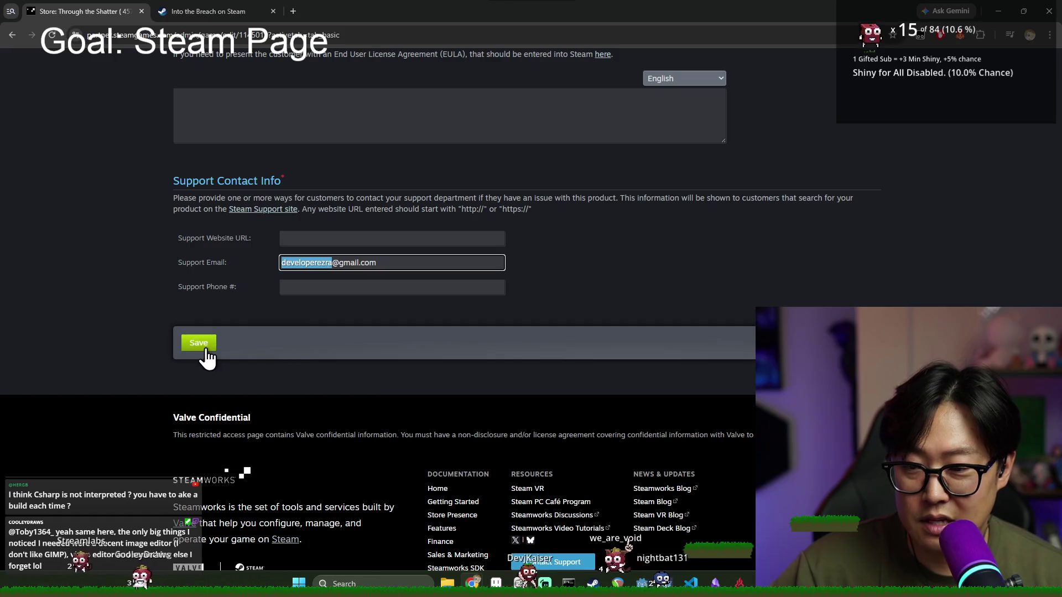
pyautogui.click(200, 344)
# Step: Go to the store page Description section
pyautogui.scroll(20, 465, 280)
pyautogui.scroll(20, 480, 326)
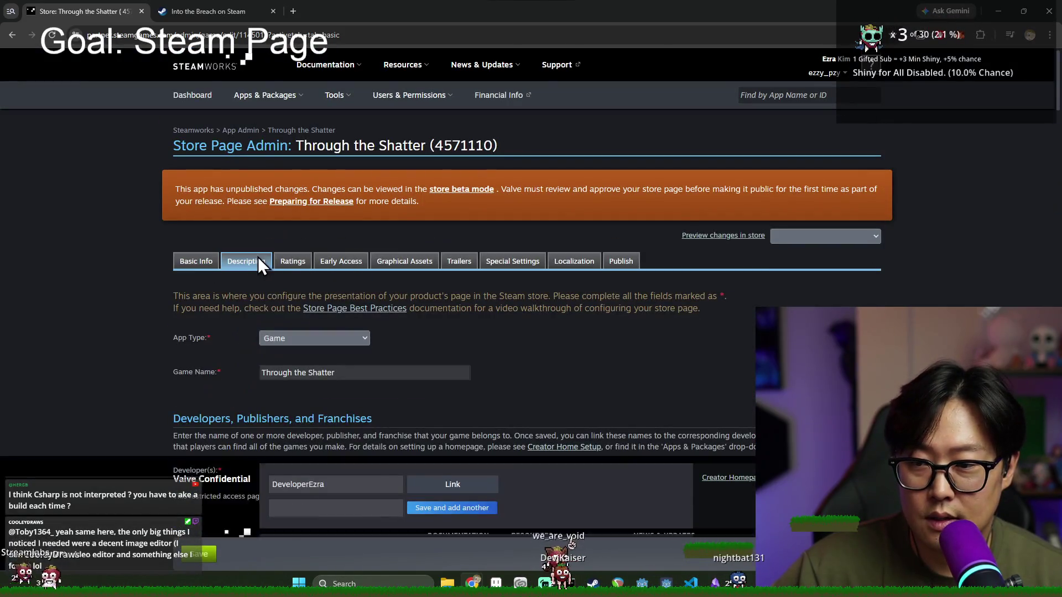
pyautogui.click(257, 262)
pyautogui.scroll(-6, 326, 293)
pyautogui.scroll(6, 332, 276)
# Step: Step through the Ratings and Early Access sections to the Graphical Assets page
pyautogui.click(304, 264)
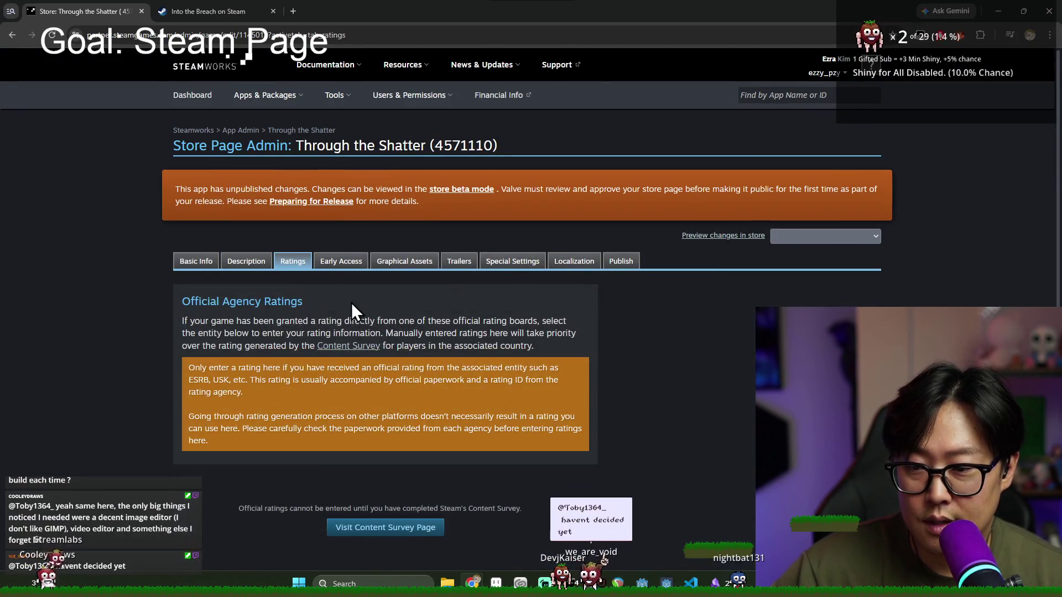
pyautogui.click(327, 265)
pyautogui.click(401, 262)
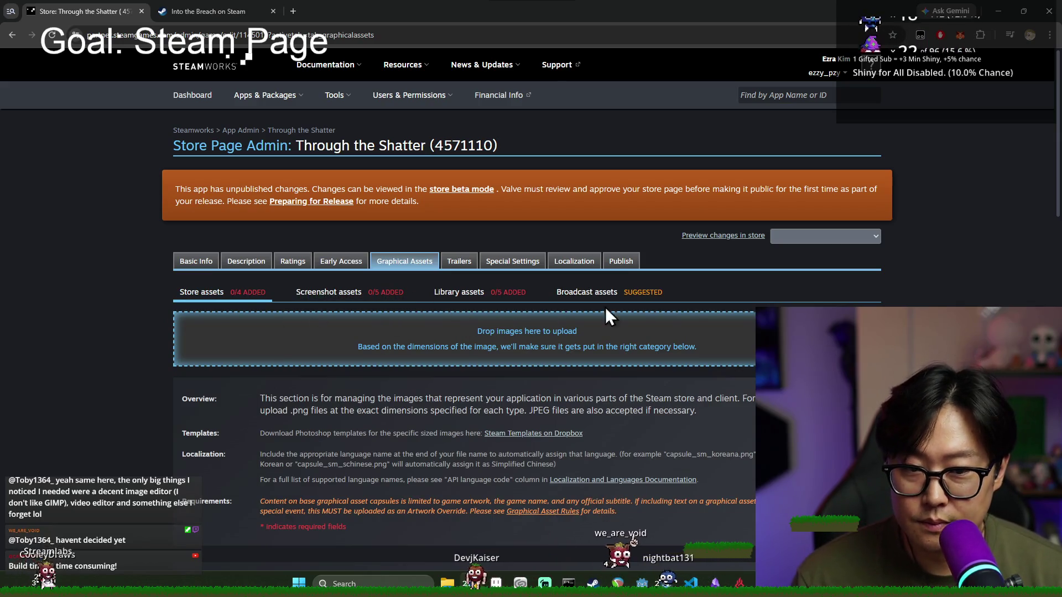
pyautogui.scroll(-3, 374, 337)
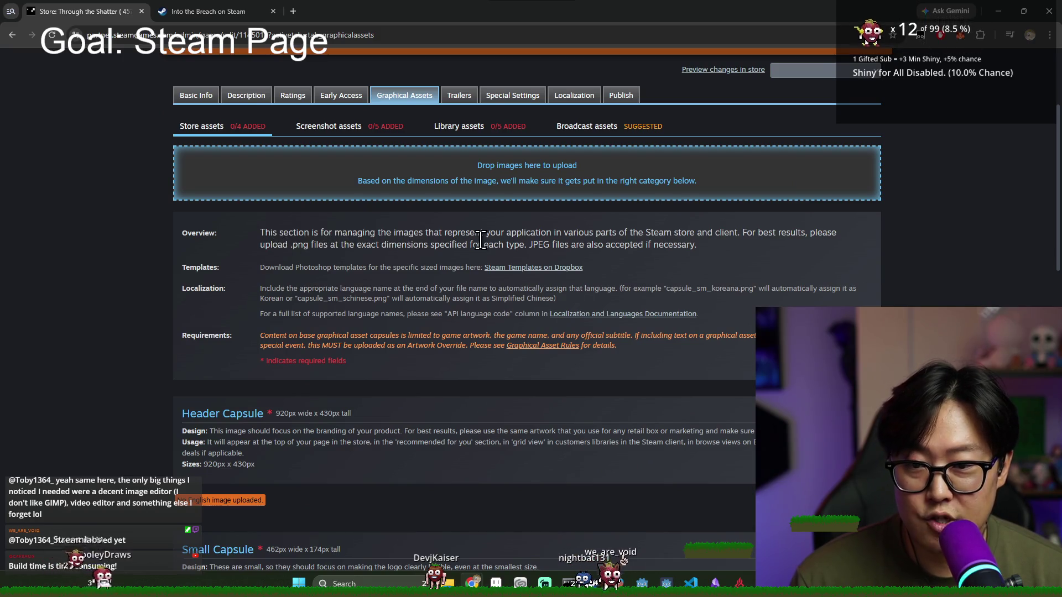
pyautogui.scroll(-2, 515, 252)
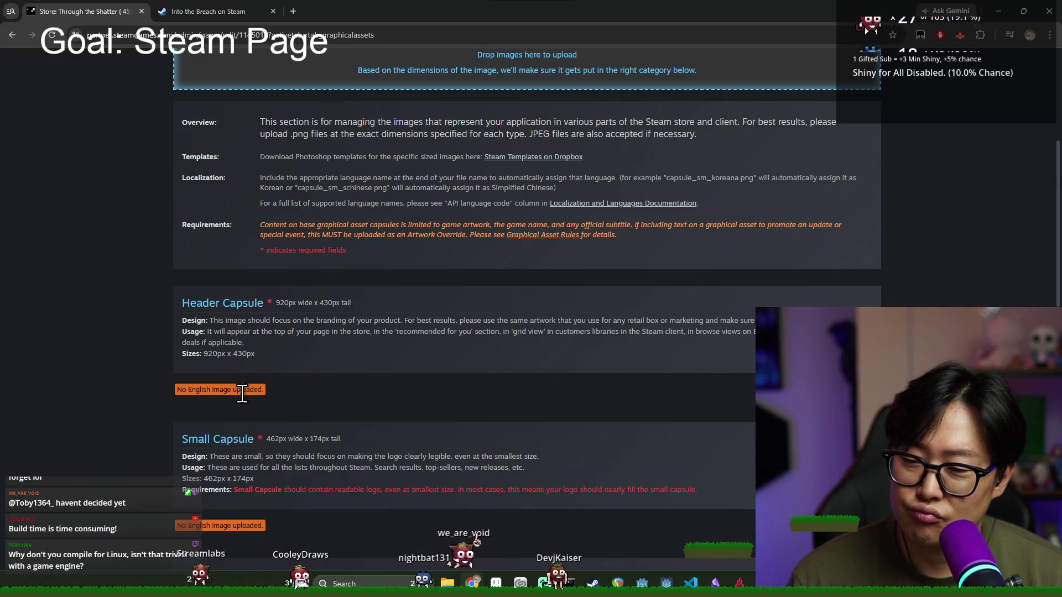
# Step: Read the store capsule image size requirements, with 0/4 store assets added
pyautogui.doubleClick(297, 321)
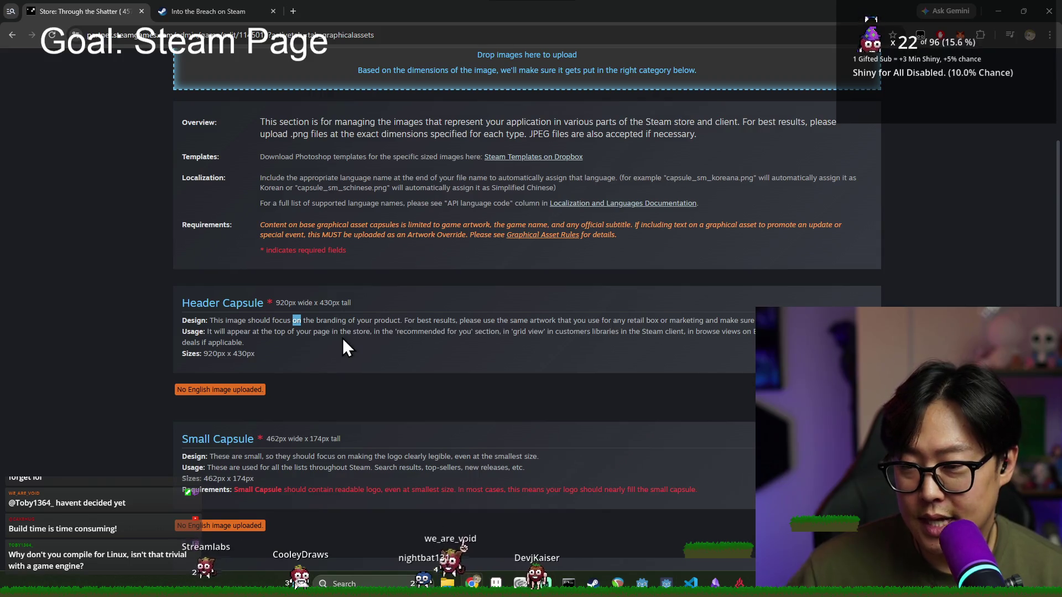
pyautogui.scroll(1, 343, 337)
pyautogui.scroll(-4, 276, 396)
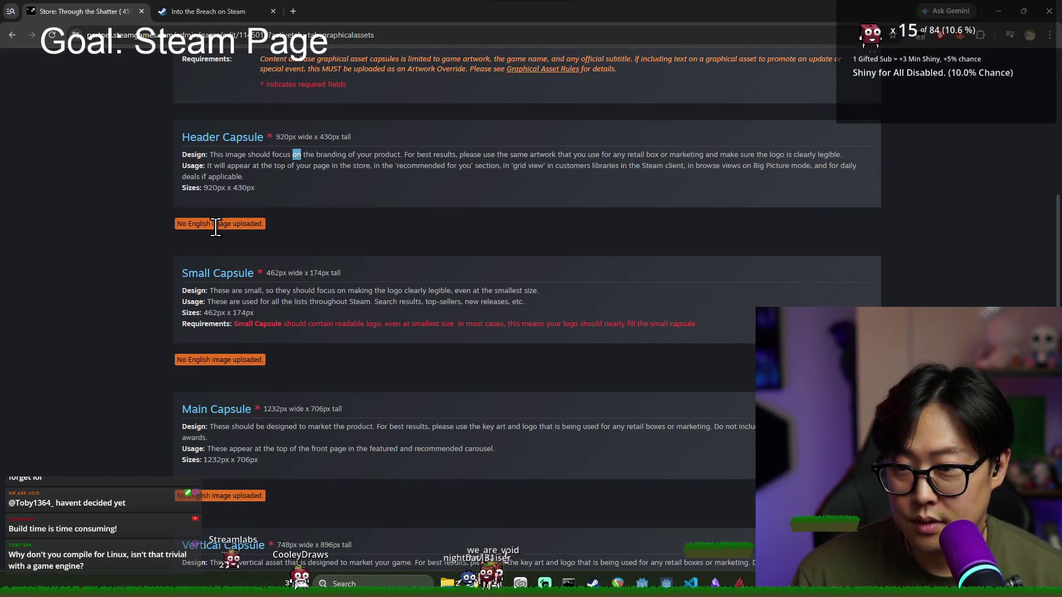
pyautogui.scroll(5, 254, 211)
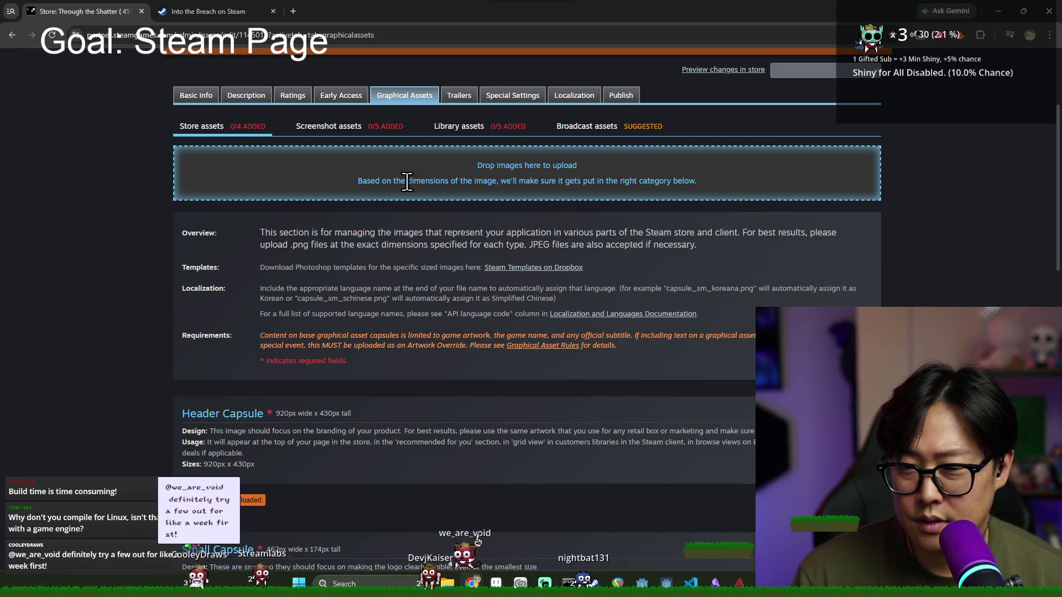
pyautogui.moveTo(525, 166); pyautogui.dragTo(459, 183)
pyautogui.click(623, 228)
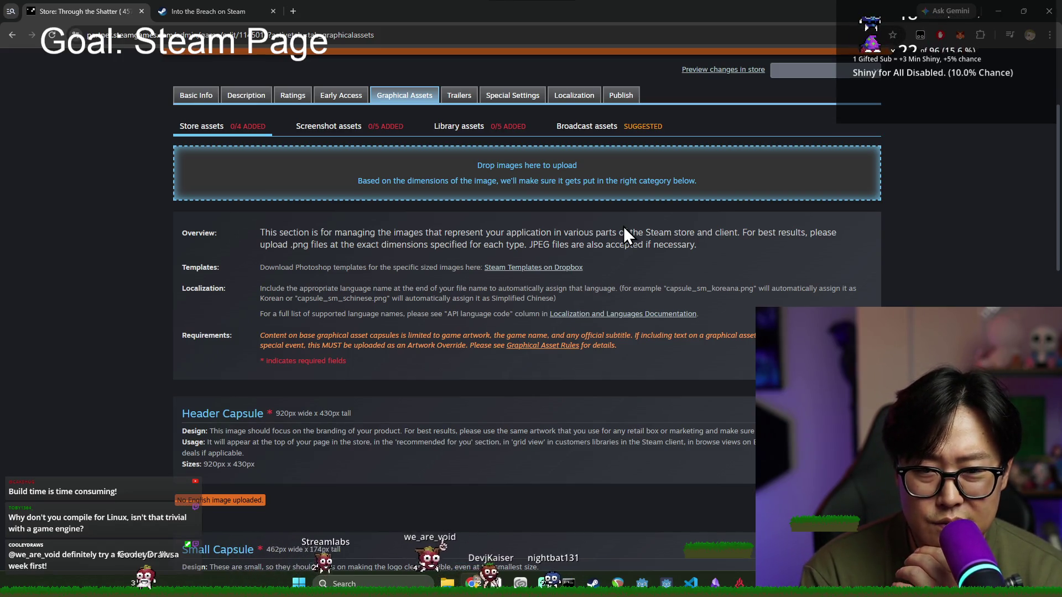
pyautogui.scroll(-5, 536, 274)
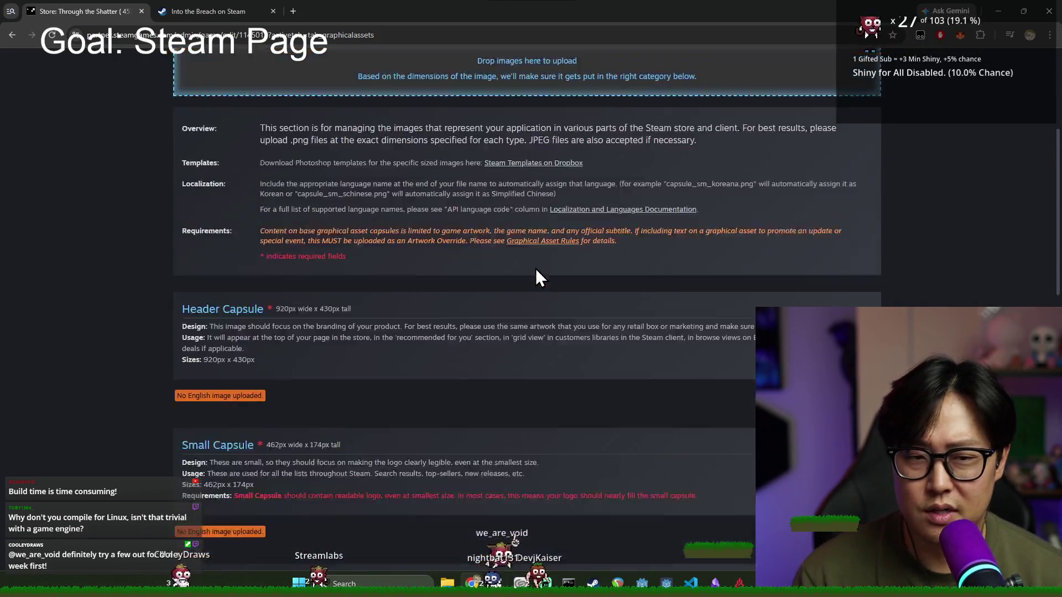
pyautogui.scroll(-3, 513, 280)
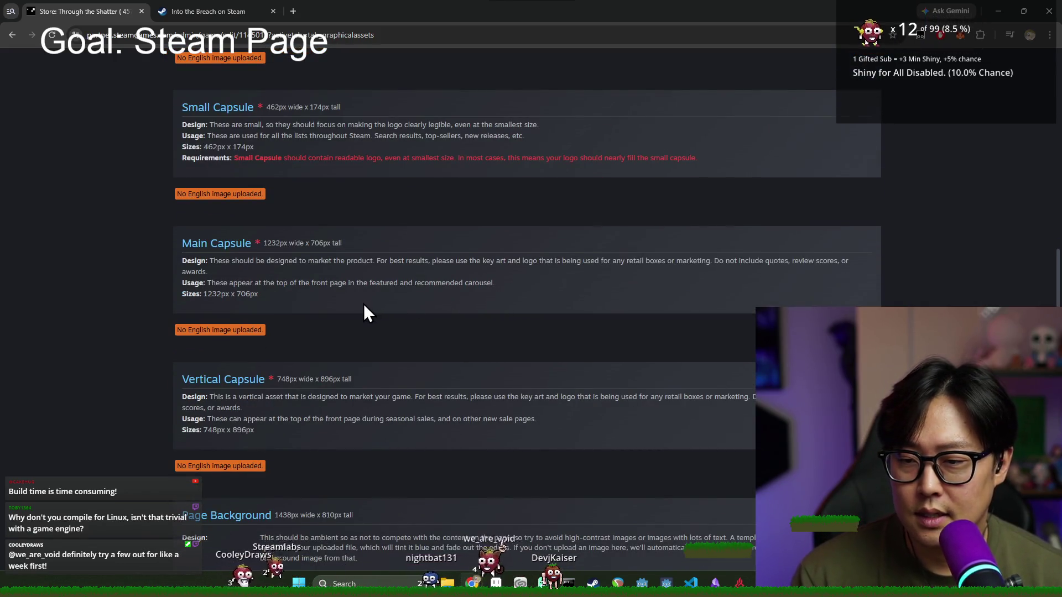
pyautogui.scroll(-5, 363, 310)
pyautogui.scroll(15, 370, 337)
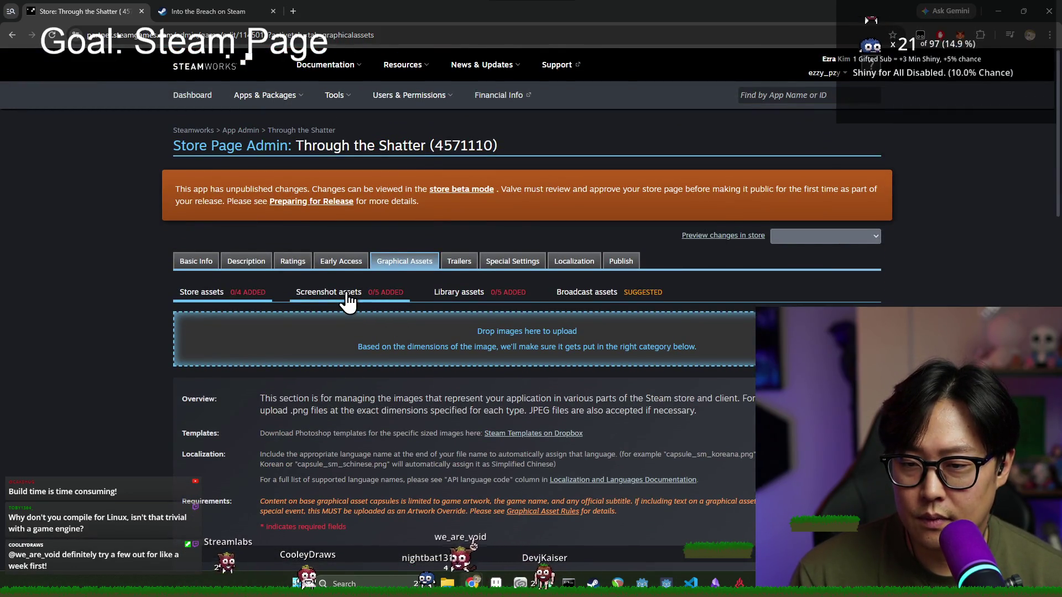
# Step: Read the Screenshot assets requirements (0/5 uploaded), then bring the Journey (DEBUG) window forward
pyautogui.click(346, 296)
pyautogui.scroll(-5, 460, 356)
pyautogui.scroll(-4, 472, 319)
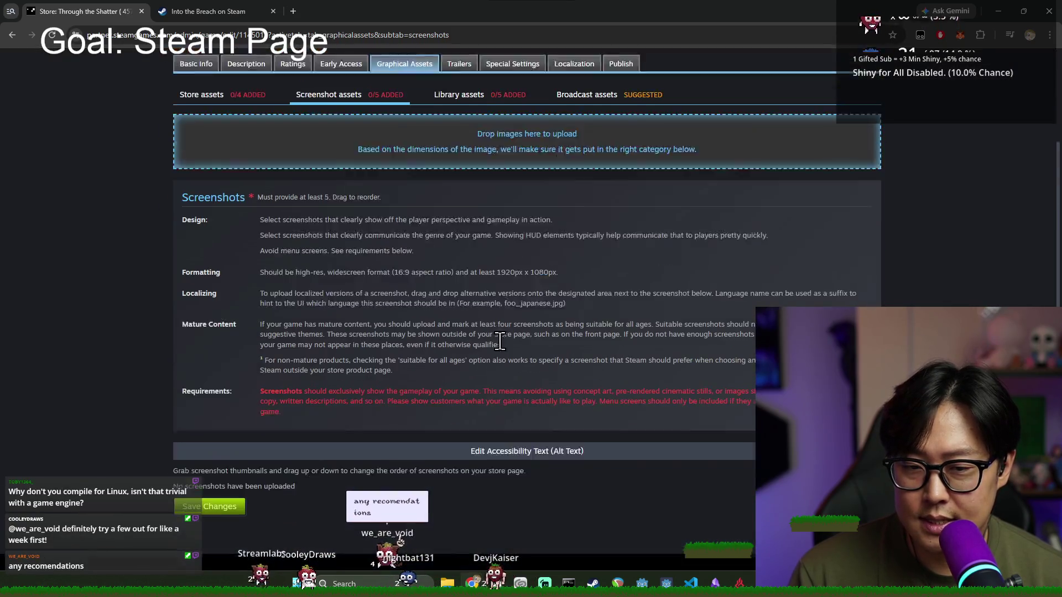
pyautogui.doubleClick(347, 368)
pyautogui.click(403, 373)
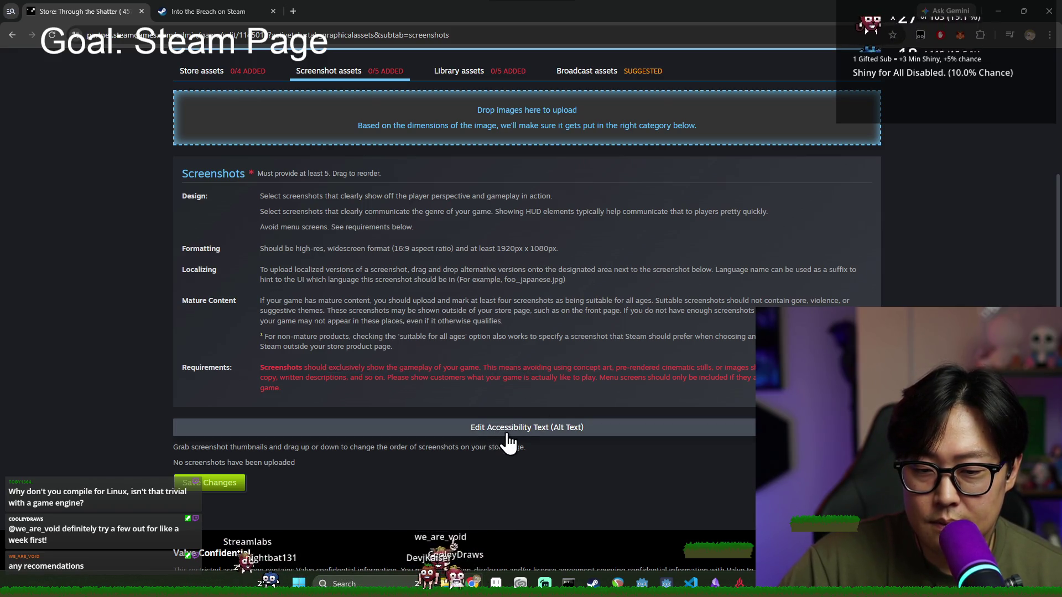
pyautogui.scroll(3, 500, 437)
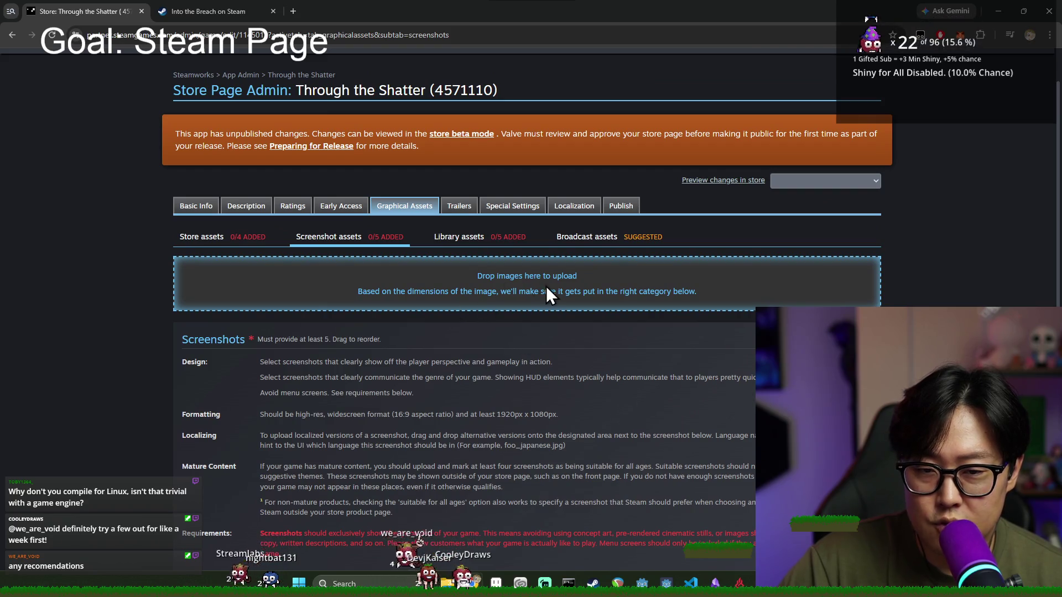
pyautogui.moveTo(555, 279); pyautogui.dragTo(476, 342)
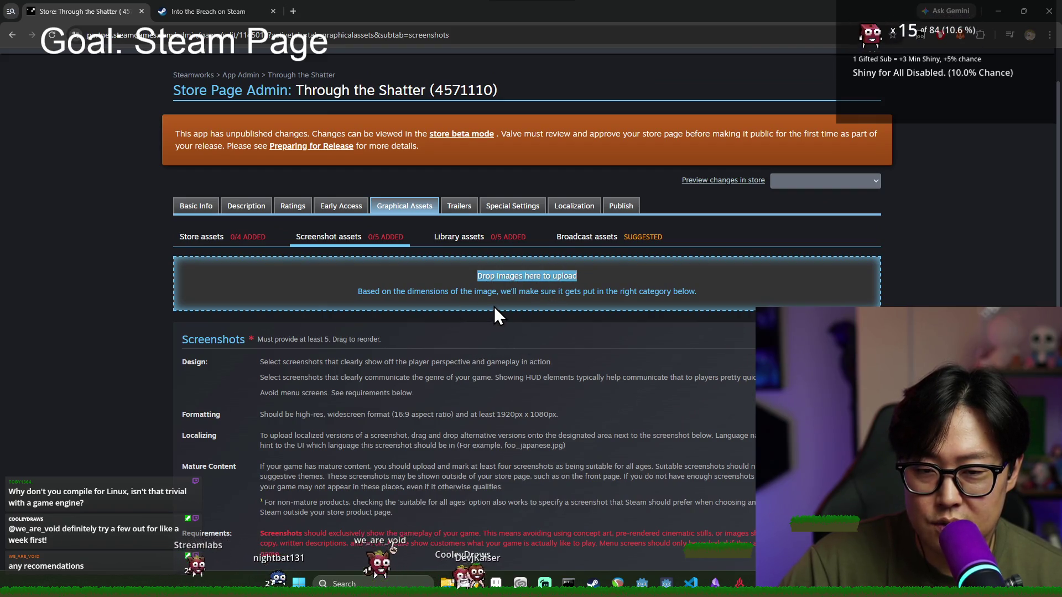
pyautogui.doubleClick(548, 292)
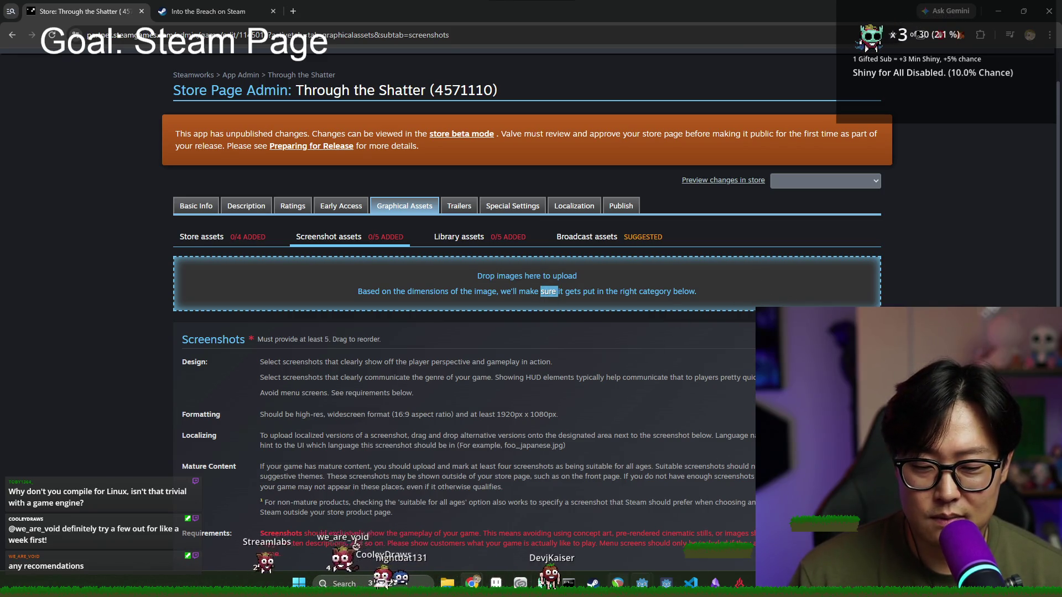
pyautogui.moveTo(642, 583)
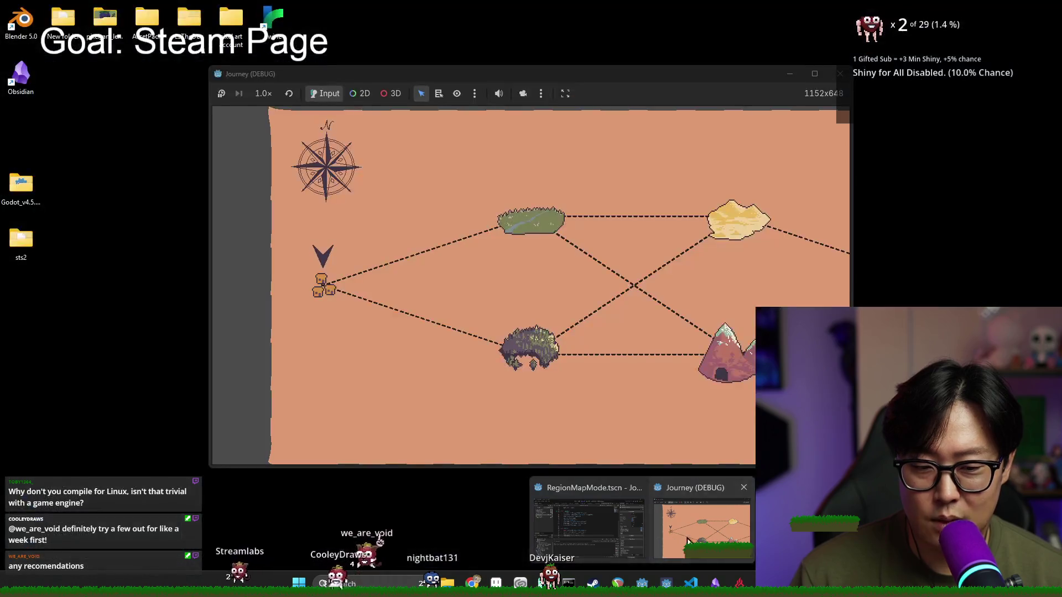
pyautogui.click(680, 525)
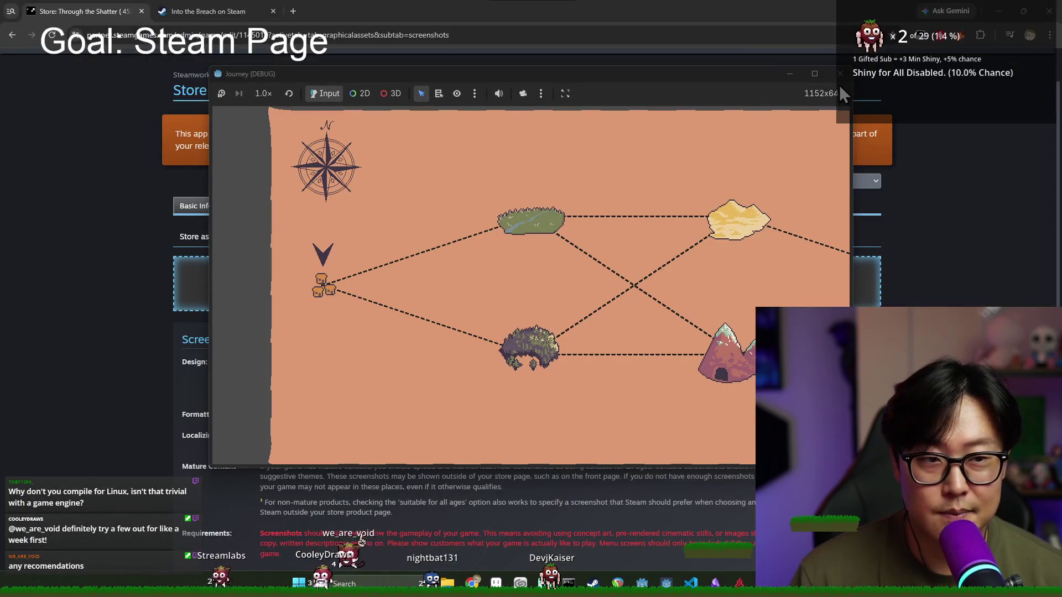
# Step: Close the Journey debug window and return to the Godot editor
pyautogui.click(840, 74)
pyautogui.hotkey('alt', 'Tab')
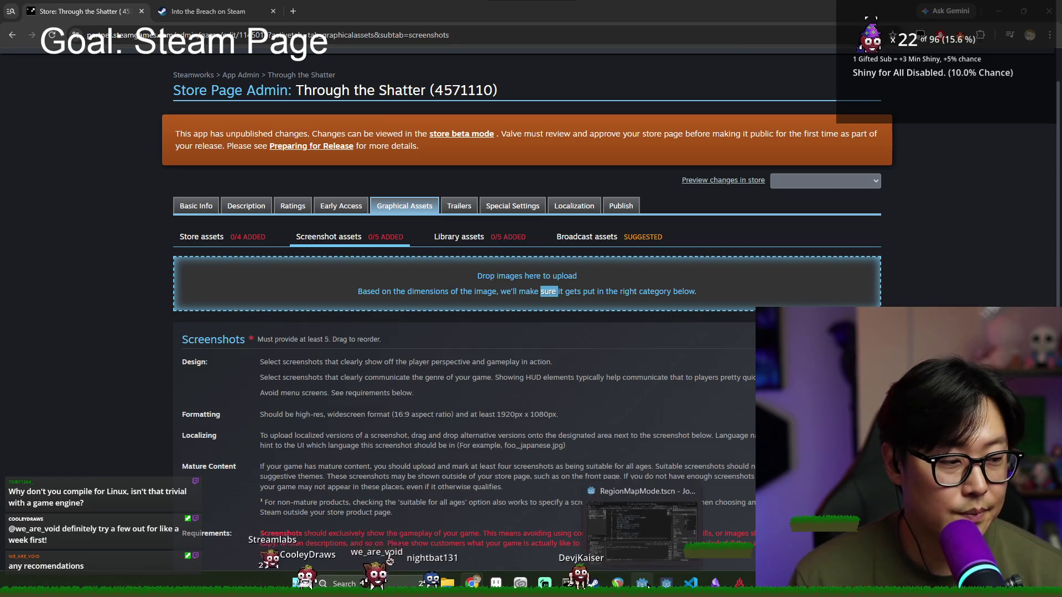
pyautogui.click(641, 584)
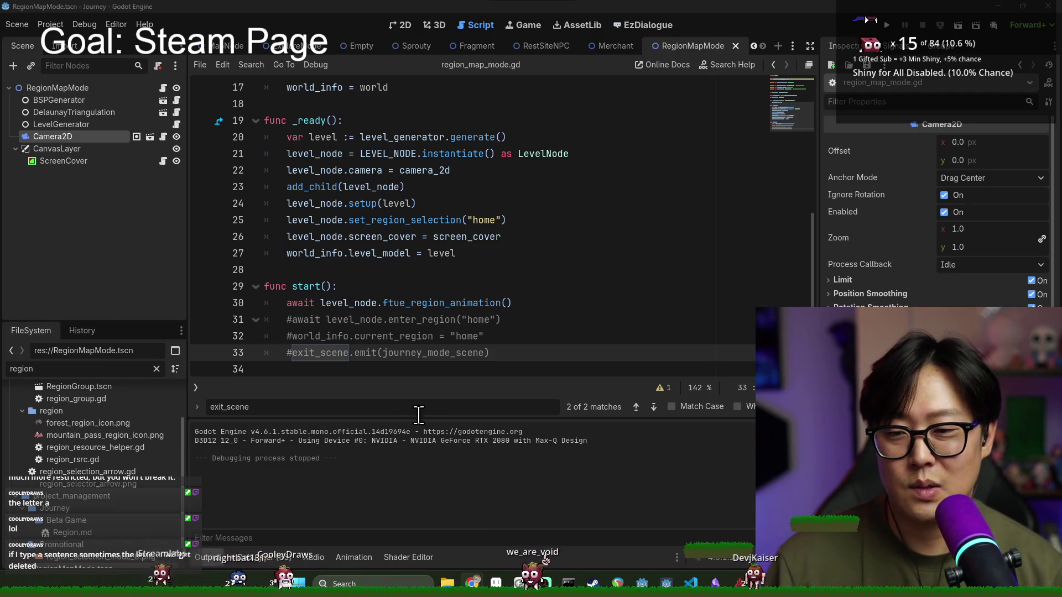
# Step: Uncomment the exit_scene, current_region and enter_region lines in start() and save the script
pyautogui.hotkey('ctrl', 'k')
pyautogui.click(293, 336)
pyautogui.hotkey('ctrl', 'k')
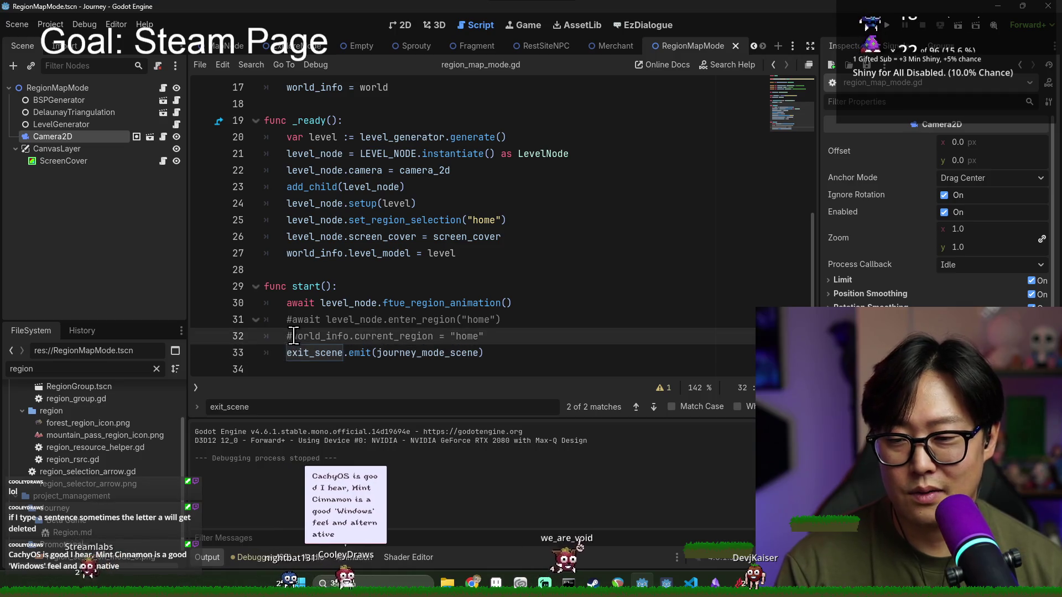
pyautogui.click(296, 320)
pyautogui.hotkey('ctrl', 'k')
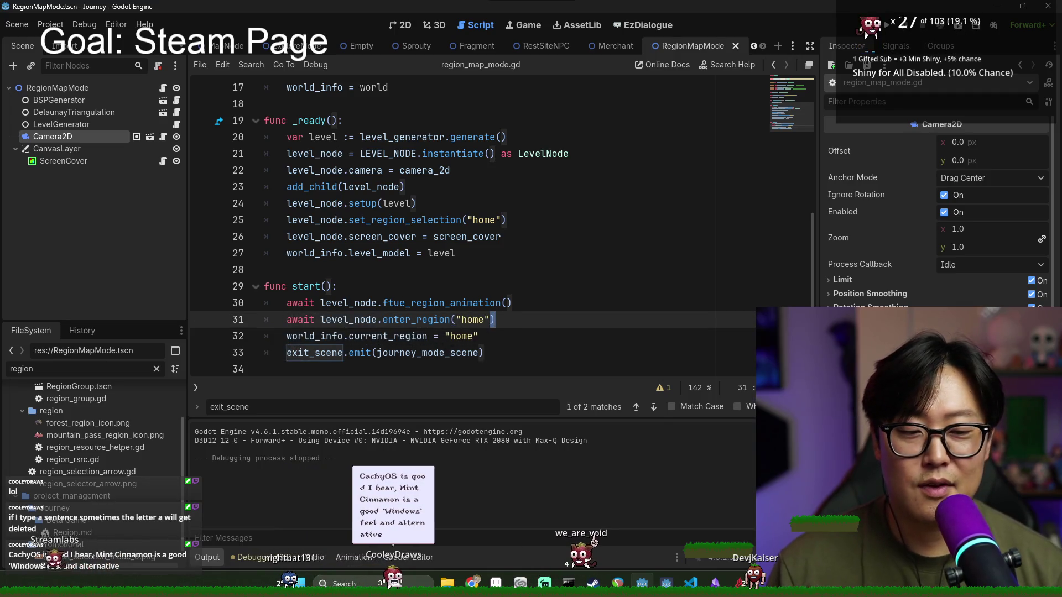
pyautogui.press('Escape')
pyautogui.click(490, 320)
pyautogui.hotkey('ctrl', 's')
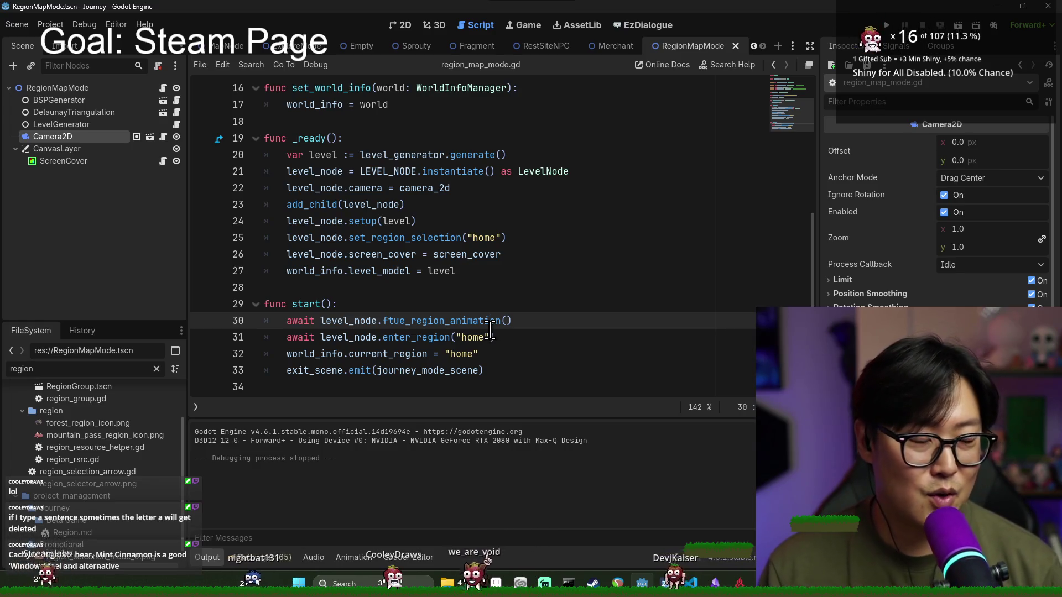
# Step: Save the region_map_mode.gd changes again in Godot
pyautogui.click(486, 188)
pyautogui.hotkey('ctrl', 's')
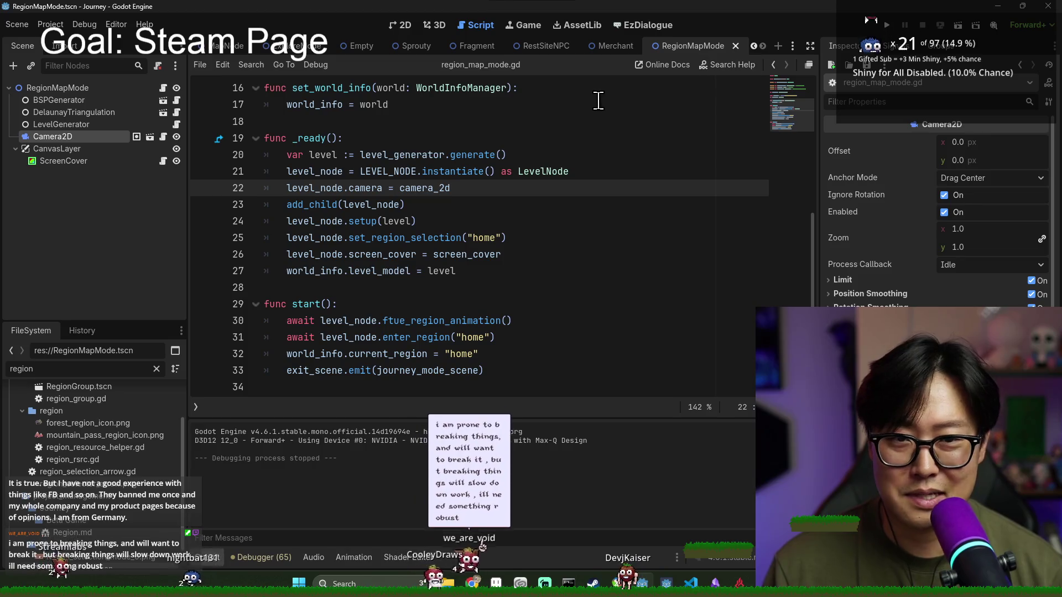
pyautogui.hotkey('alt', 'Tab')
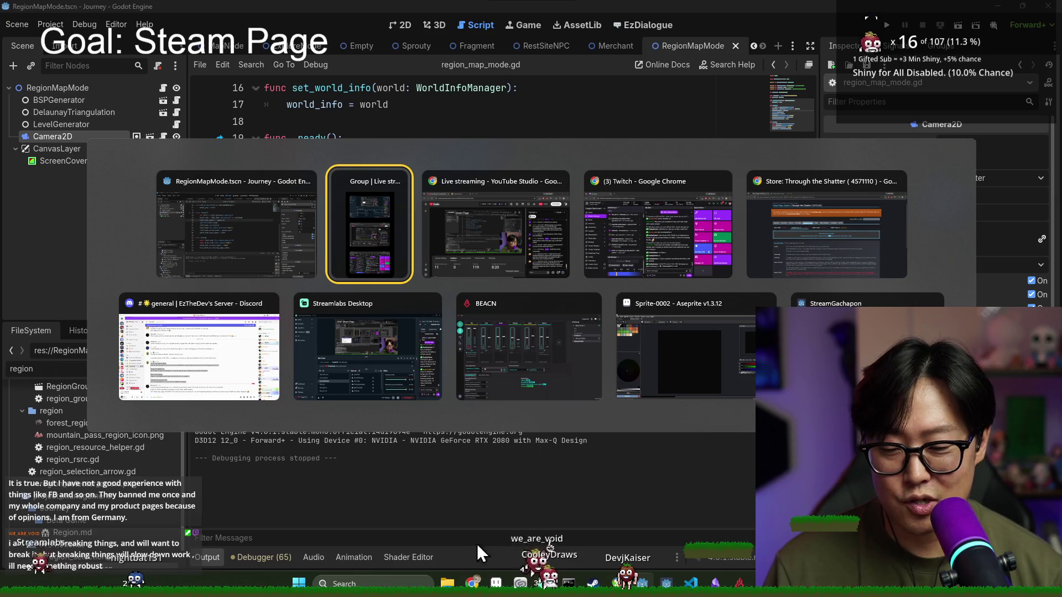
pyautogui.press('Escape')
# Step: Open the Promotional folder in File Explorer and bring back the Steamworks Screenshot assets page
pyautogui.rightClick(53, 533)
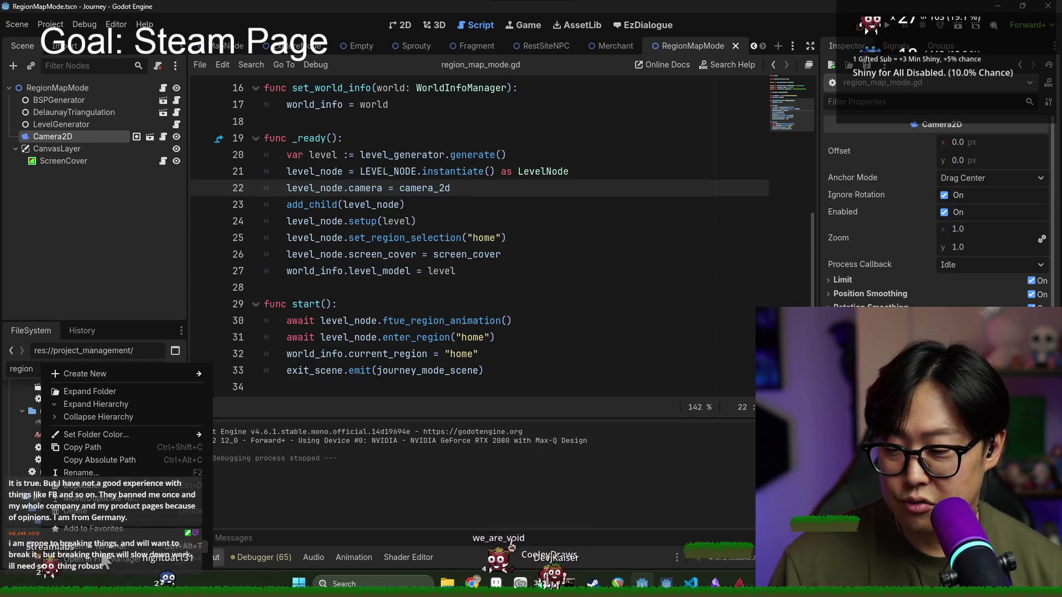
pyautogui.press('Escape')
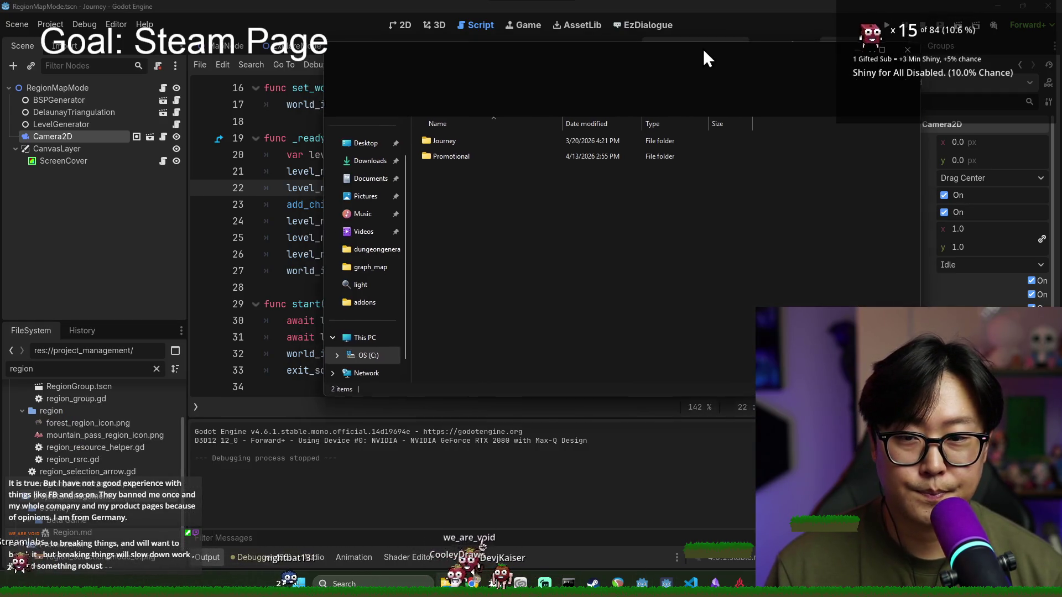
pyautogui.doubleClick(486, 157)
pyautogui.hotkey('alt', 'Tab')
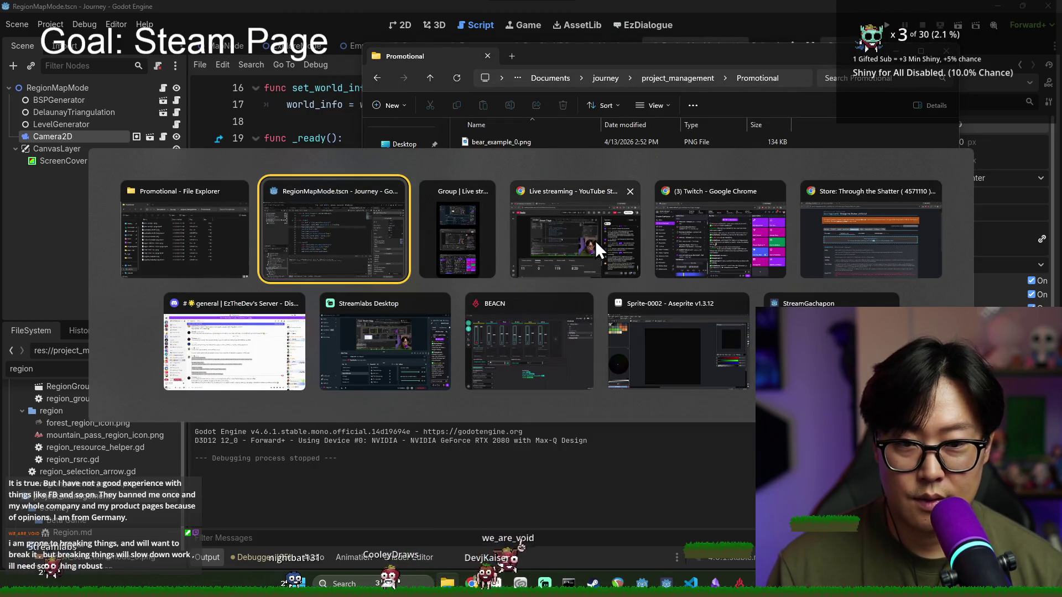
pyautogui.click(850, 237)
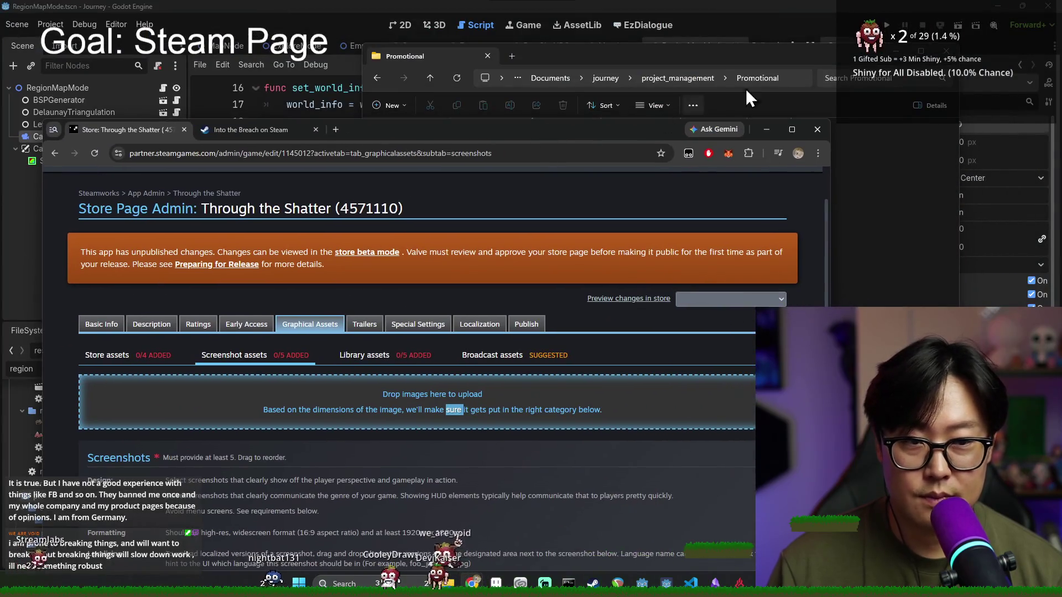
# Step: Drop the six Promotional PNGs, bear_example_0 through upgrade_example_0, into the screenshot upload area
pyautogui.click(757, 49)
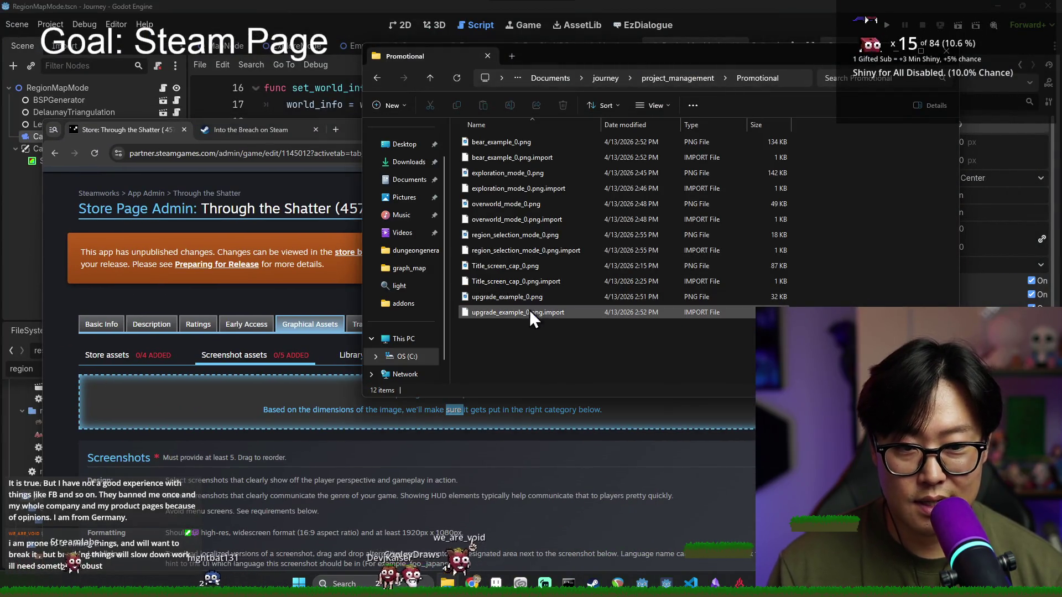
pyautogui.click(517, 297)
pyautogui.keyDown('ctrl'); pyautogui.click(529, 264); pyautogui.keyUp('ctrl')
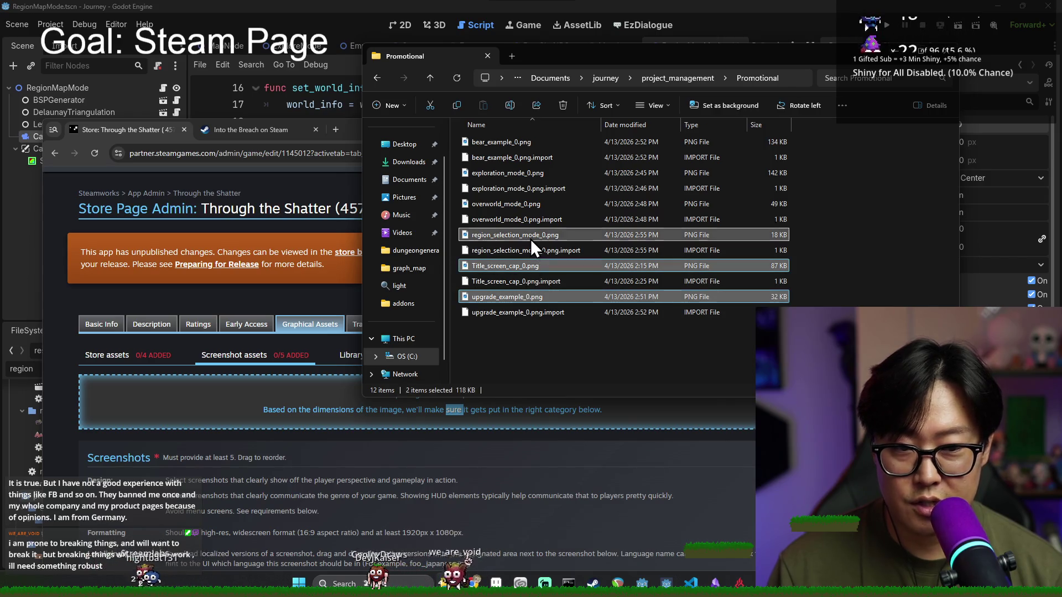
pyautogui.keyDown('ctrl'); pyautogui.click(530, 236); pyautogui.keyUp('ctrl')
pyautogui.keyDown('ctrl'); pyautogui.click(533, 205); pyautogui.keyUp('ctrl')
pyautogui.keyDown('ctrl'); pyautogui.click(531, 173); pyautogui.keyUp('ctrl')
pyautogui.keyDown('ctrl'); pyautogui.click(528, 142); pyautogui.keyUp('ctrl')
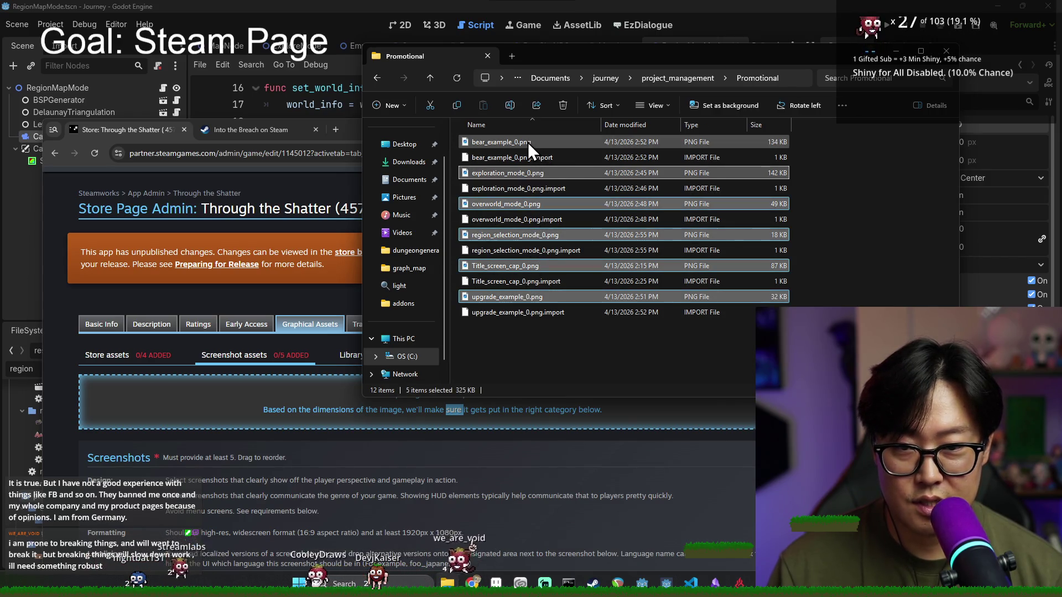
pyautogui.moveTo(523, 147); pyautogui.dragTo(277, 422)
# Step: Upload the screenshots and dismiss the warning that their dimensions match no known asset
pyautogui.scroll(-10, 523, 343)
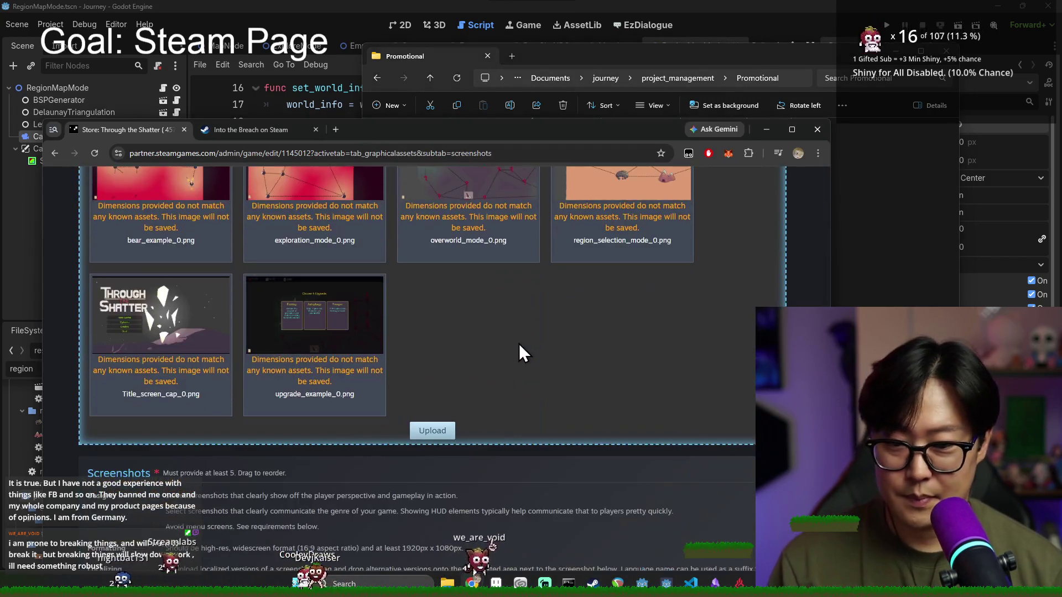
pyautogui.scroll(4, 441, 356)
pyautogui.click(432, 376)
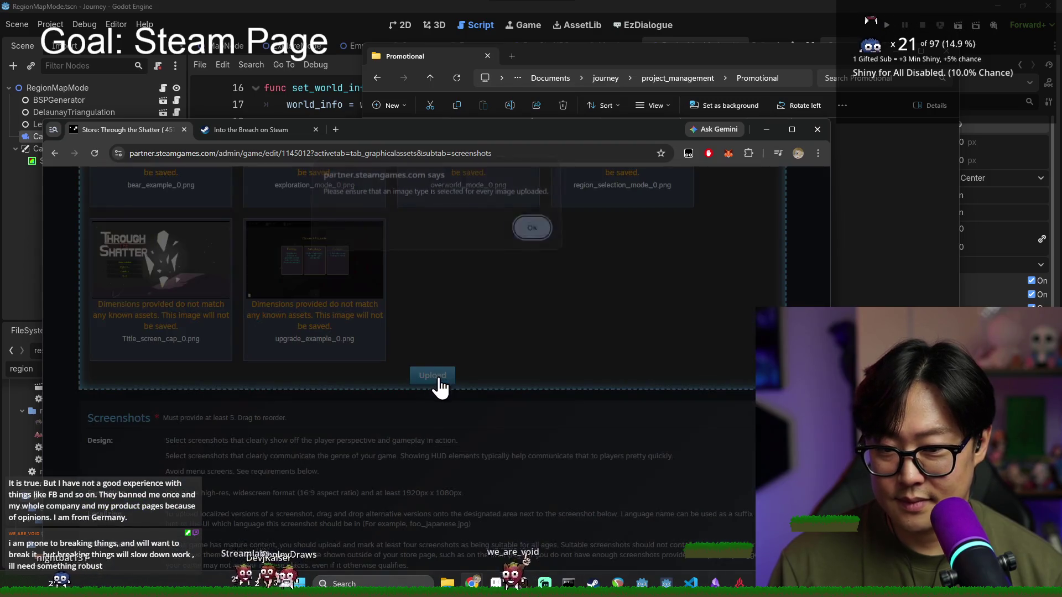
pyautogui.click(531, 235)
pyautogui.scroll(2, 344, 328)
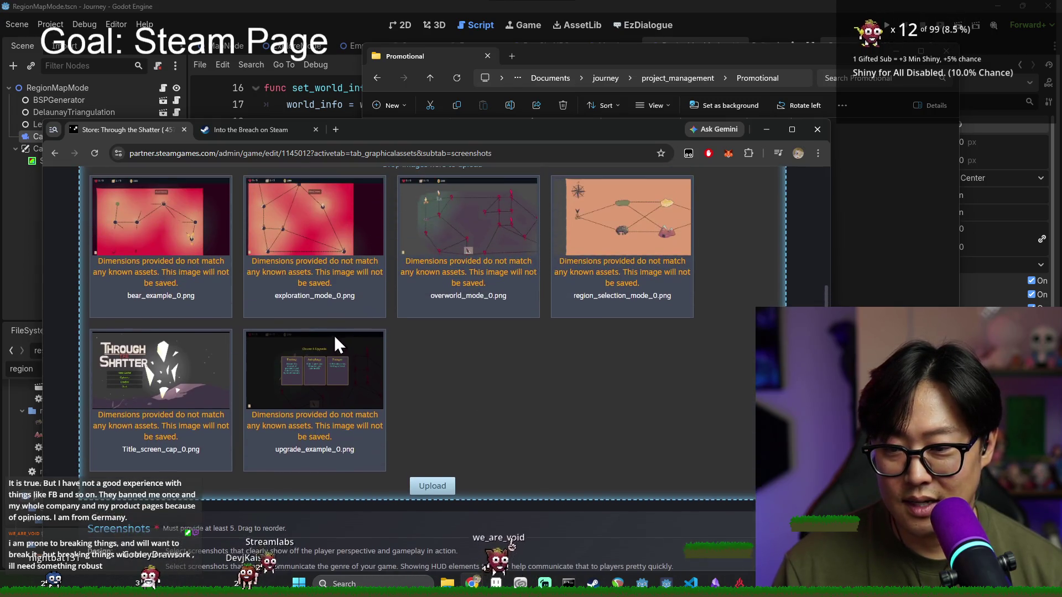
# Step: Find the Screenshots Formatting rule requiring at least 1920px x 1080px
pyautogui.scroll(1, 338, 338)
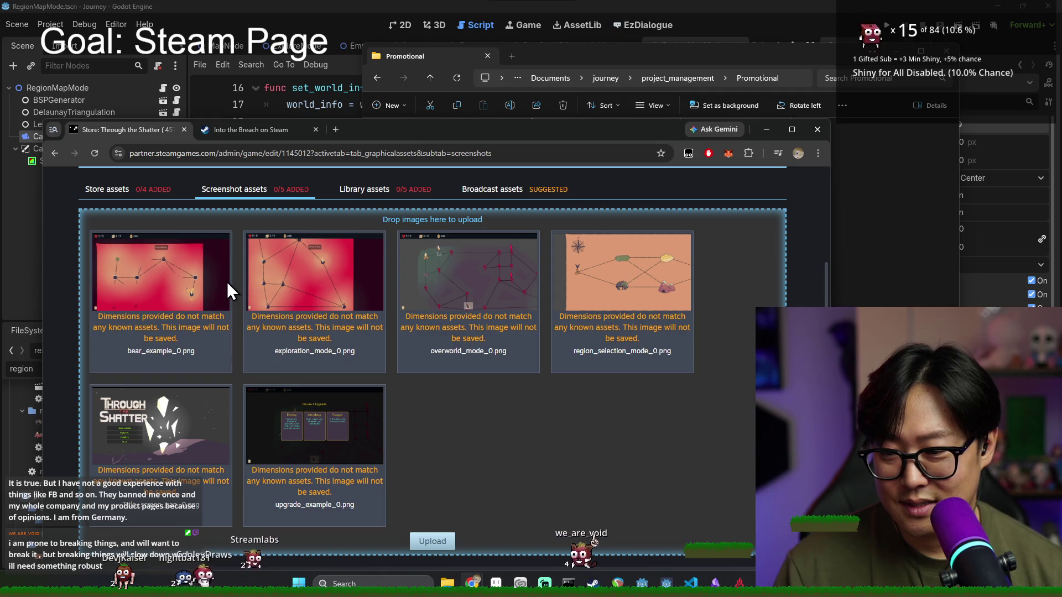
pyautogui.scroll(-10, 231, 283)
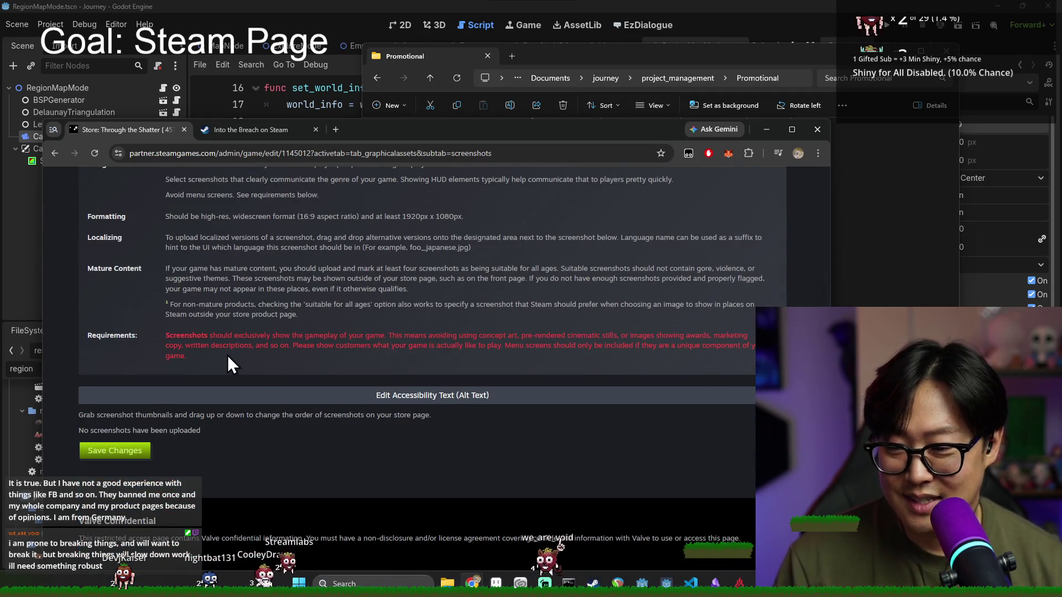
pyautogui.scroll(1, 360, 403)
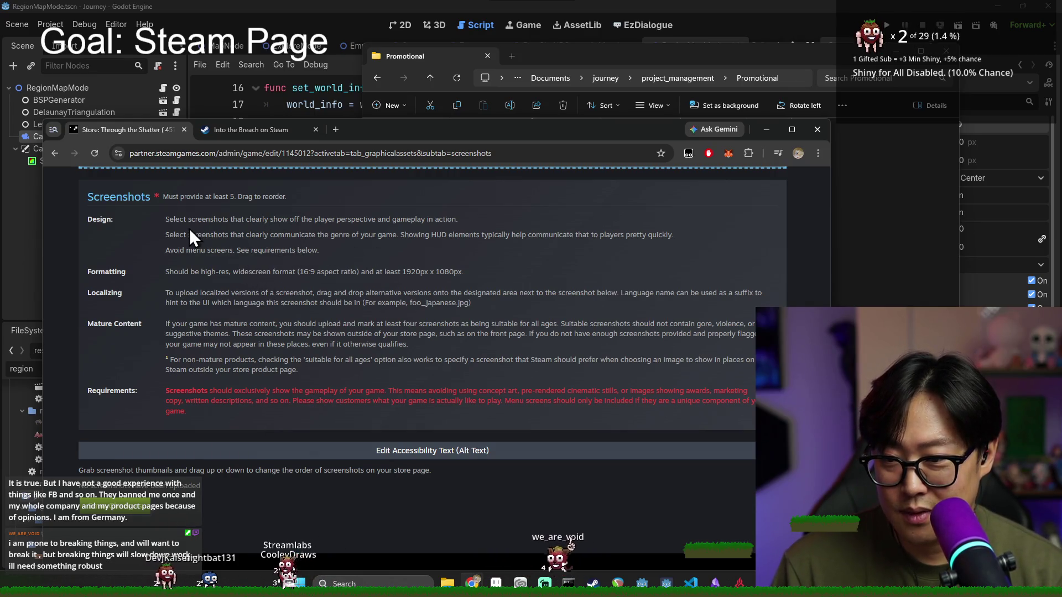
pyautogui.moveTo(239, 272); pyautogui.dragTo(488, 277)
pyautogui.click(349, 272)
pyautogui.click(432, 275)
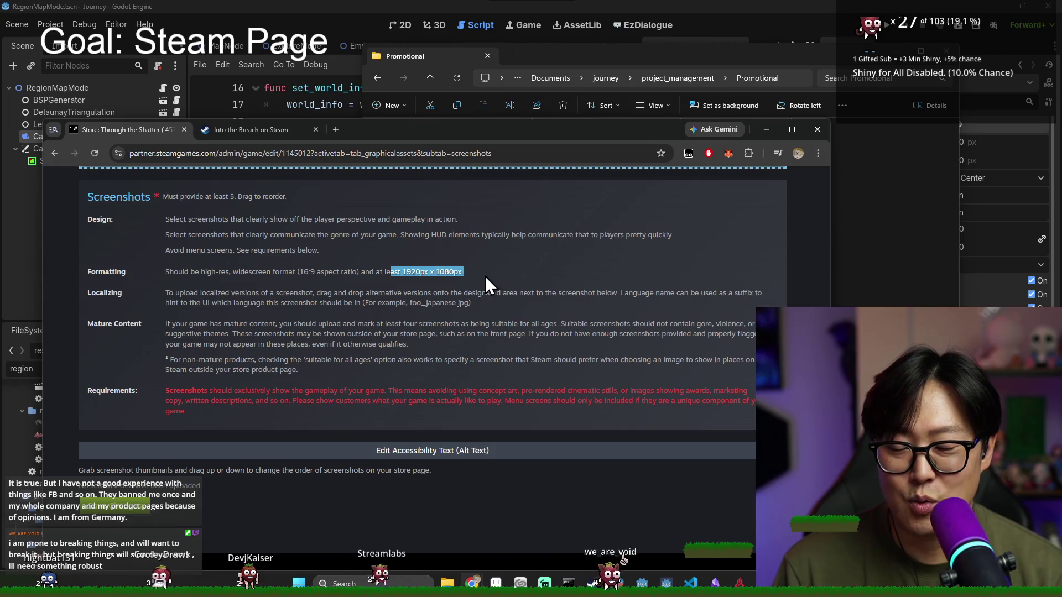
pyautogui.click(486, 277)
# Step: Close the Promotional folder window and return to the Steamworks page
pyautogui.click(872, 232)
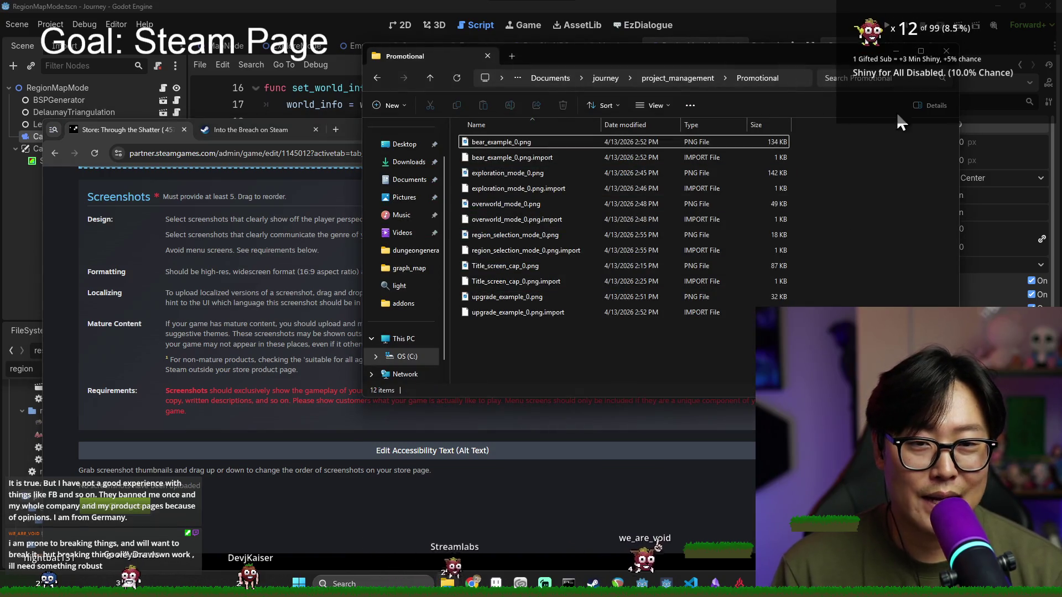
pyautogui.click(954, 62)
pyautogui.click(550, 39)
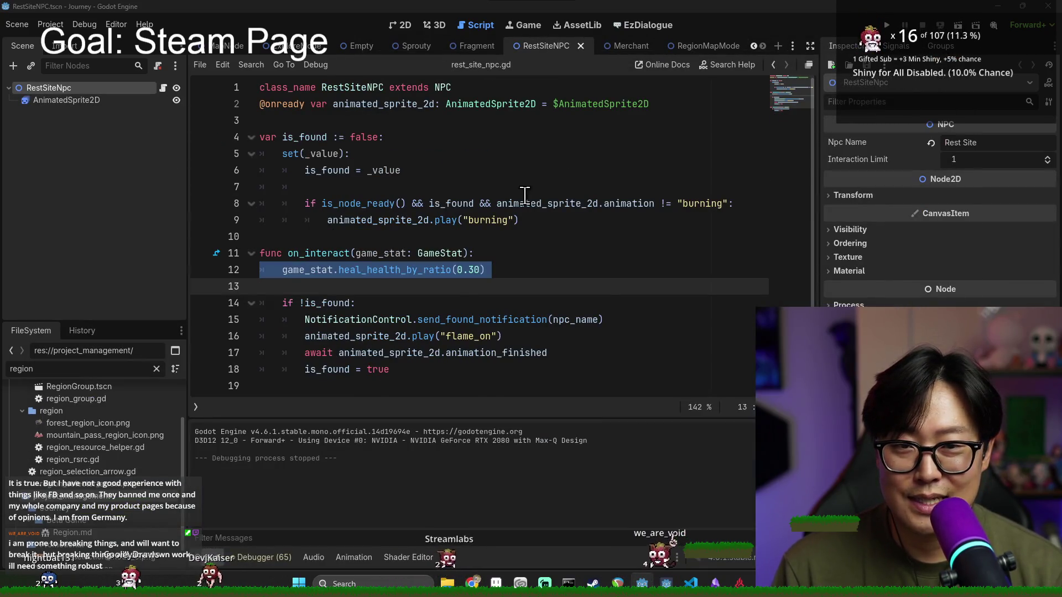
pyautogui.hotkey('alt', 'Tab')
pyautogui.scroll(2, 523, 131)
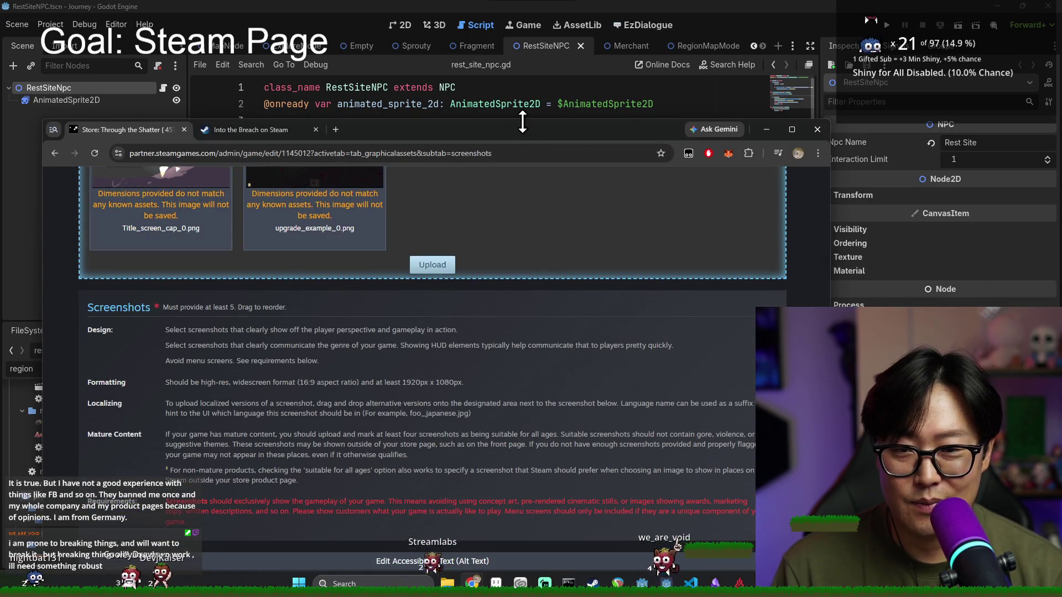
pyautogui.scroll(3, 523, 251)
pyautogui.scroll(-1, 526, 243)
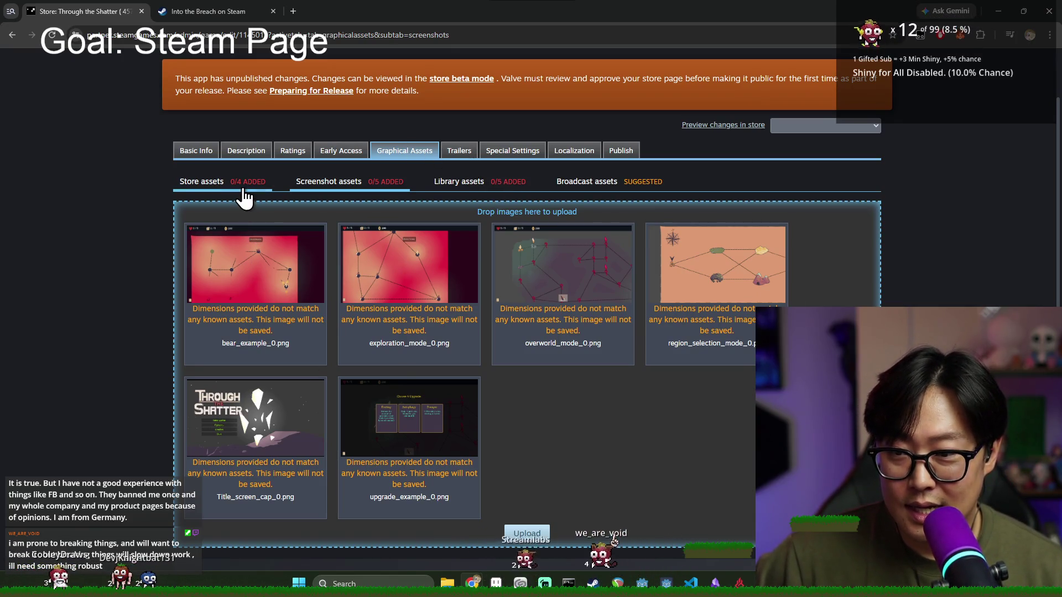
# Step: Compare the Store assets and Screenshot assets sub-tab requirements
pyautogui.click(264, 188)
pyautogui.scroll(-6, 525, 312)
pyautogui.scroll(1, 413, 187)
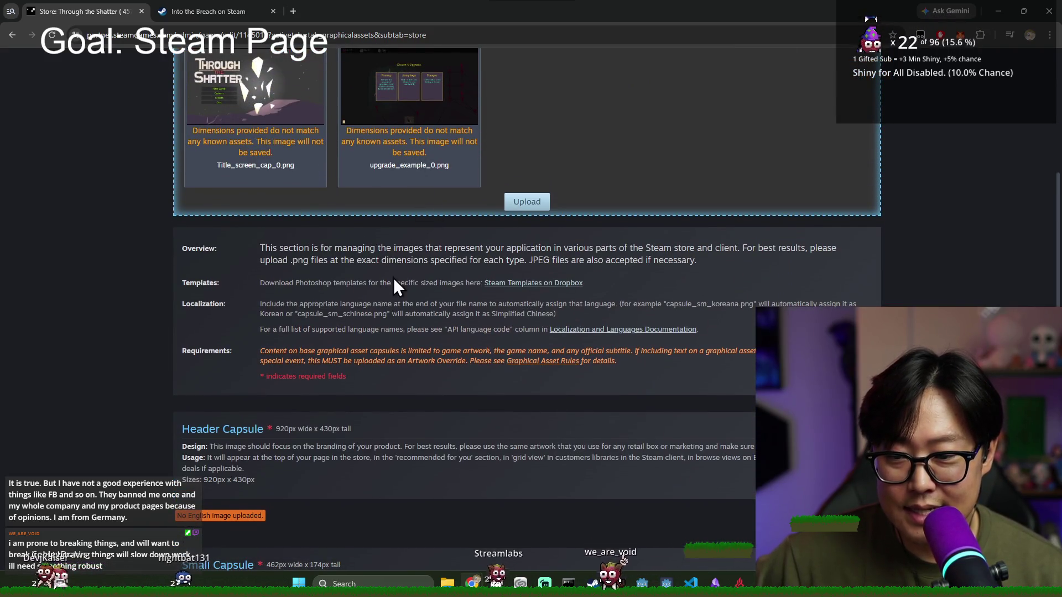
pyautogui.scroll(6, 394, 277)
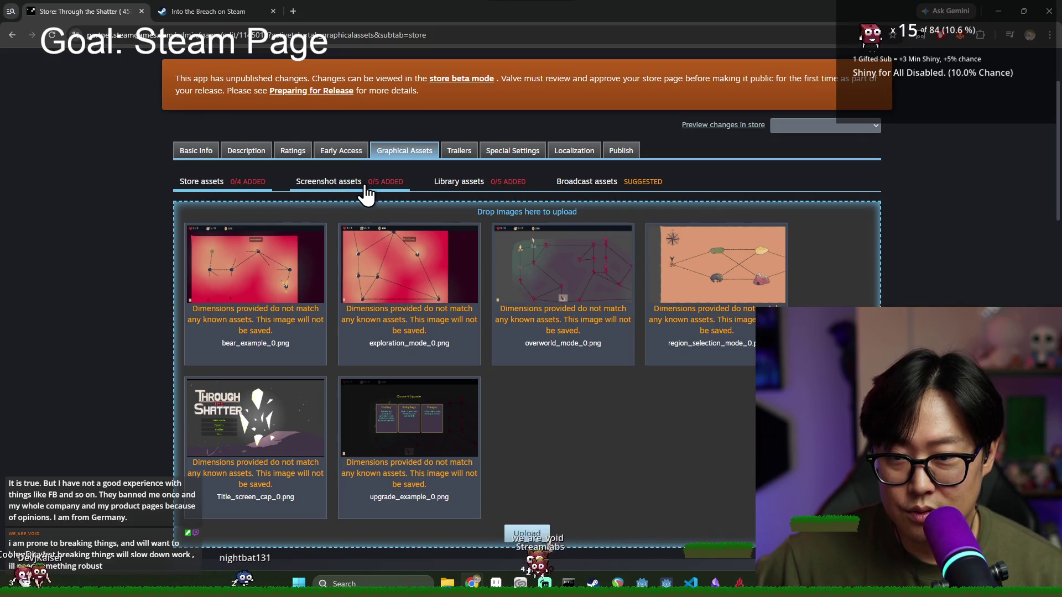
pyautogui.click(327, 182)
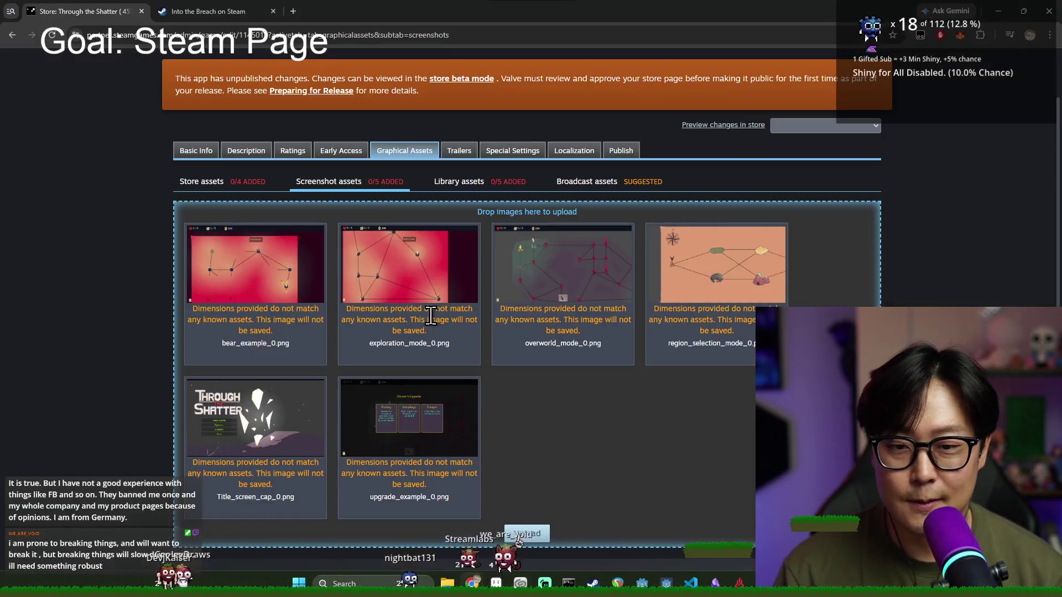
# Step: Switch to Clip Studio Paint EX once loaded and bring up the New canvas dialog
pyautogui.scroll(-5, 431, 316)
pyautogui.moveTo(415, 319); pyautogui.dragTo(513, 320)
pyautogui.hotkey('alt', 'Tab')
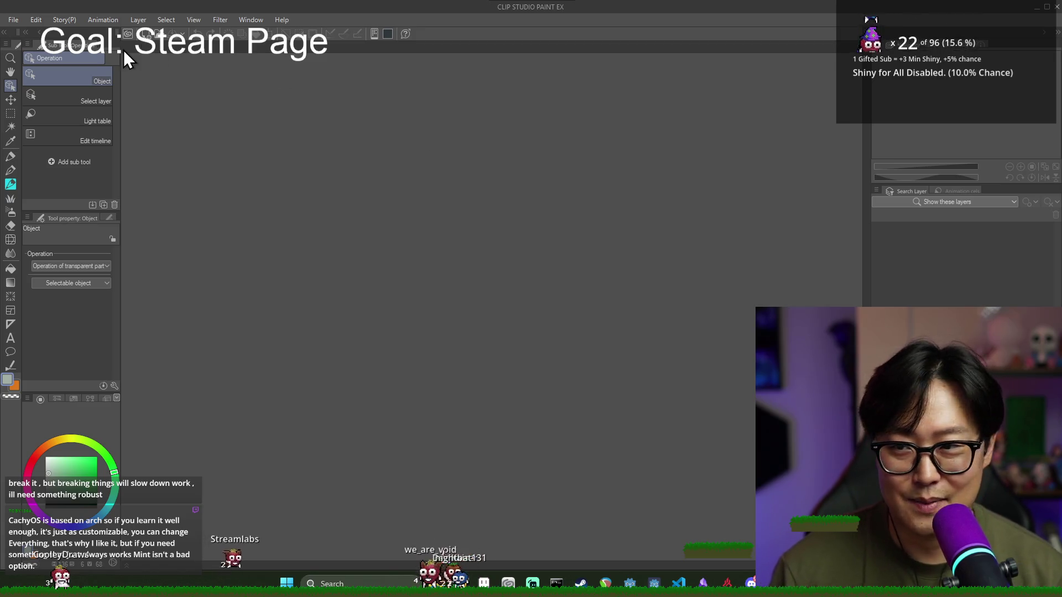
pyautogui.hotkey('ctrl', 'n')
# Step: Set the new canvas to Custom preset, px units, width 1920 and height 1080
pyautogui.click(510, 223)
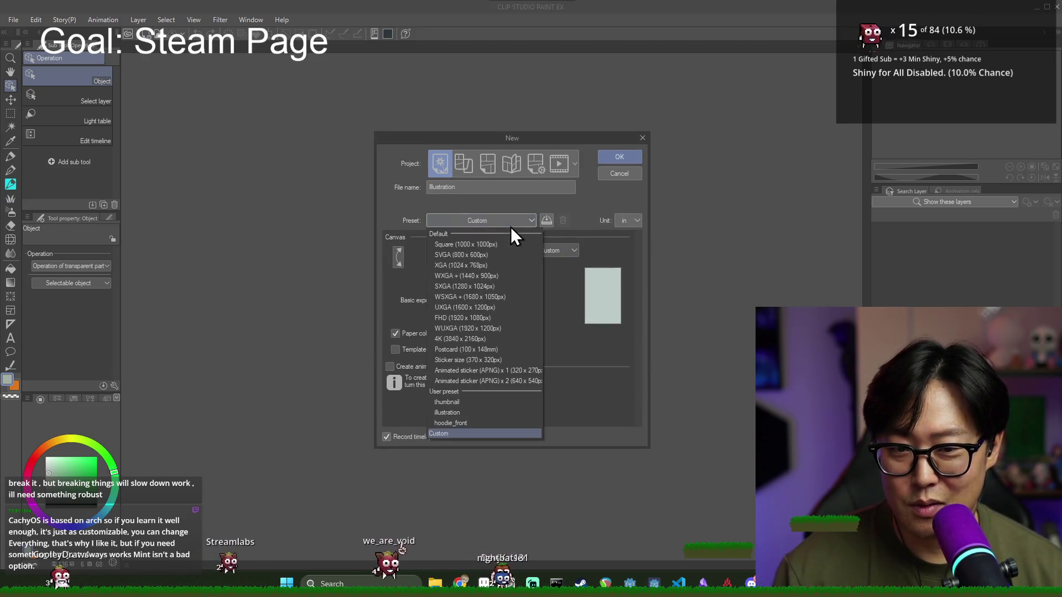
pyautogui.click(542, 251)
pyautogui.click(619, 220)
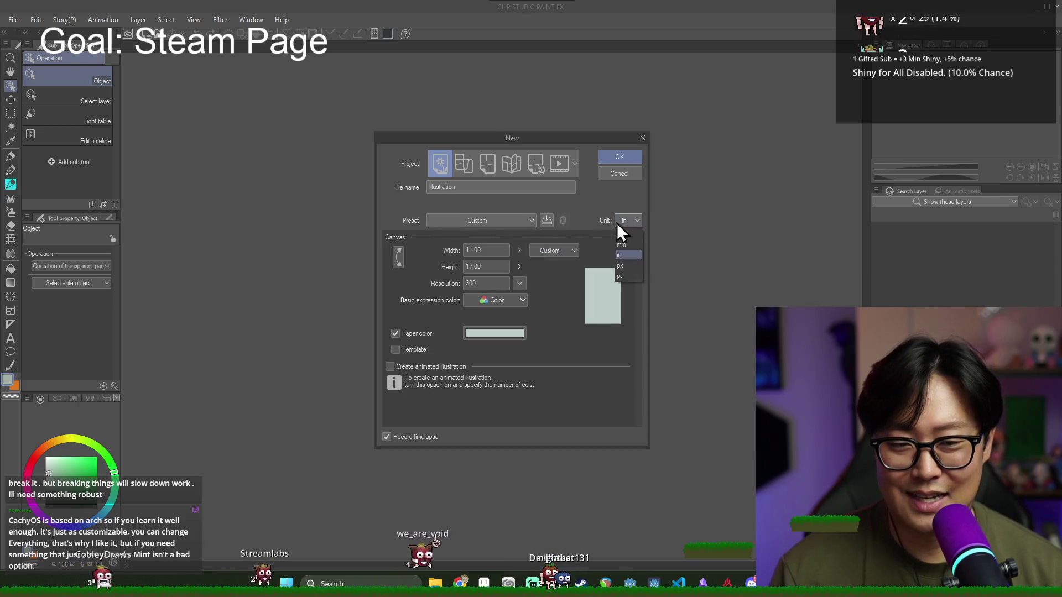
pyautogui.click(622, 266)
pyautogui.write('1')
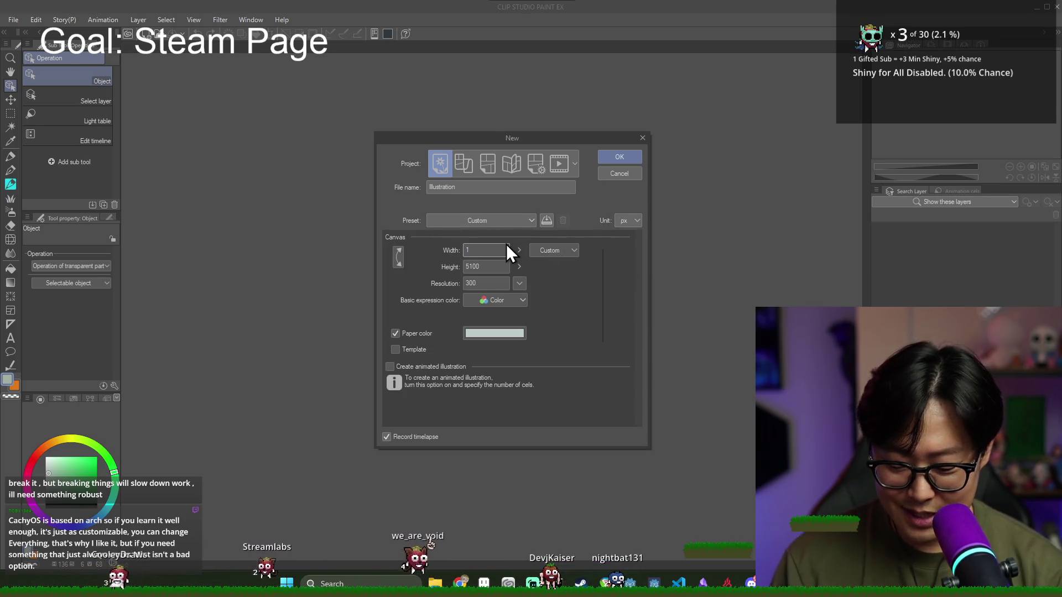
pyautogui.write('92')
pyautogui.press('Tab')
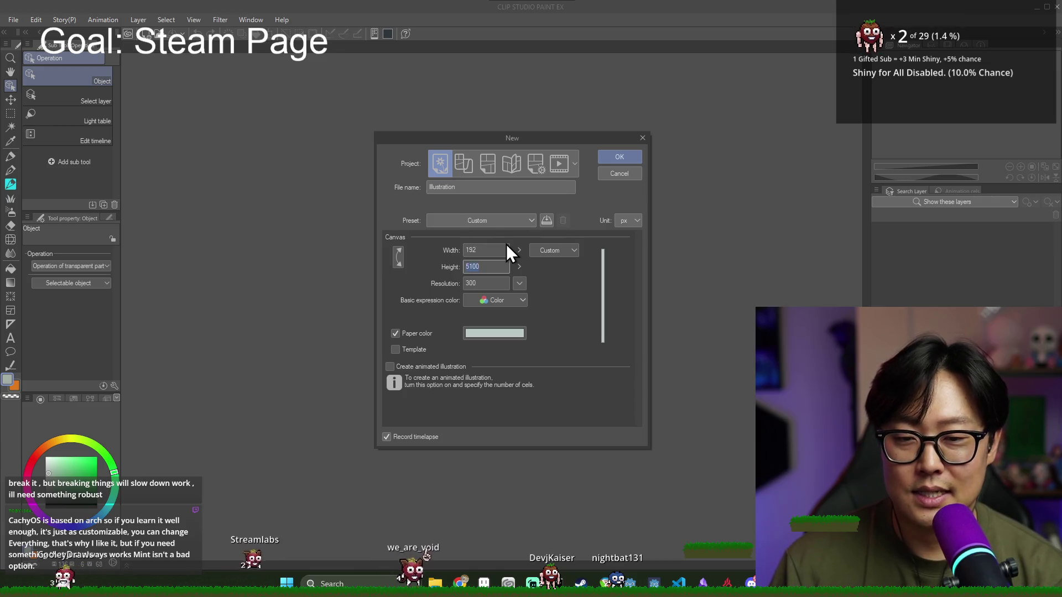
pyautogui.click(499, 250)
pyautogui.write('0')
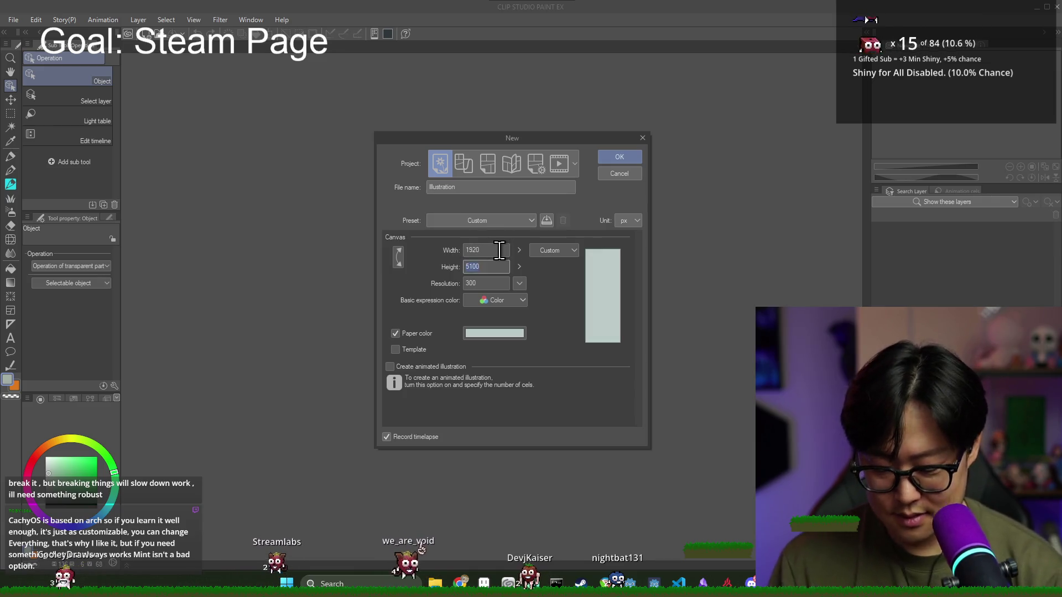
pyautogui.press('Tab')
pyautogui.write('108')
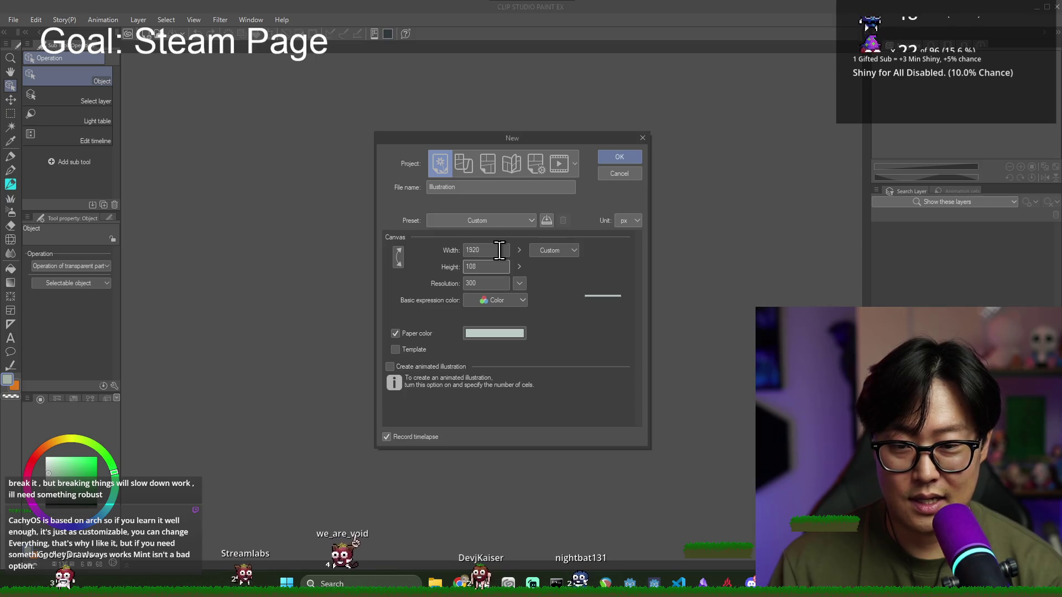
pyautogui.write('0')
# Step: Create the canvas, close the Clip Studio launcher, and check the Steam page before returning
pyautogui.hotkey('alt', 'Tab')
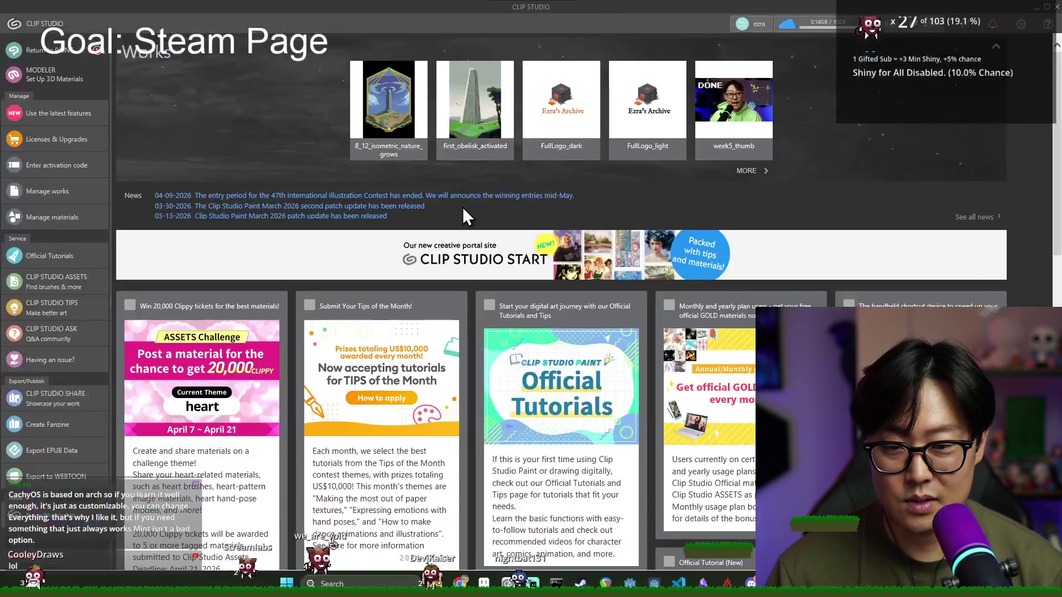
pyautogui.hotkey('alt', 'Tab')
pyautogui.hotkey('alt', 'Tab')
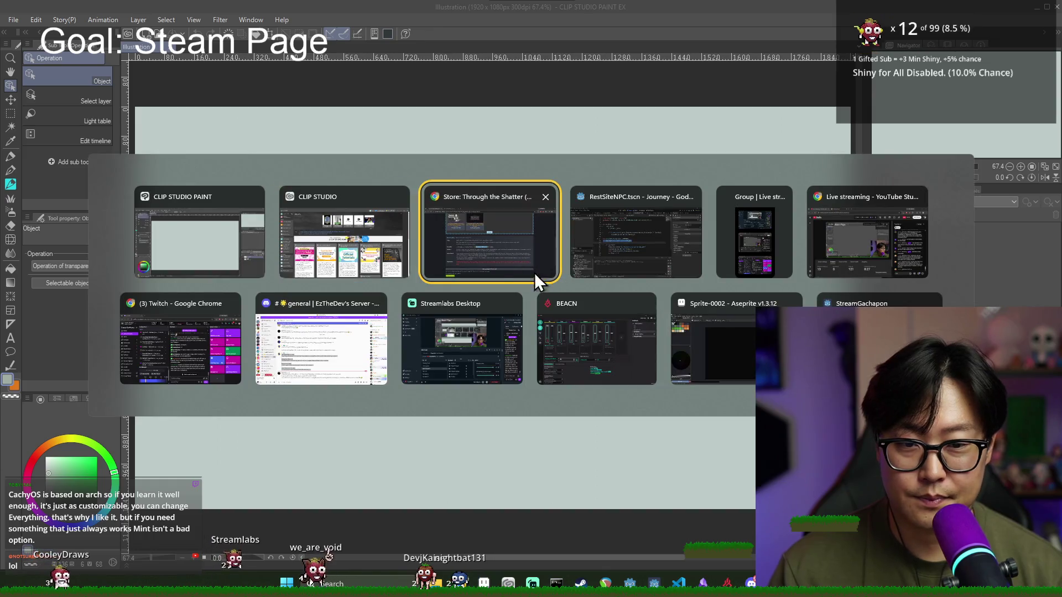
pyautogui.click(343, 238)
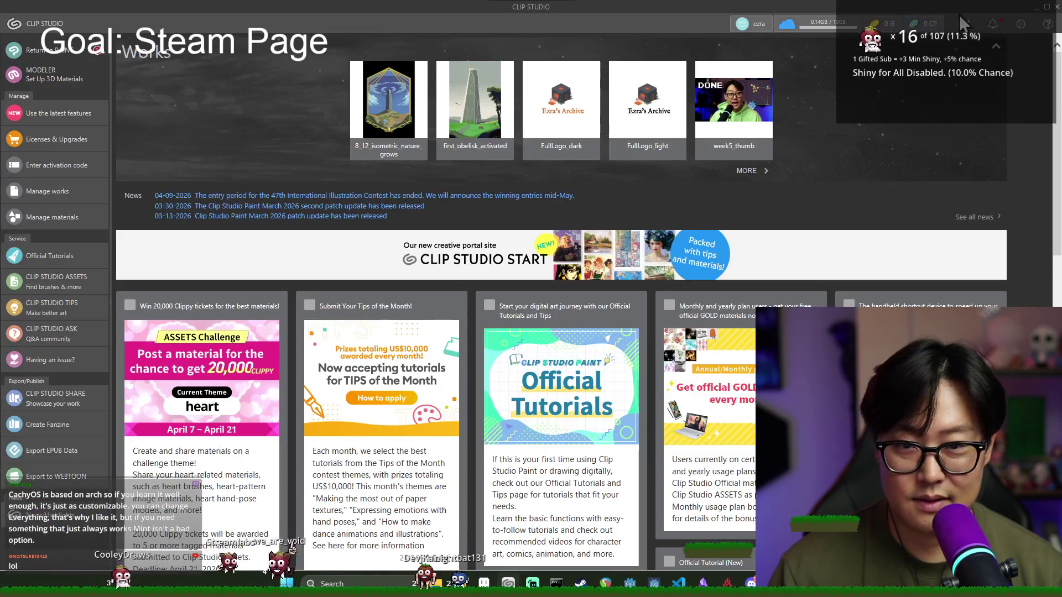
pyautogui.click(1051, 11)
pyautogui.hotkey('alt', 'Tab')
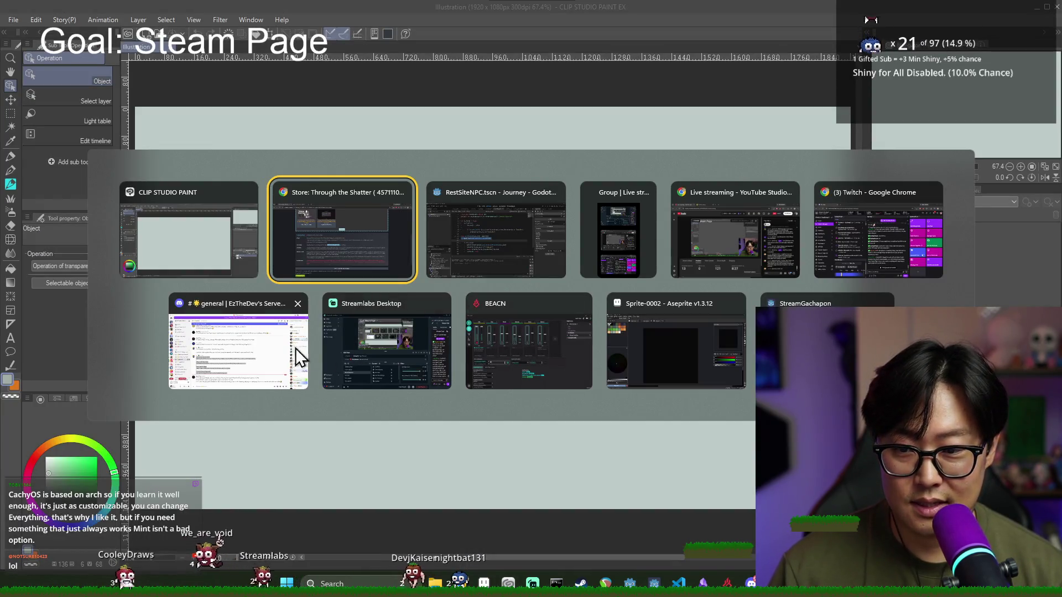
pyautogui.click(332, 265)
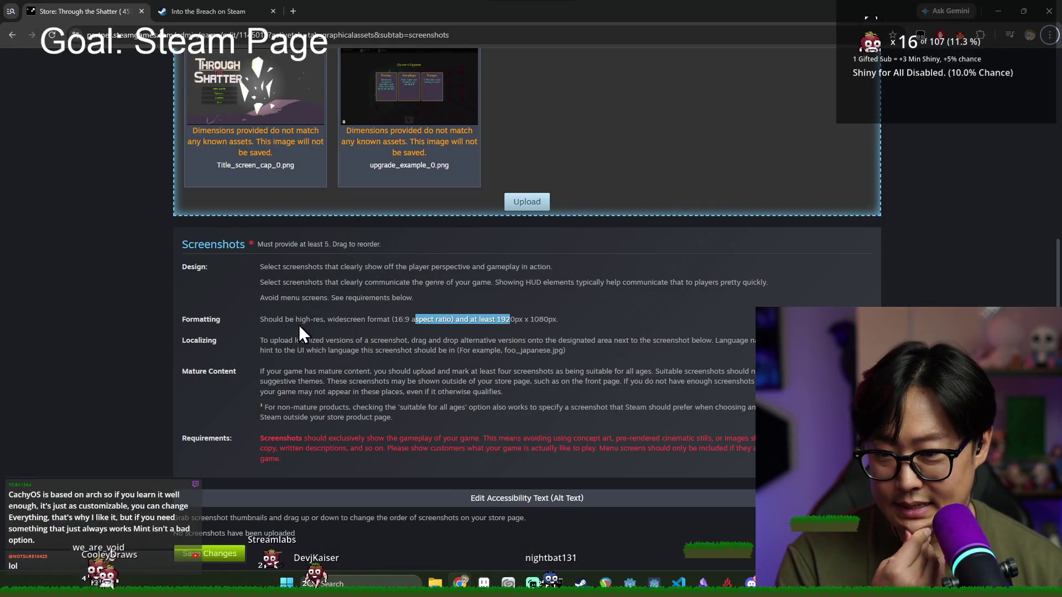
pyautogui.hotkey('alt', 'Tab')
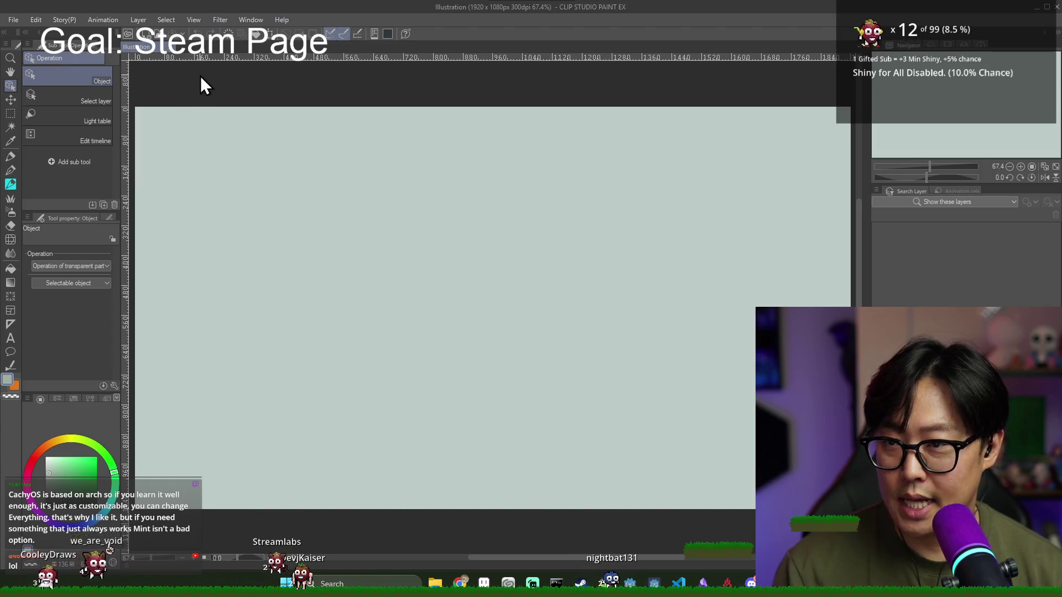
# Step: Start an image import and browse into the journey folder under Documents
pyautogui.click(13, 19)
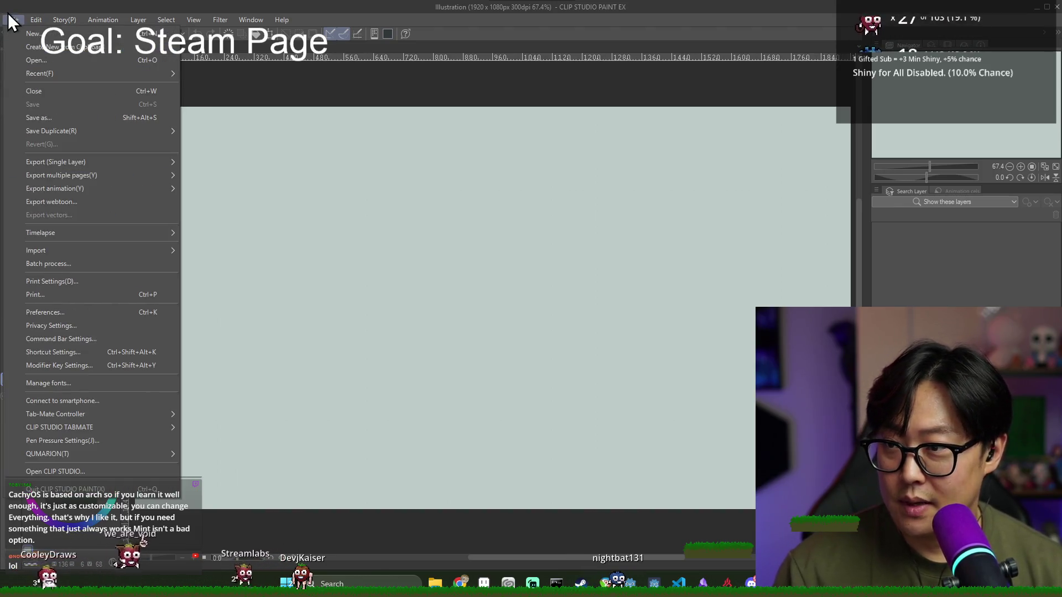
pyautogui.moveTo(65, 252)
pyautogui.click(210, 256)
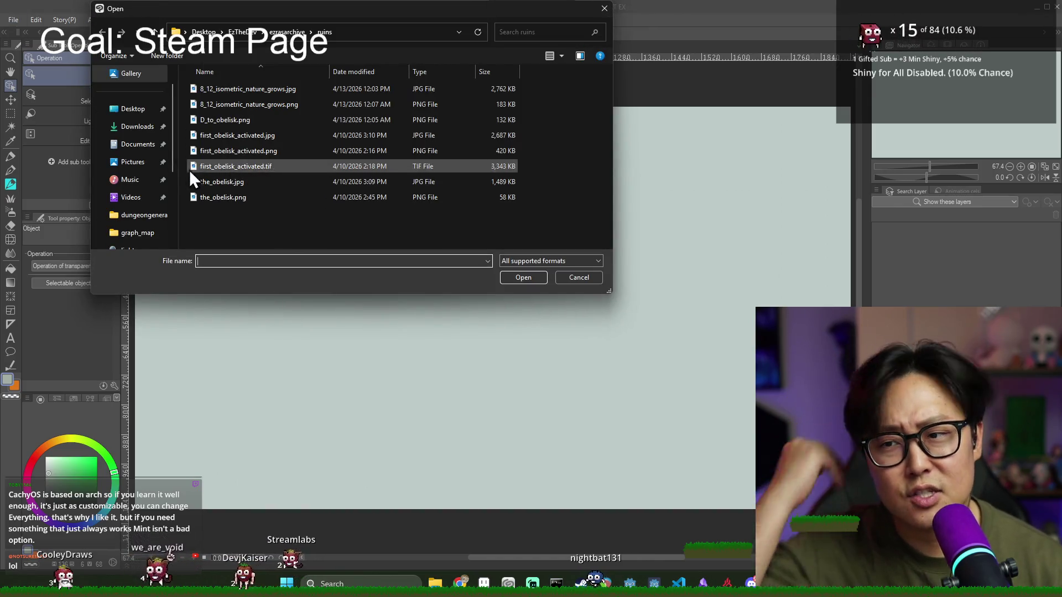
pyautogui.click(142, 150)
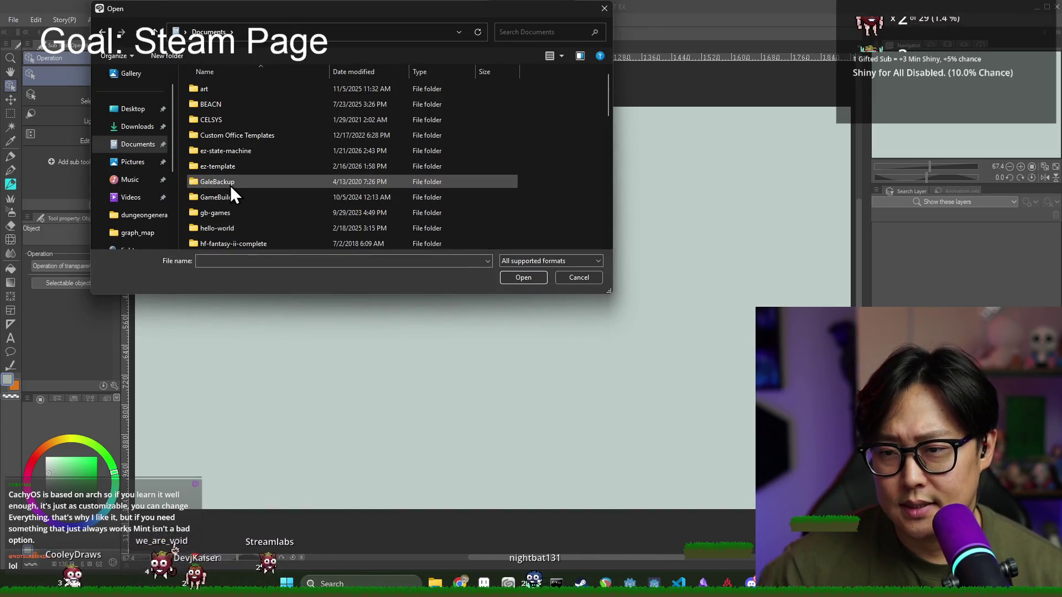
pyautogui.scroll(-4, 230, 185)
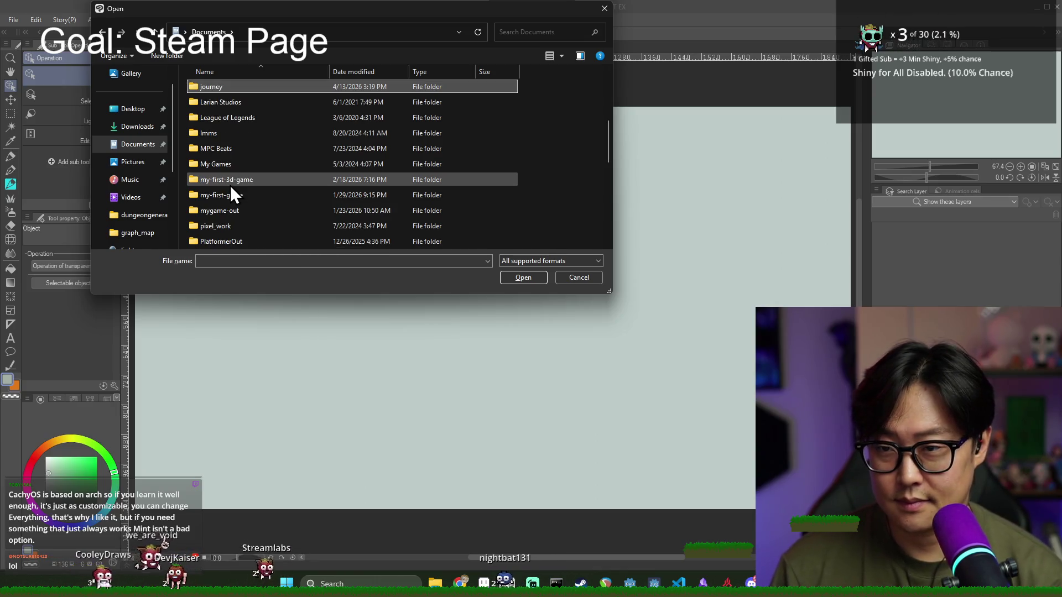
pyautogui.doubleClick(217, 90)
# Step: Import bear_example_0.png from project_management > Promotional onto the 1920x1080 canvas
pyautogui.scroll(-2, 225, 188)
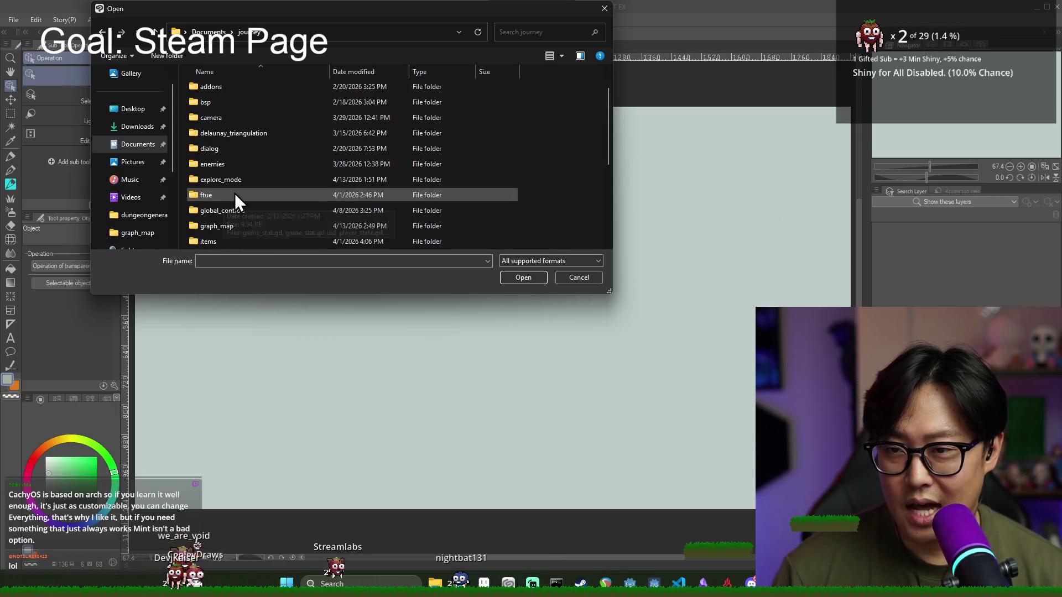
pyautogui.scroll(-2, 236, 166)
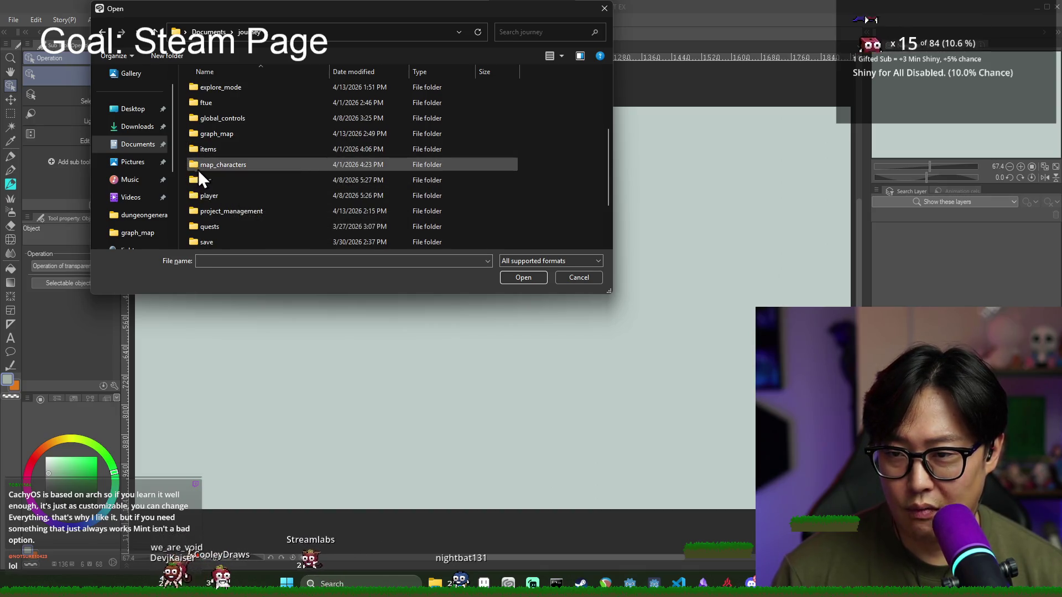
pyautogui.doubleClick(221, 213)
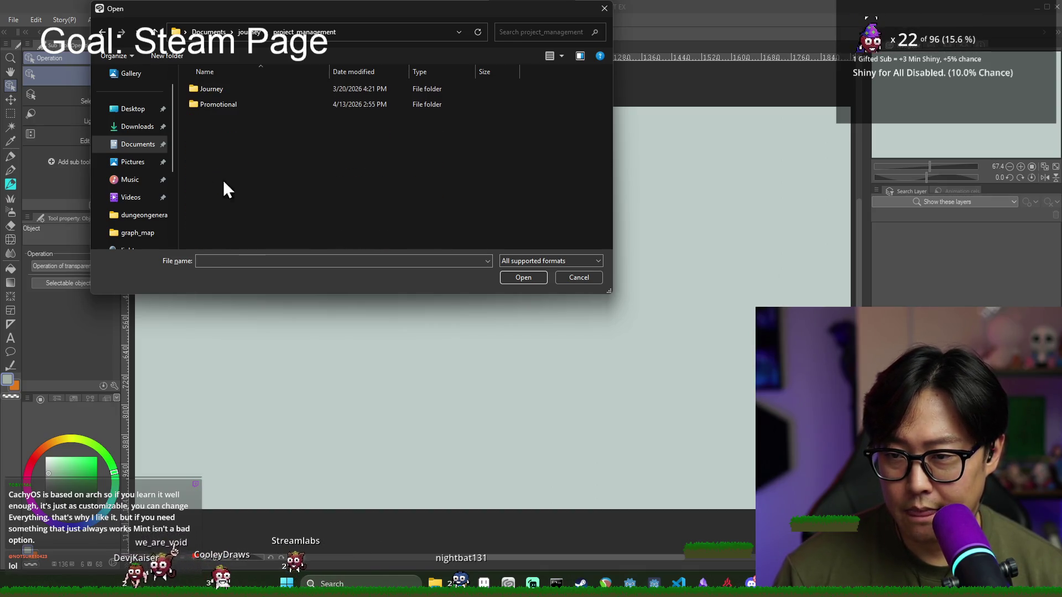
pyautogui.doubleClick(225, 104)
pyautogui.click(228, 95)
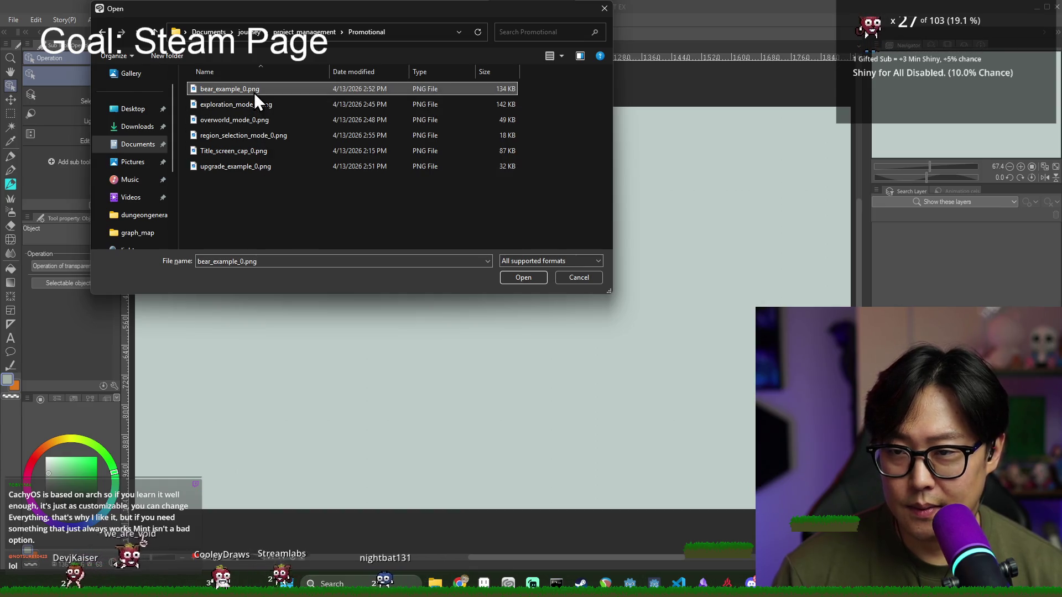
pyautogui.doubleClick(254, 92)
pyautogui.scroll(-1, 317, 208)
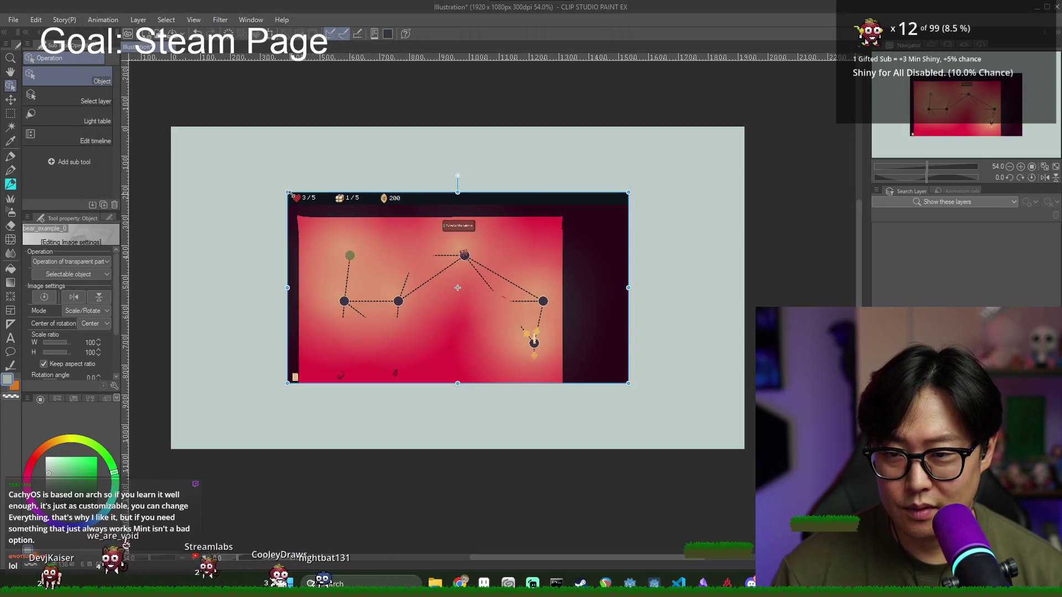
# Step: Scale the bear_example_0 layer up to 168% across the canvas, nudge it slightly down, then begin saving
pyautogui.moveTo(288, 192); pyautogui.dragTo(163, 122)
pyautogui.moveTo(628, 383)
pyautogui.mouseDown()
pyautogui.moveTo(816, 490)
pyautogui.moveTo(762, 459)
pyautogui.mouseUp()
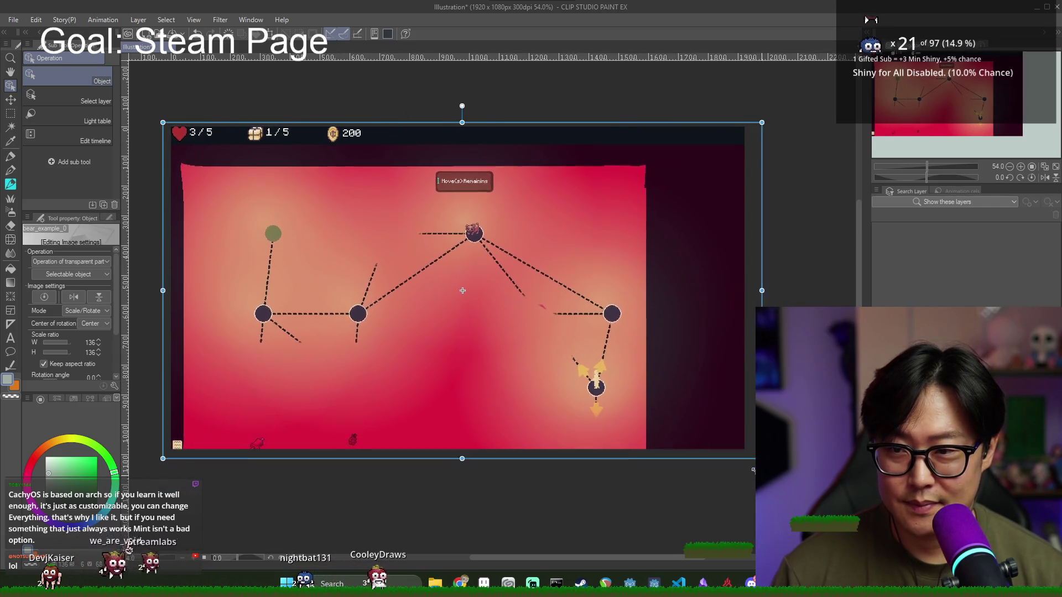
pyautogui.scroll(1, 321, 285)
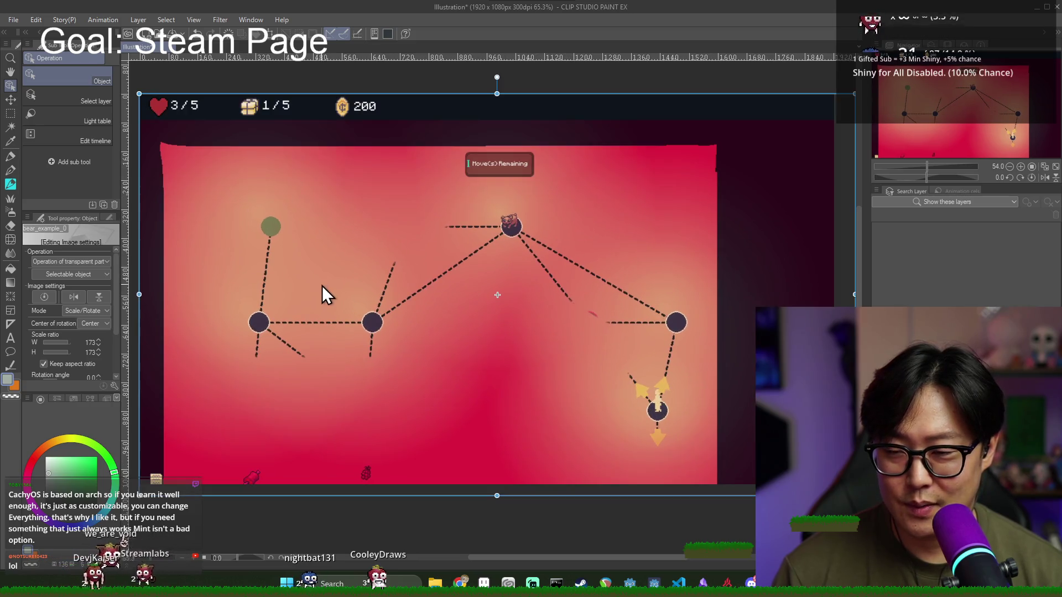
pyautogui.moveTo(456, 323); pyautogui.dragTo(458, 324)
pyautogui.scroll(-1, 833, 485)
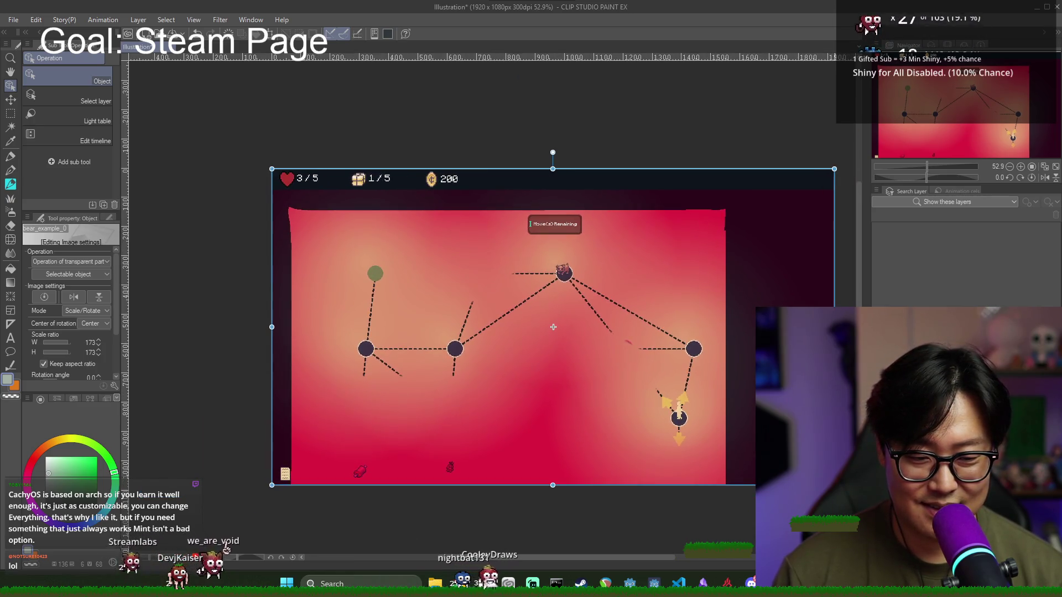
pyautogui.scroll(1, 390, 394)
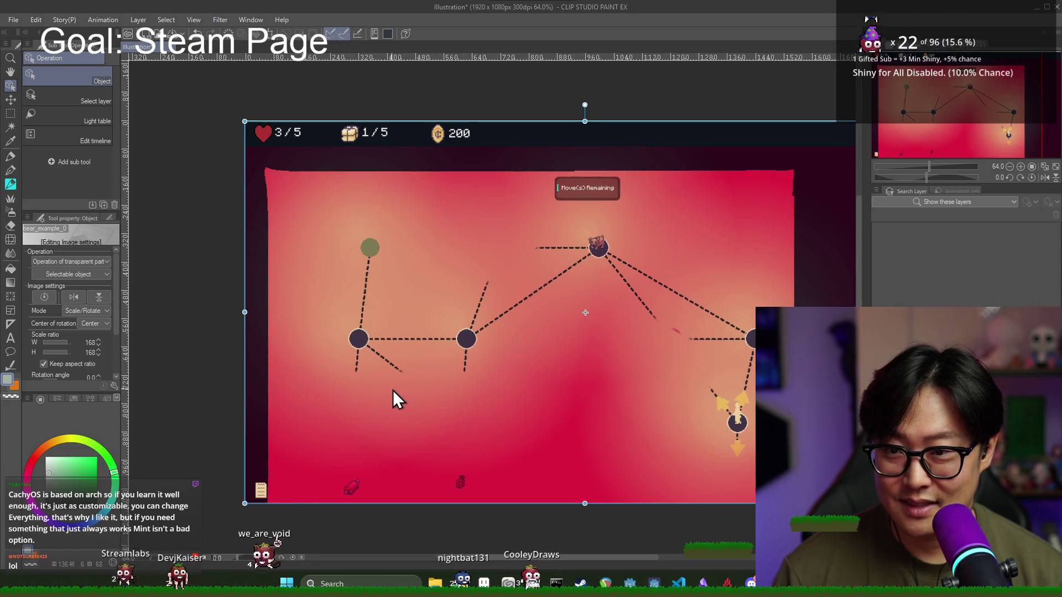
pyautogui.scroll(-1, 407, 388)
pyautogui.click(12, 20)
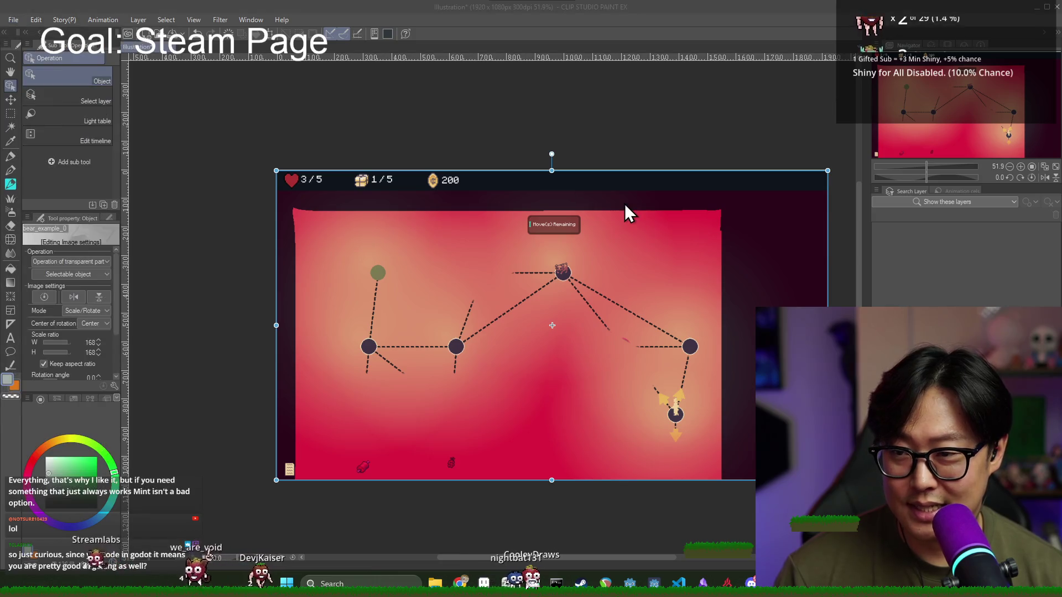
pyautogui.hotkey('ctrl', 's')
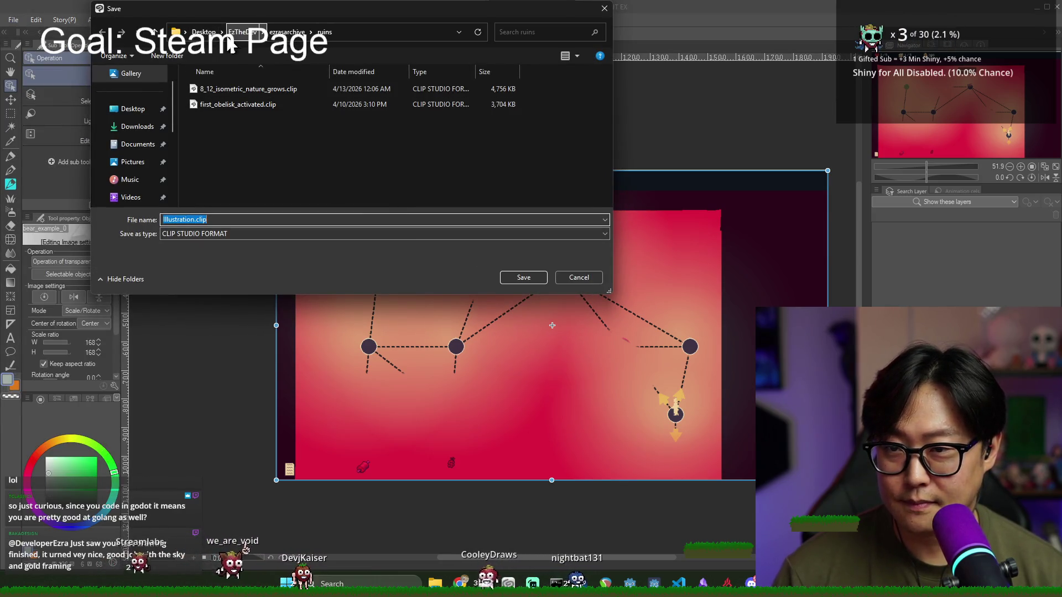
# Step: In the Save dialog, leave the ruins folder and open the journey folder in Documents
pyautogui.click(228, 37)
pyautogui.click(138, 144)
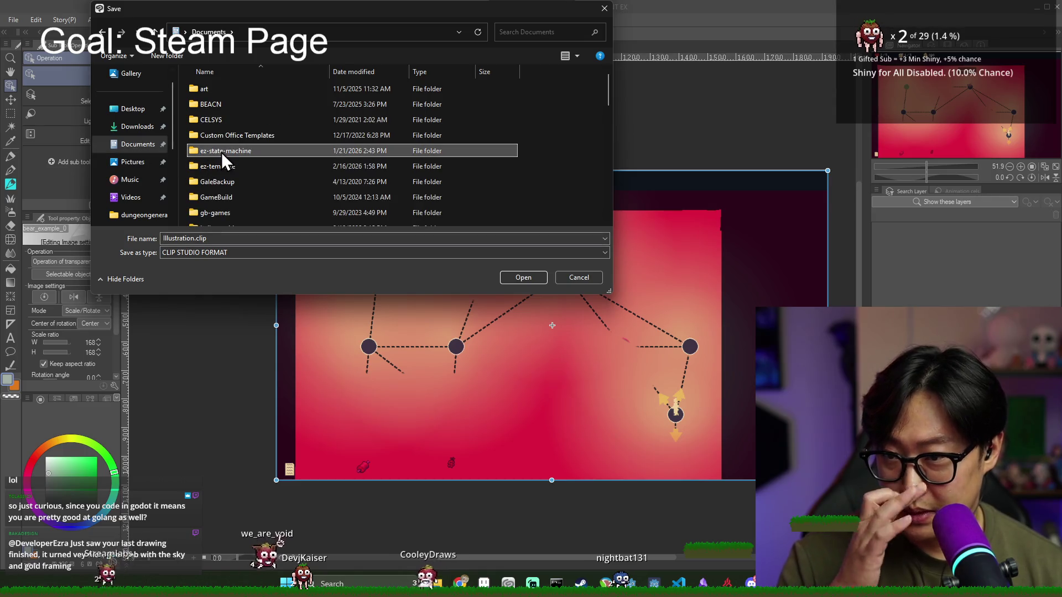
pyautogui.press('j')
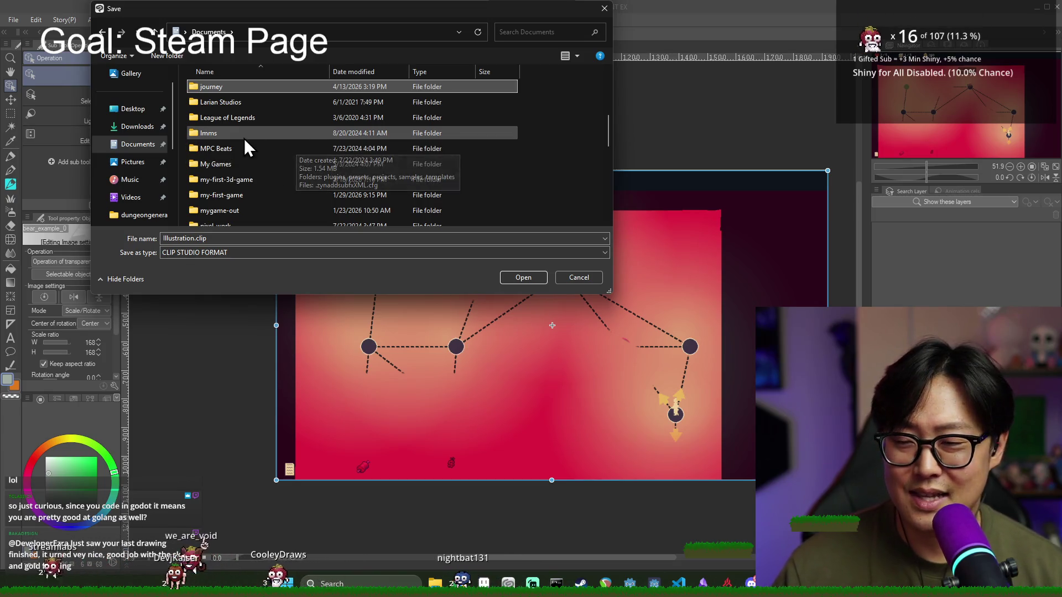
pyautogui.scroll(-6, 238, 188)
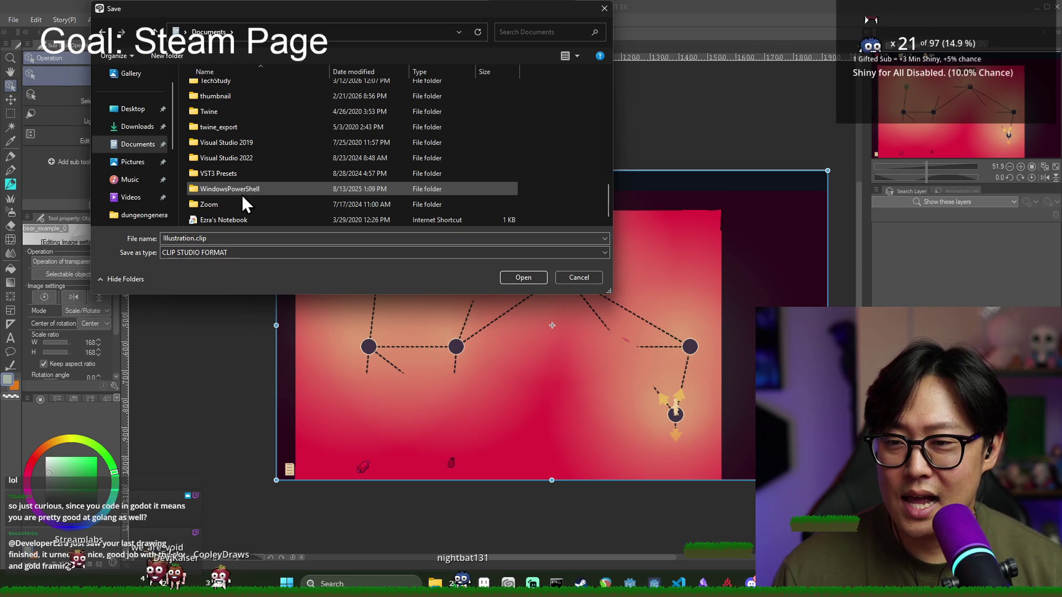
pyautogui.scroll(10, 237, 177)
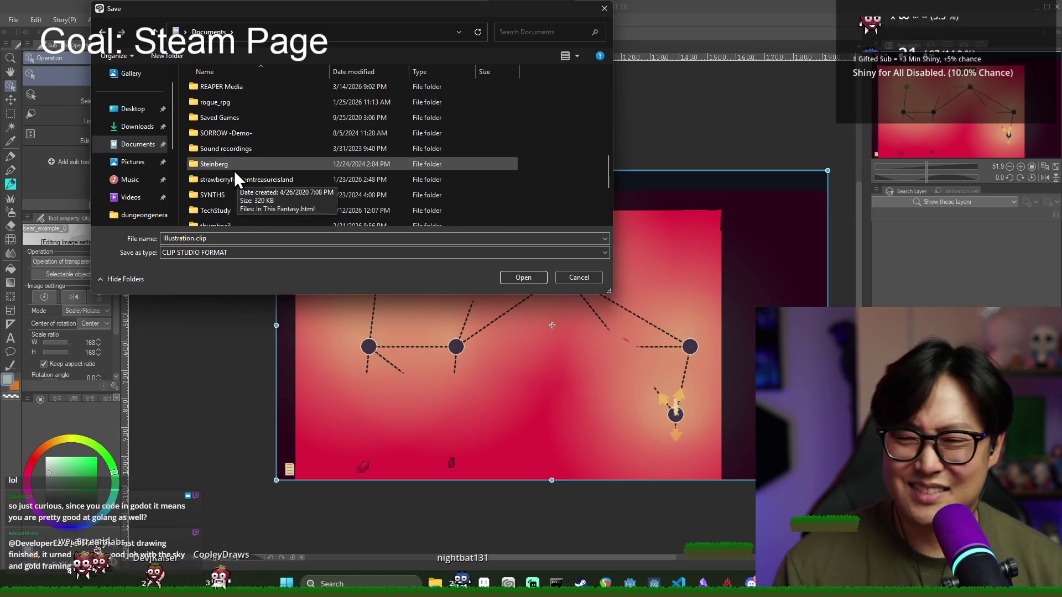
pyautogui.scroll(-4, 232, 178)
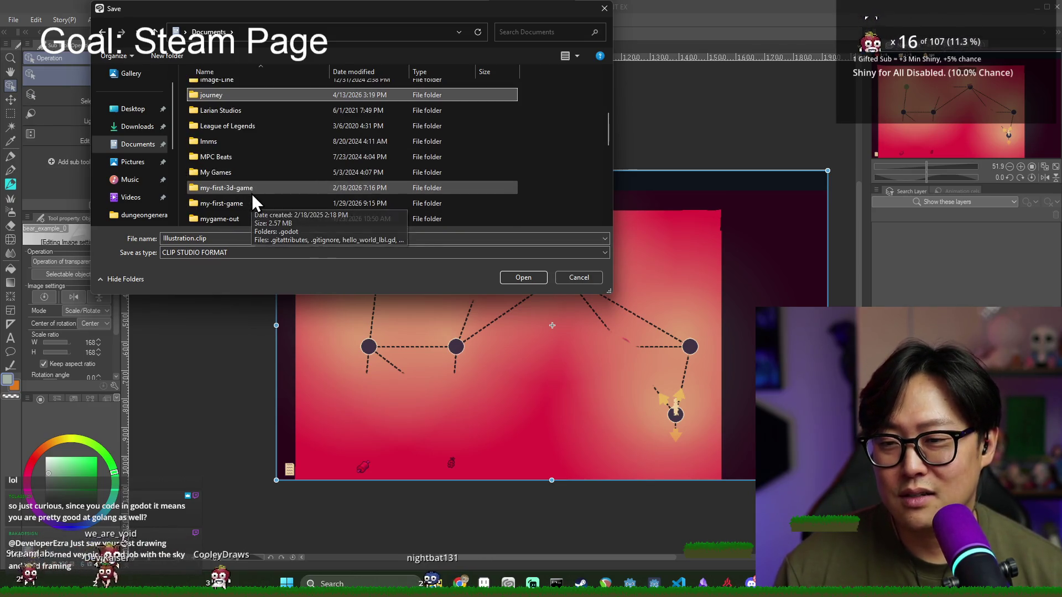
pyautogui.doubleClick(234, 100)
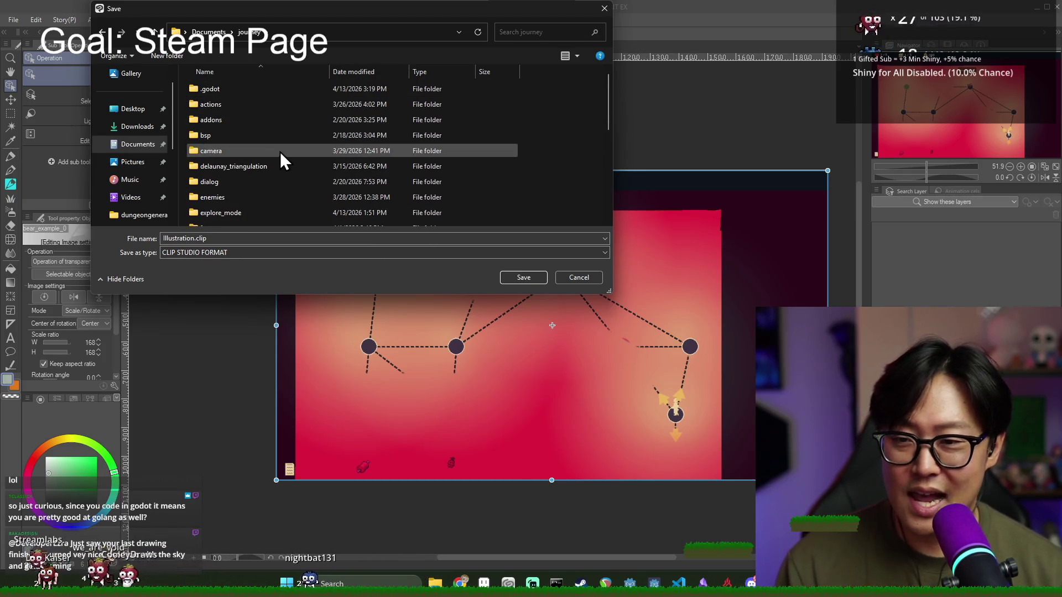
# Step: Look through journey's subfolders, enter stage_managers, and return to the journey folder
pyautogui.scroll(-5, 282, 160)
pyautogui.scroll(3, 293, 199)
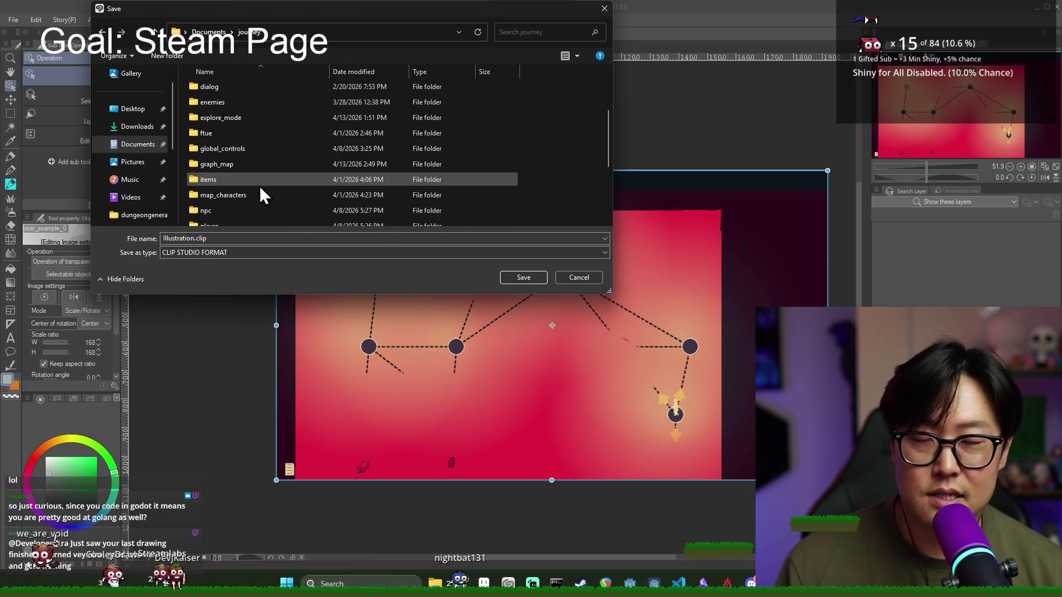
pyautogui.scroll(-2, 244, 191)
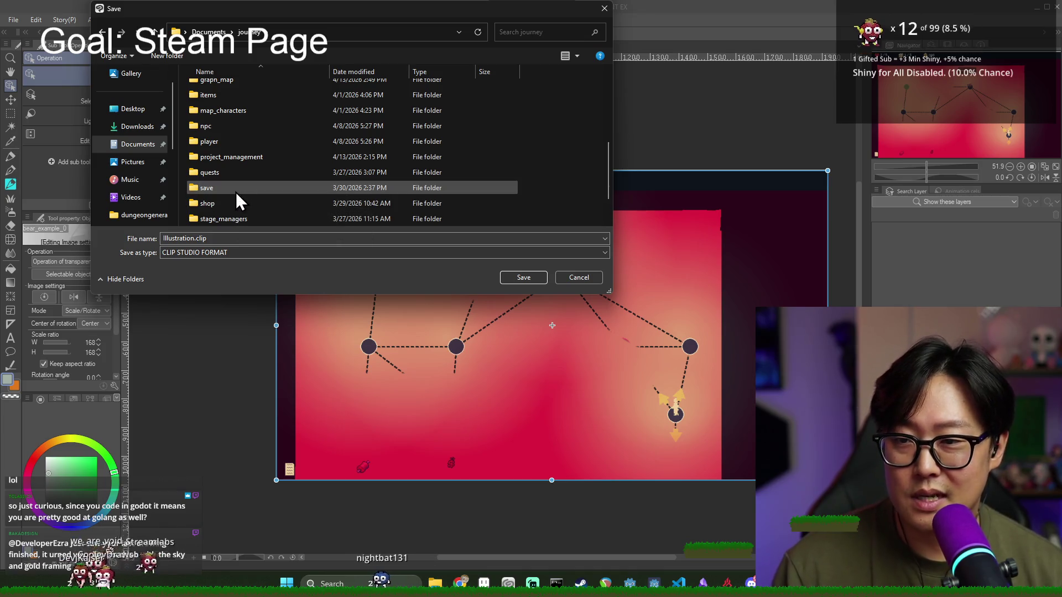
pyautogui.scroll(2, 236, 192)
pyautogui.scroll(-3, 237, 194)
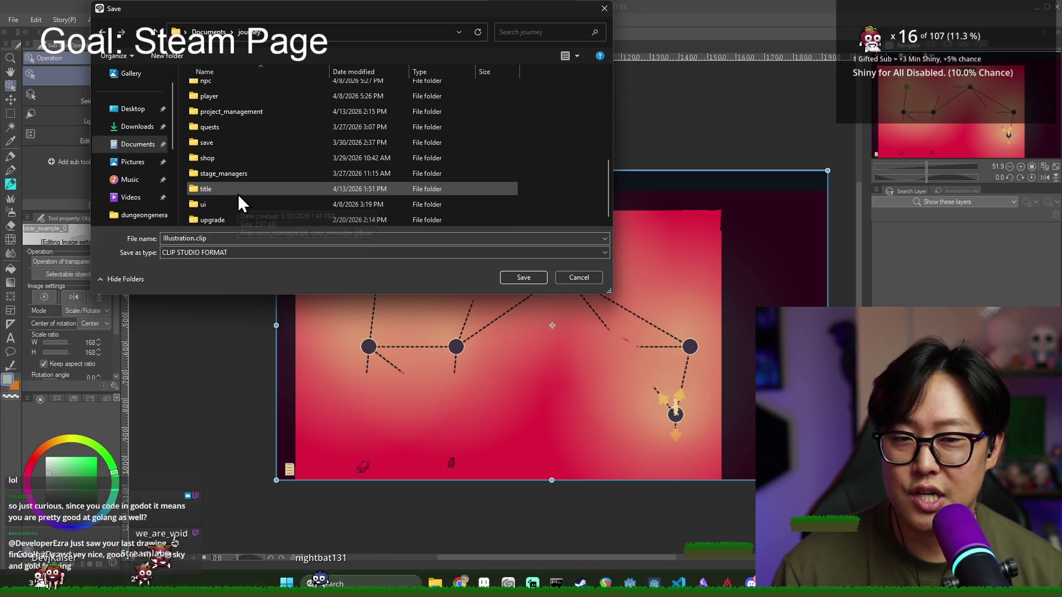
pyautogui.scroll(3, 233, 197)
pyautogui.scroll(-3, 229, 182)
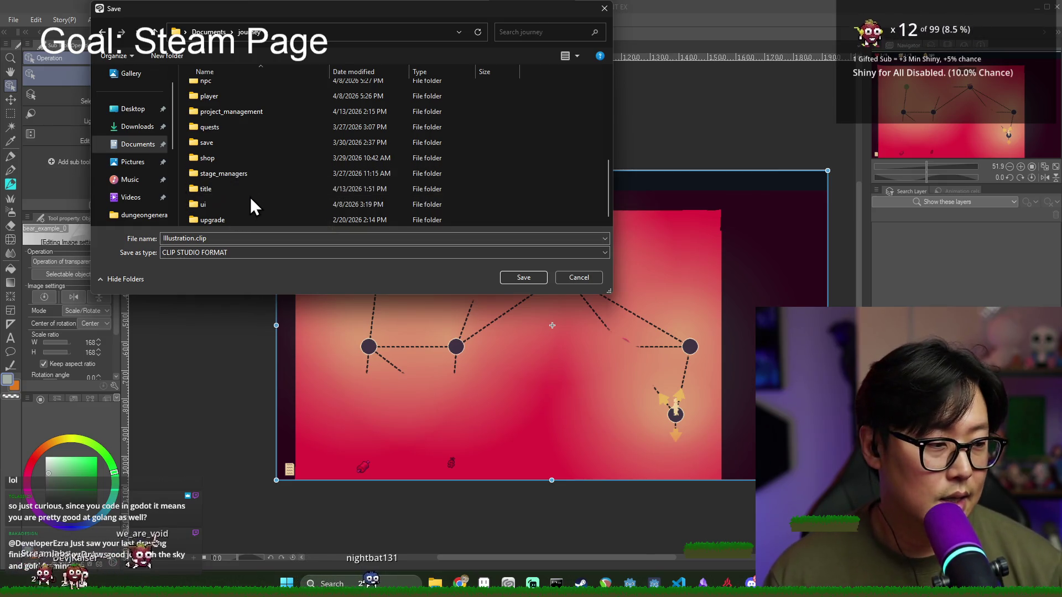
pyautogui.scroll(3, 257, 203)
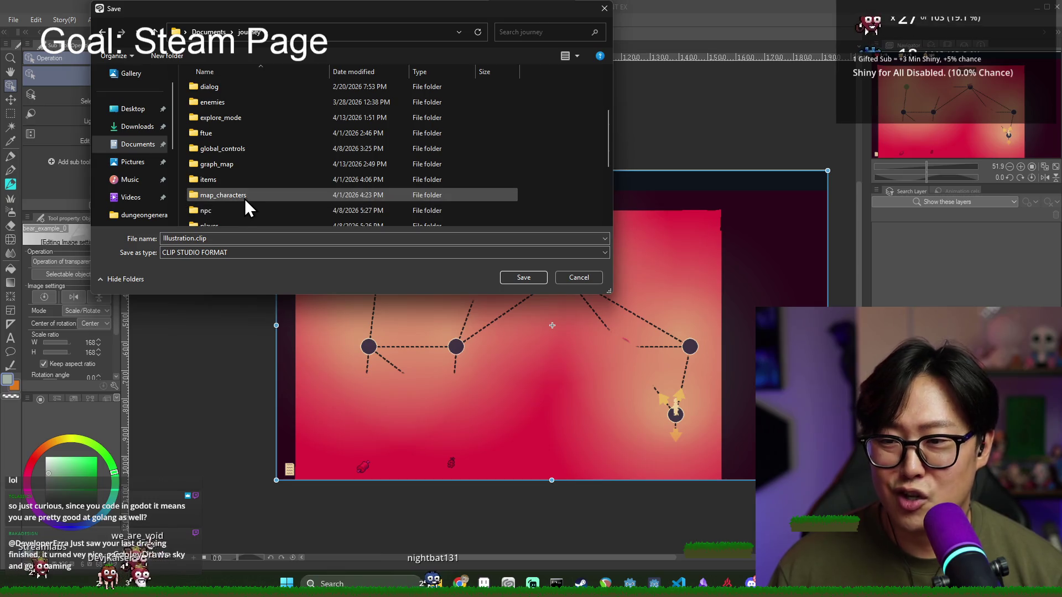
pyautogui.scroll(-2, 264, 191)
pyautogui.scroll(-1, 263, 191)
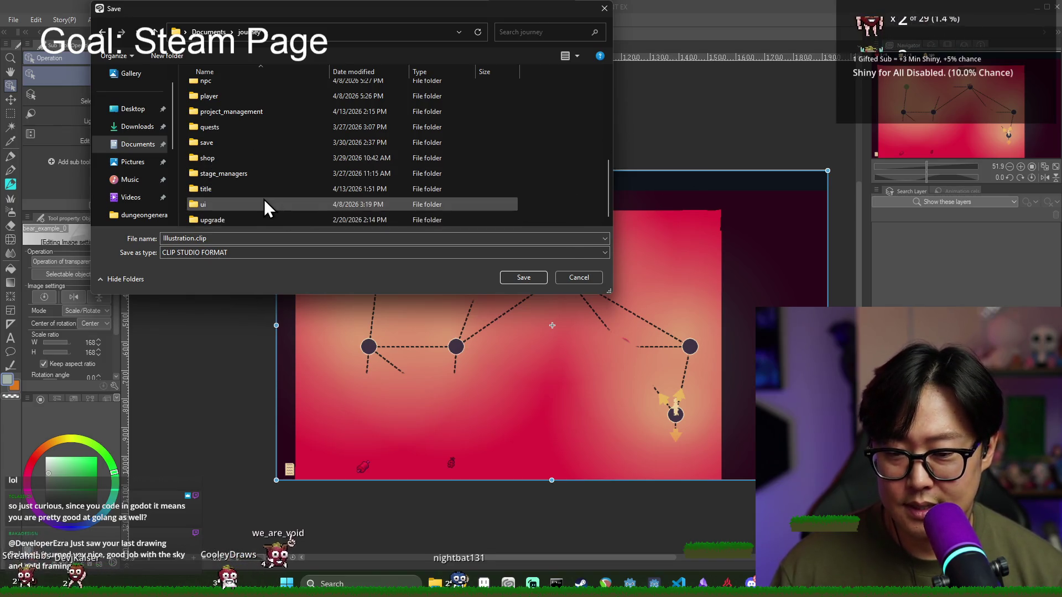
pyautogui.scroll(5, 264, 200)
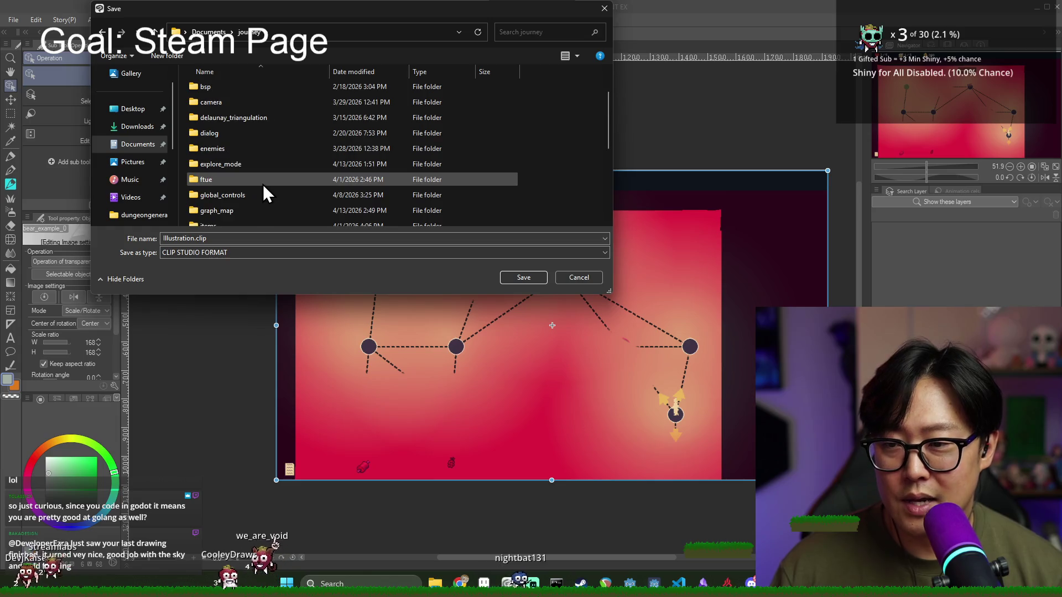
pyautogui.scroll(-2, 264, 182)
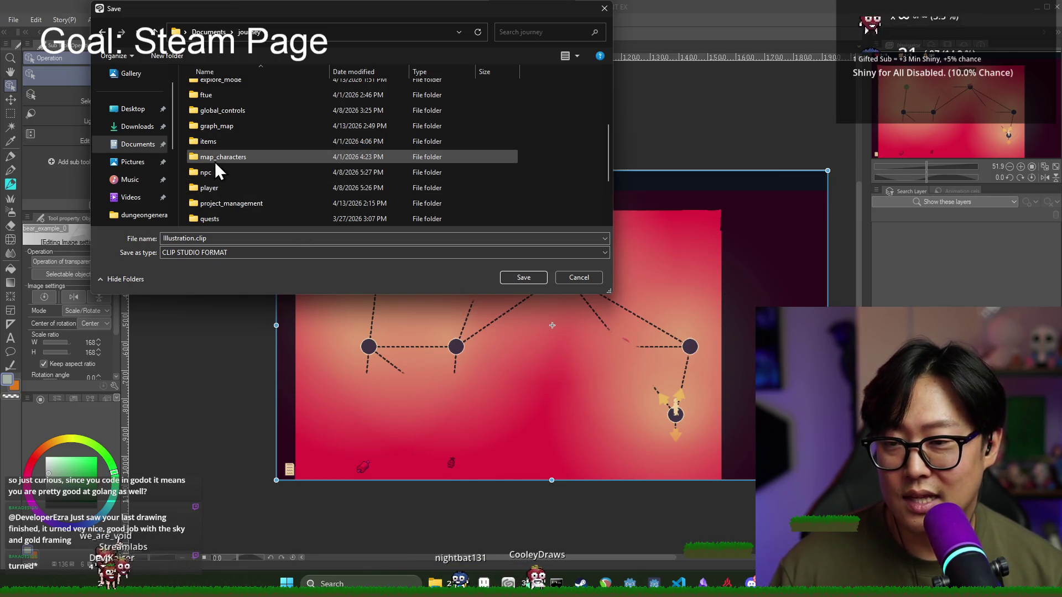
pyautogui.click(215, 117)
pyautogui.scroll(-2, 232, 154)
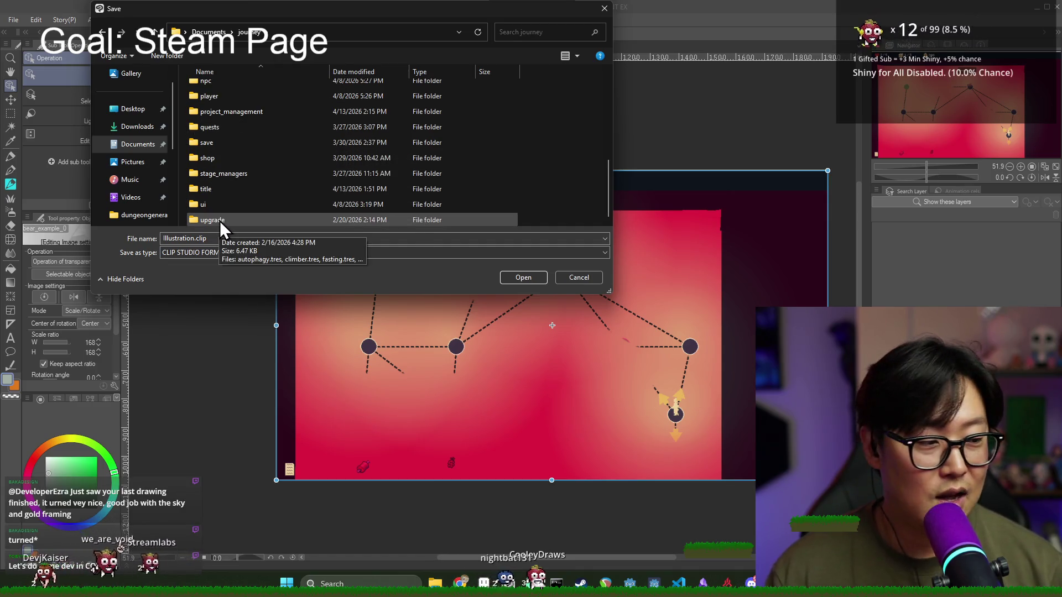
pyautogui.scroll(2, 220, 199)
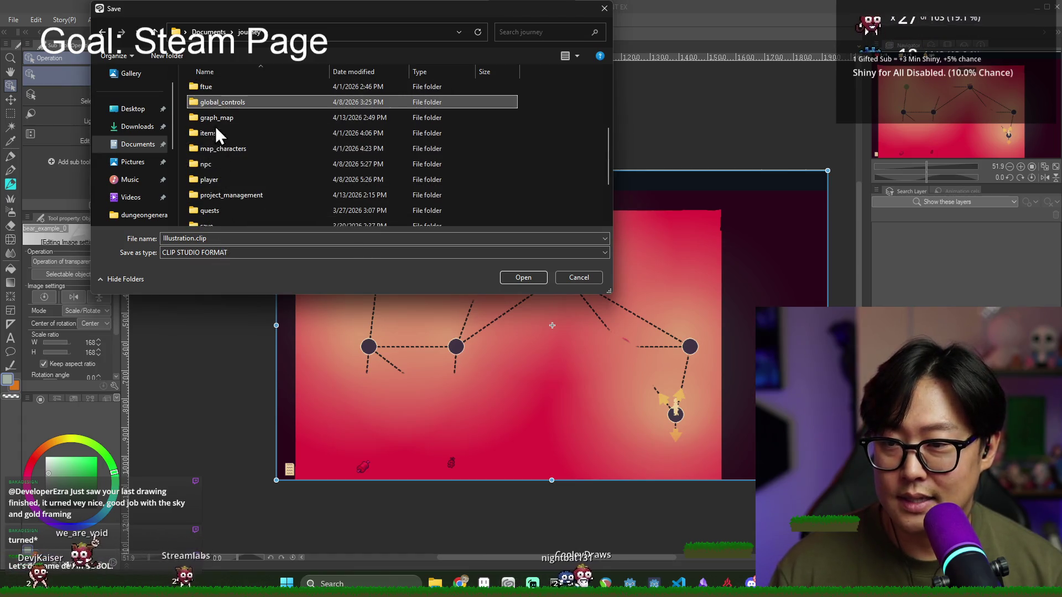
pyautogui.scroll(-2, 214, 129)
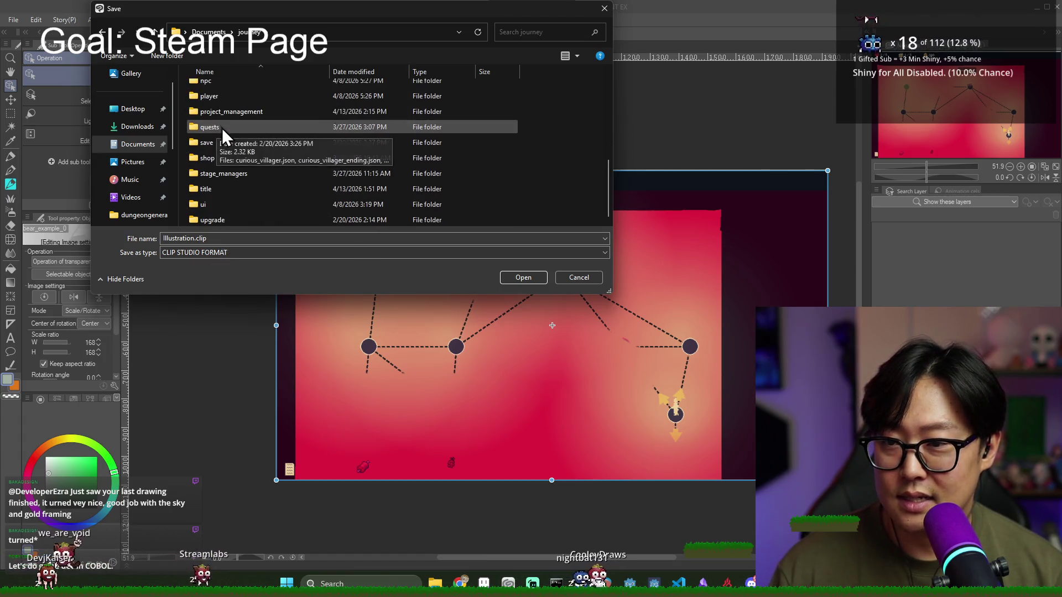
pyautogui.doubleClick(219, 175)
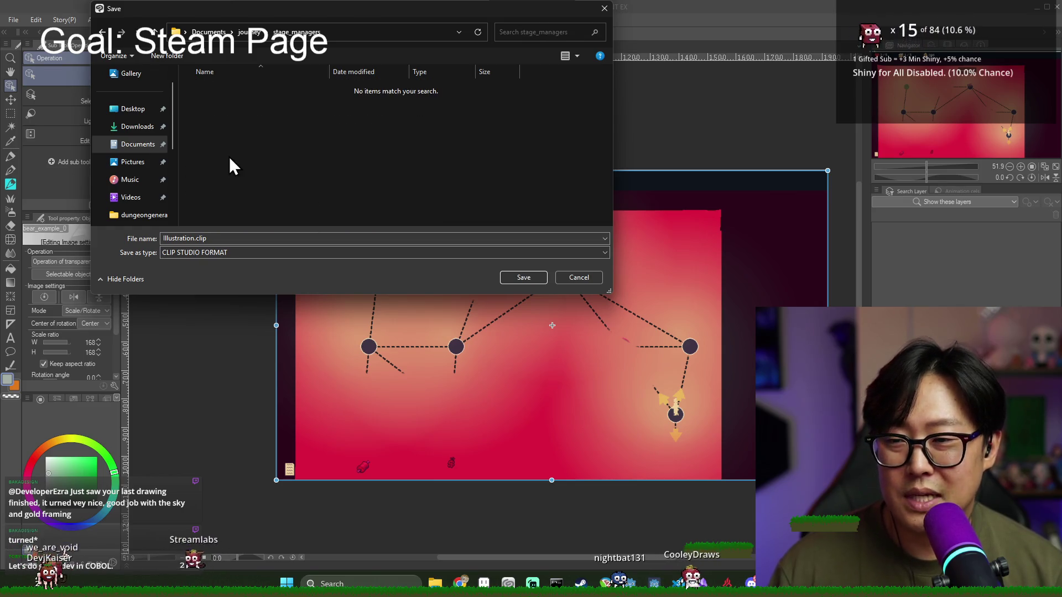
pyautogui.click(154, 31)
pyautogui.scroll(-3, 215, 199)
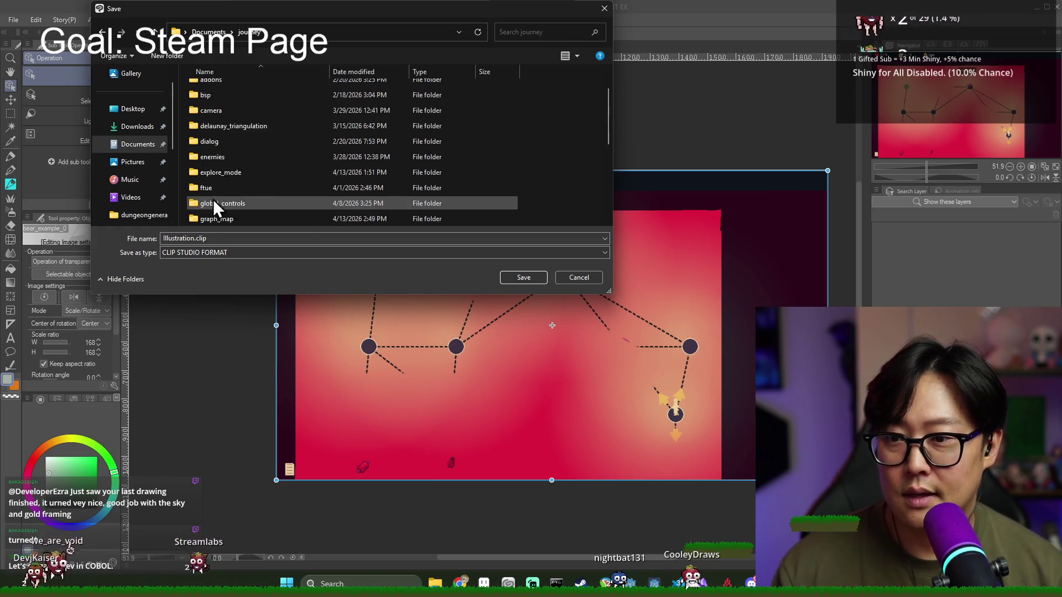
# Step: Save the canvas as 1080_shot_template in project_management > Promotional
pyautogui.click(233, 203)
pyautogui.doubleClick(233, 203)
pyautogui.doubleClick(215, 105)
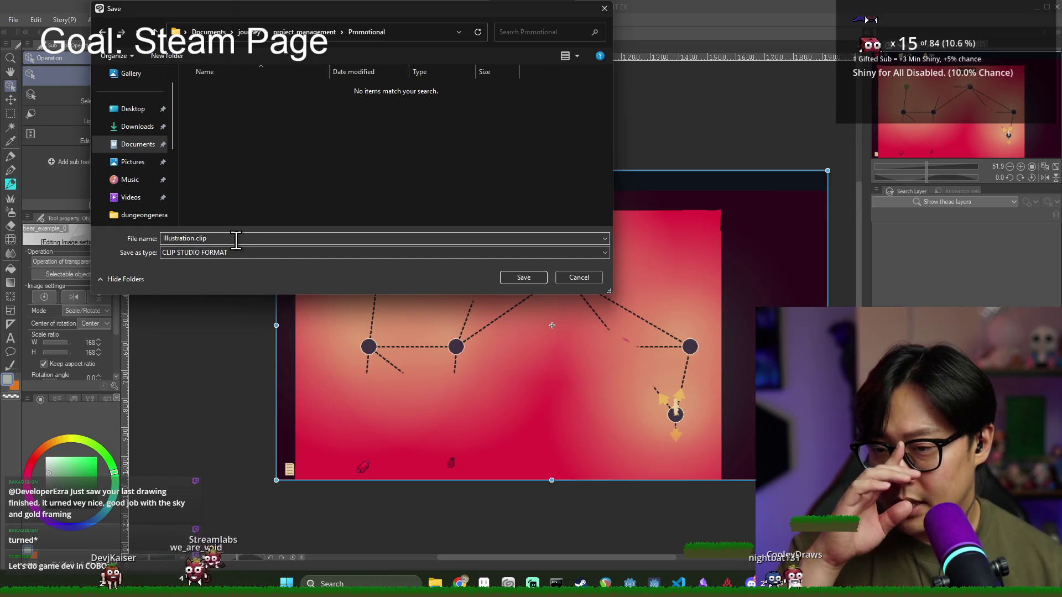
pyautogui.doubleClick(198, 242)
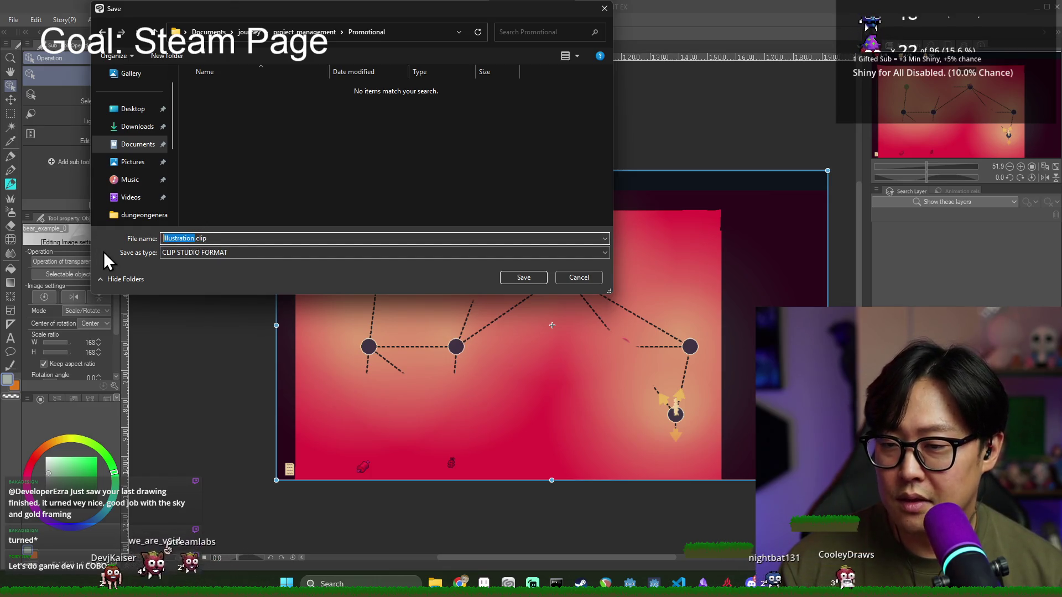
pyautogui.write('1080_')
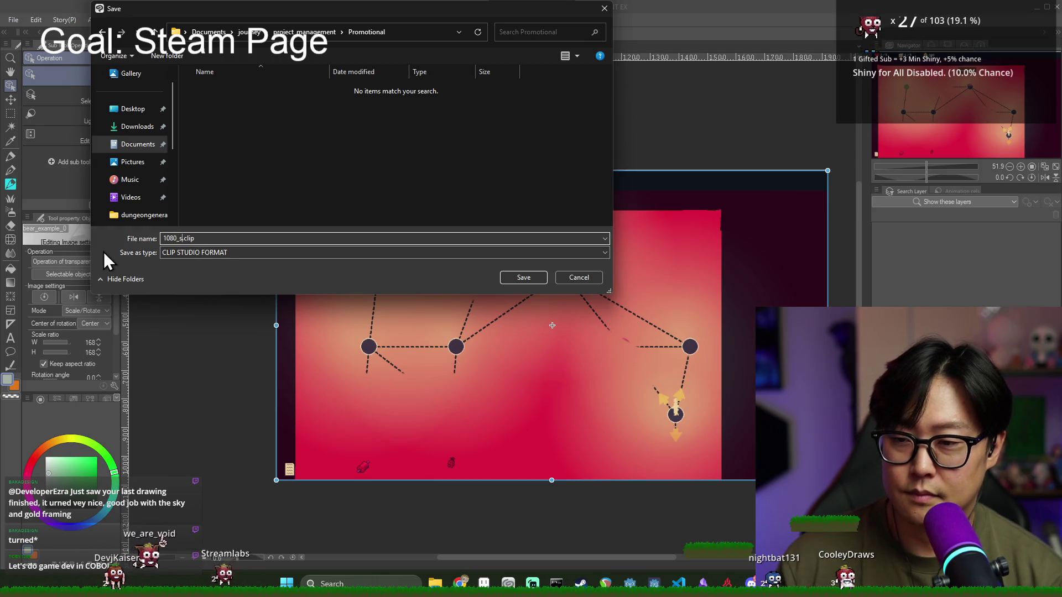
pyautogui.write('shot_temp')
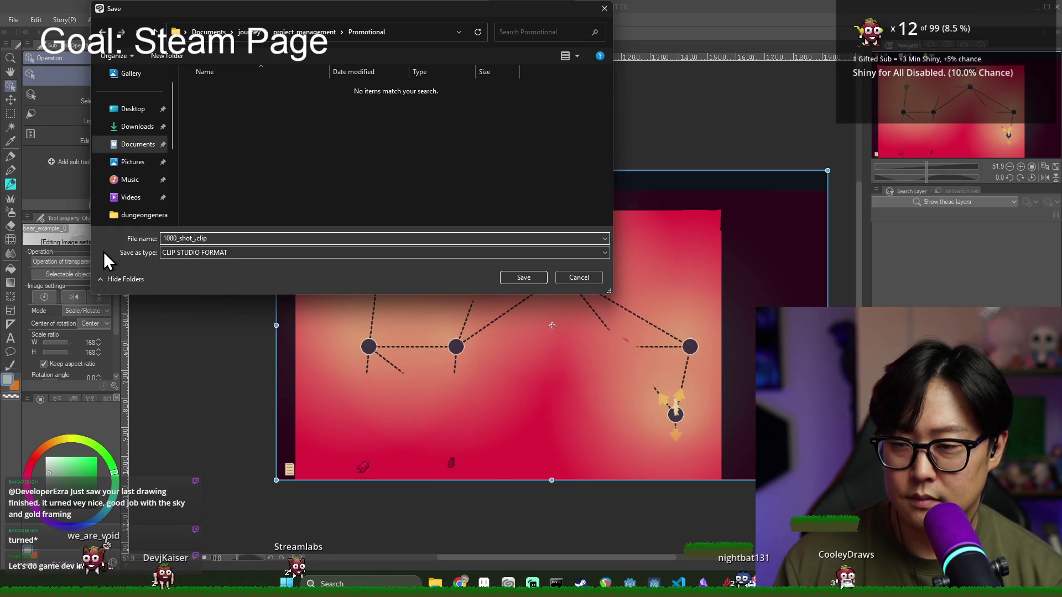
pyautogui.write('late')
pyautogui.press('Return')
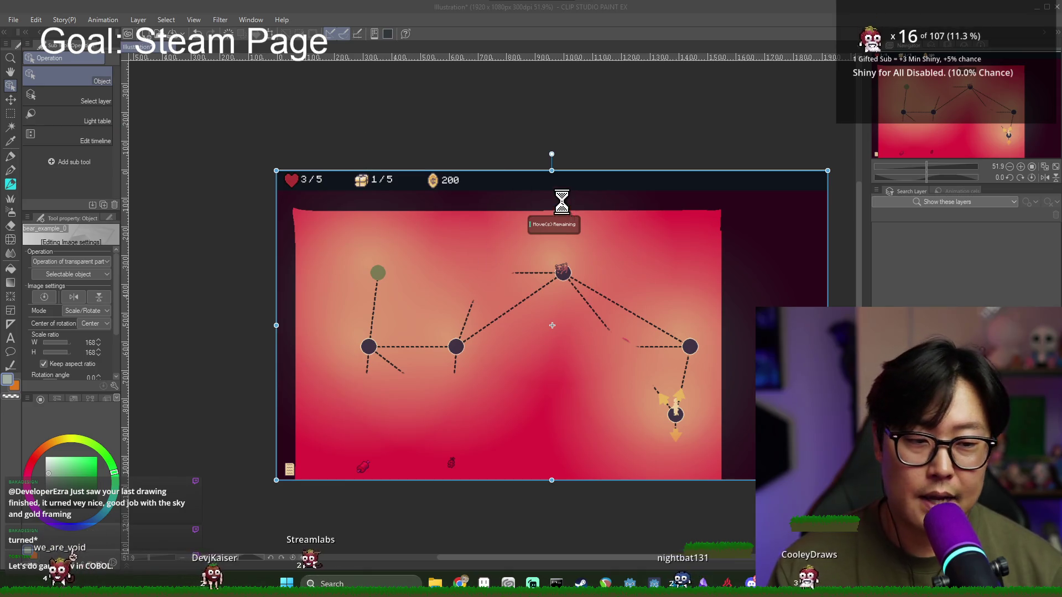
# Step: Export the canvas as a single-layer image, then switch to the browser
pyautogui.click(14, 21)
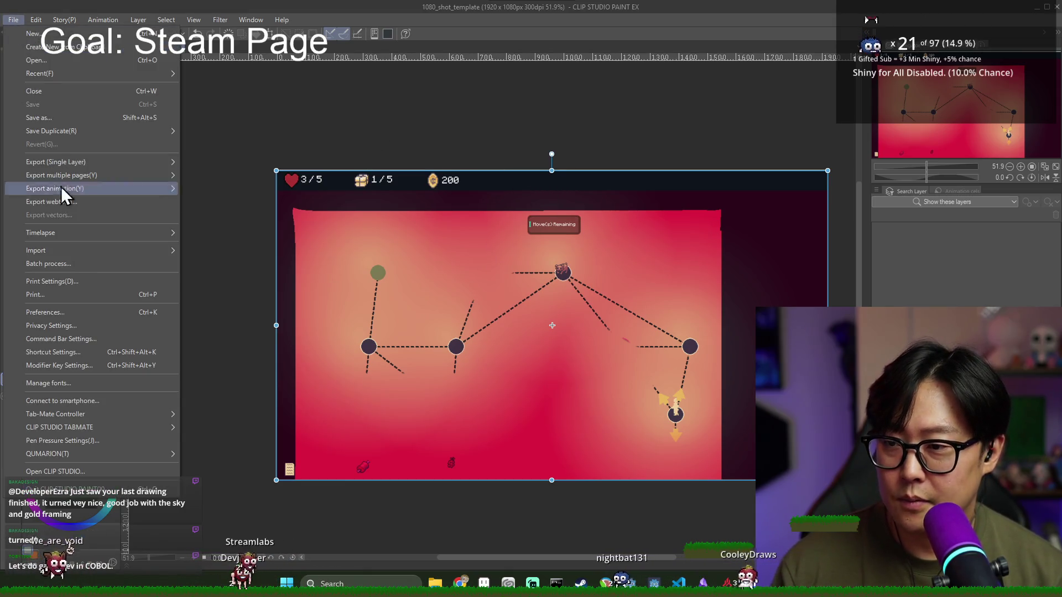
pyautogui.moveTo(72, 161)
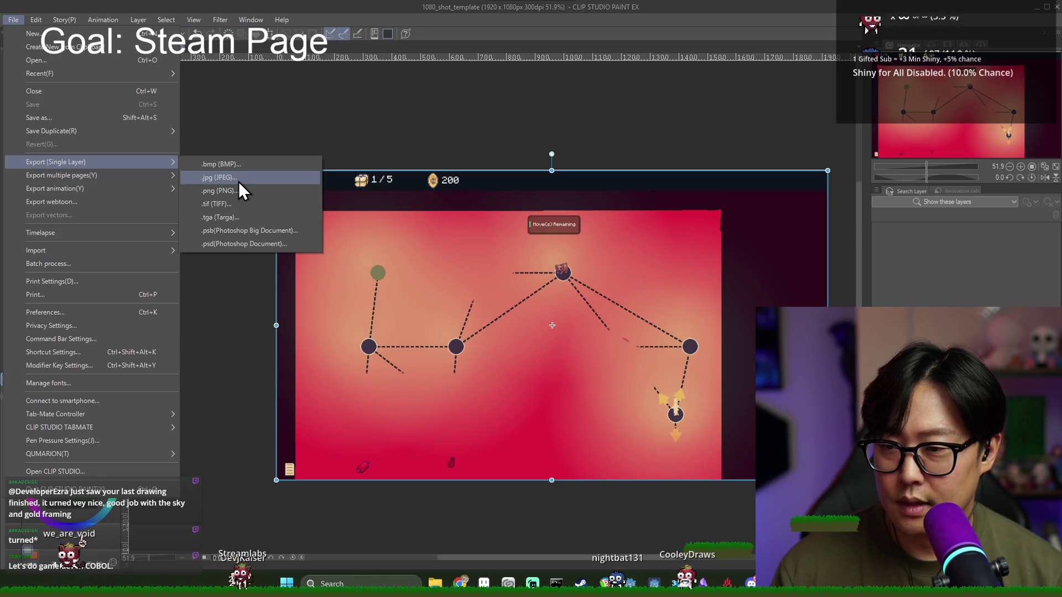
pyautogui.click(238, 182)
pyautogui.press('Return')
pyautogui.hotkey('alt', 'Tab')
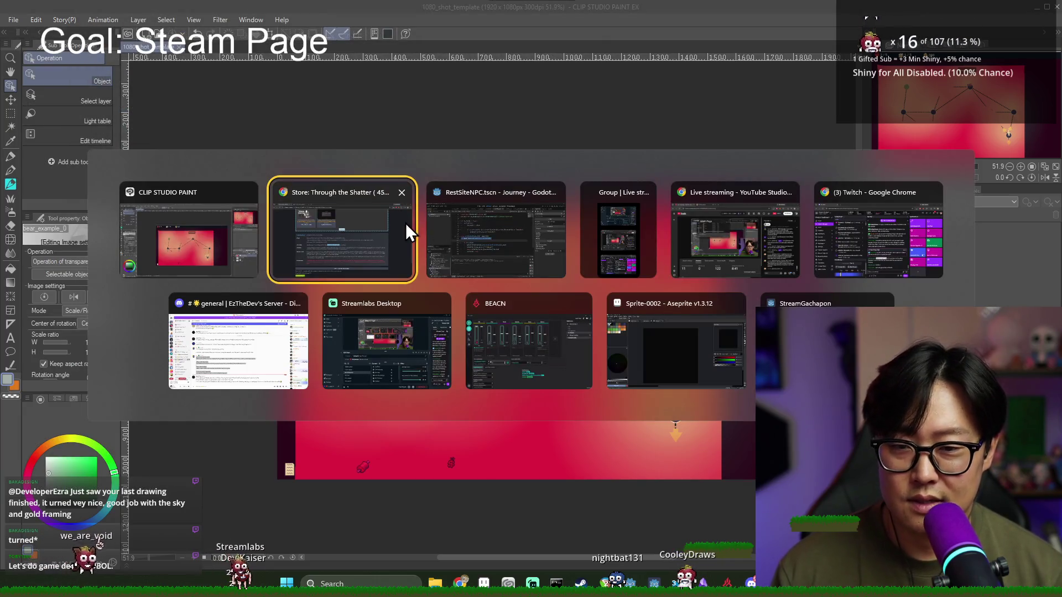
pyautogui.click(324, 242)
pyautogui.scroll(5, 332, 221)
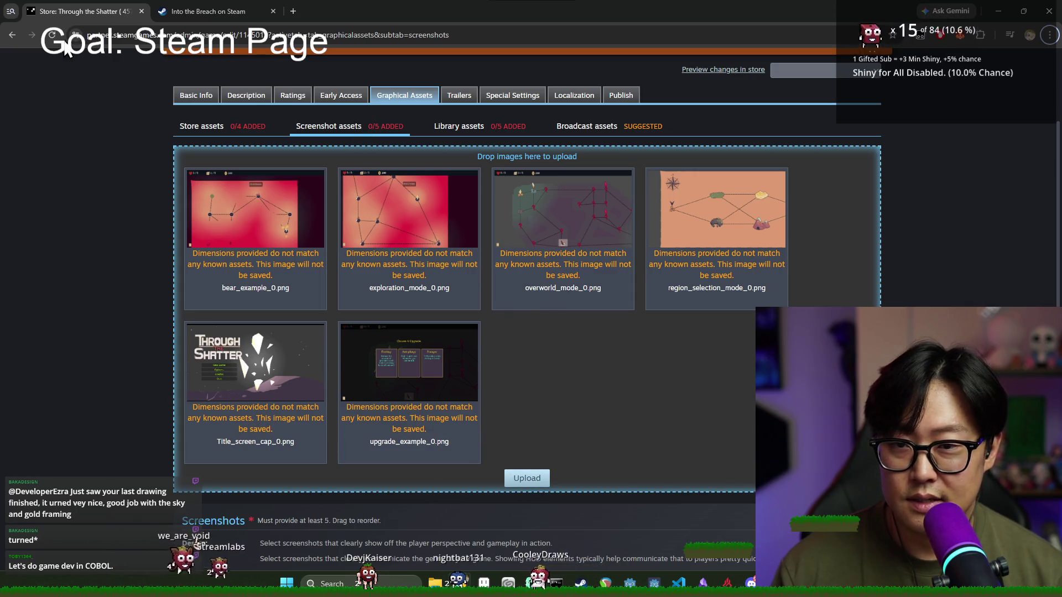
pyautogui.hotkey('alt', 'Tab')
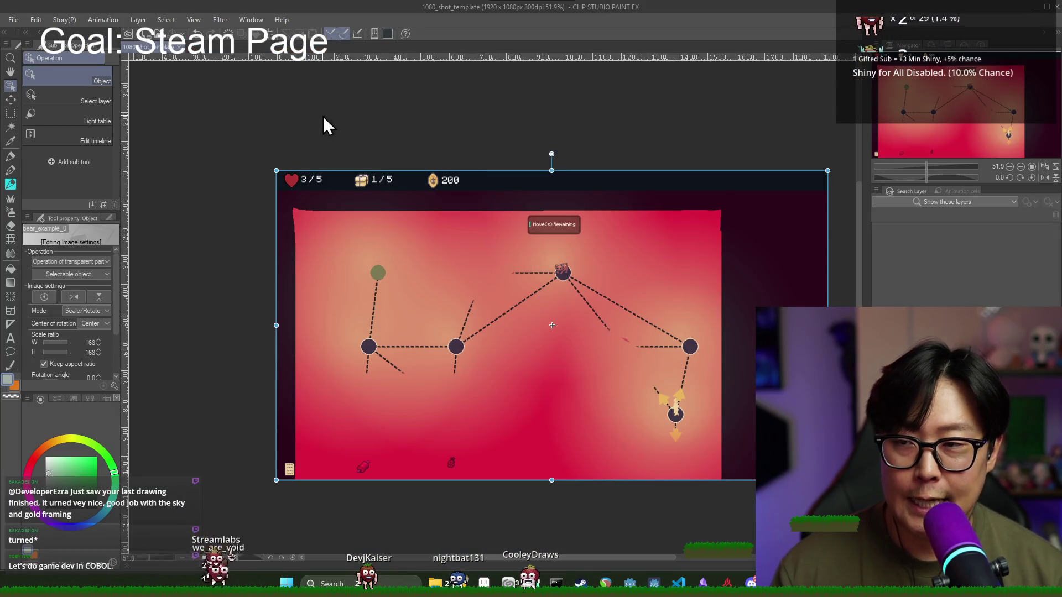
# Step: Export the canvas as PNG bear_example_0_high.png in the Promotional folder with default export settings
pyautogui.click(14, 20)
pyautogui.moveTo(85, 158)
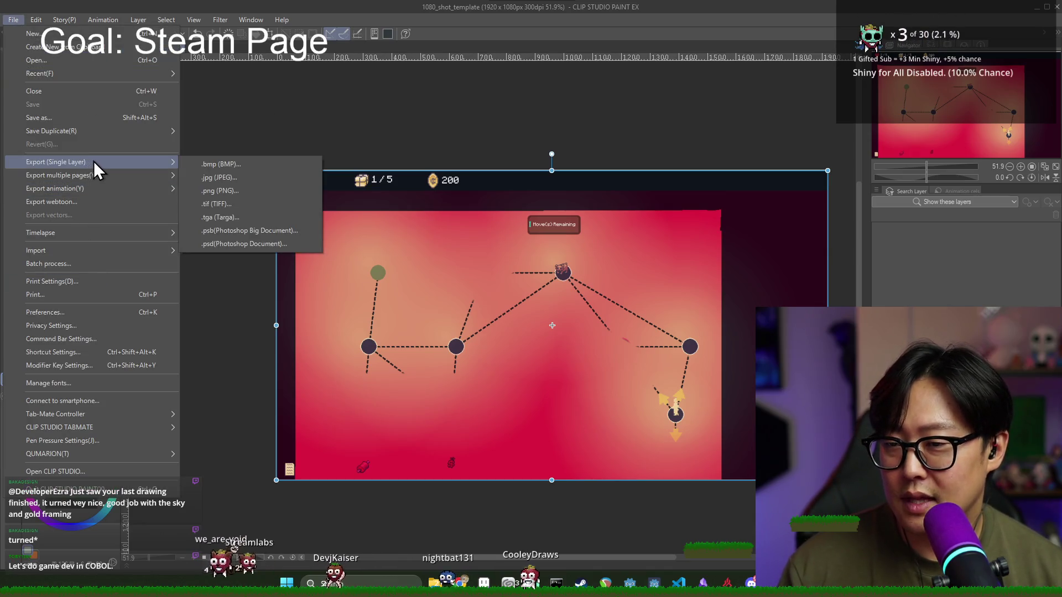
pyautogui.click(227, 194)
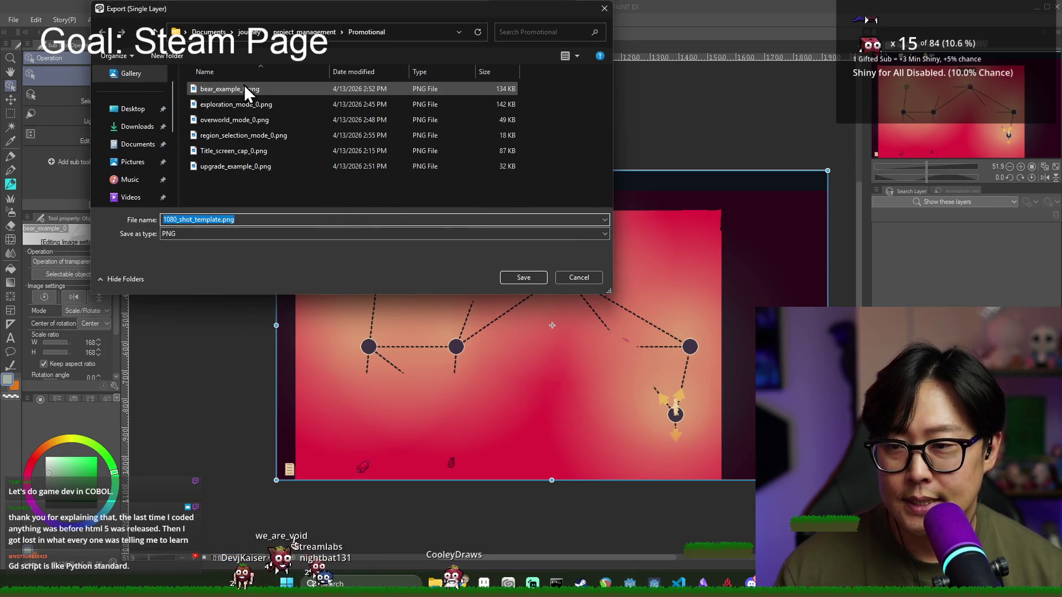
pyautogui.click(262, 92)
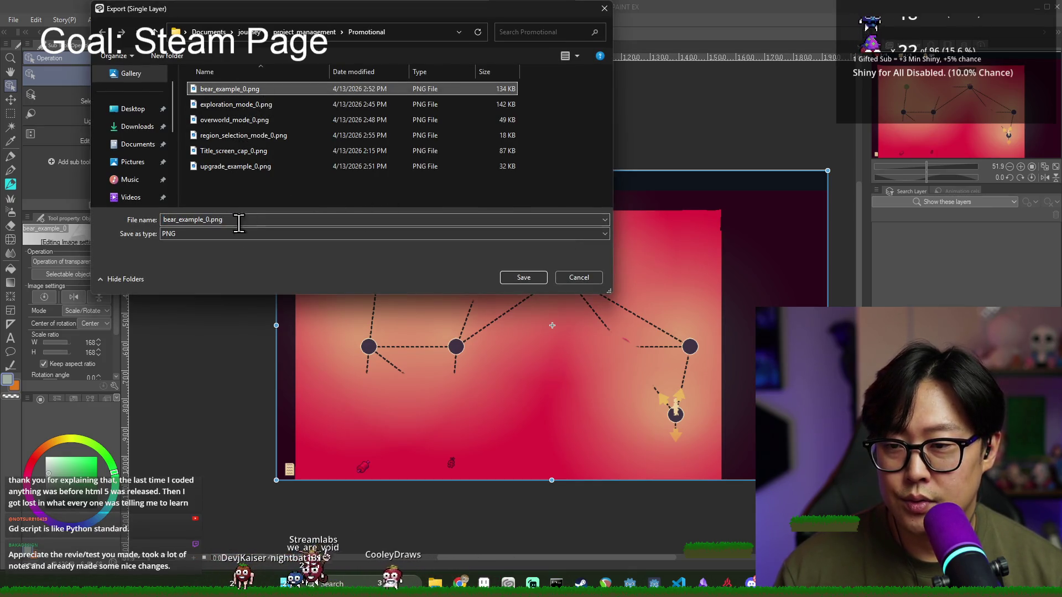
pyautogui.click(209, 220)
pyautogui.write('_highre')
pyautogui.press('Return')
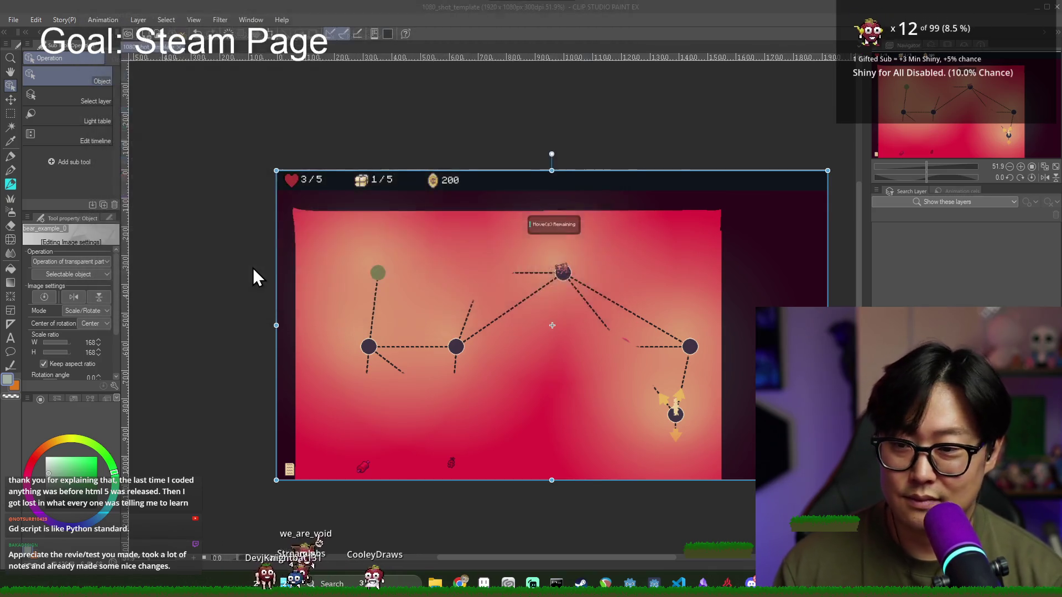
pyautogui.click(643, 131)
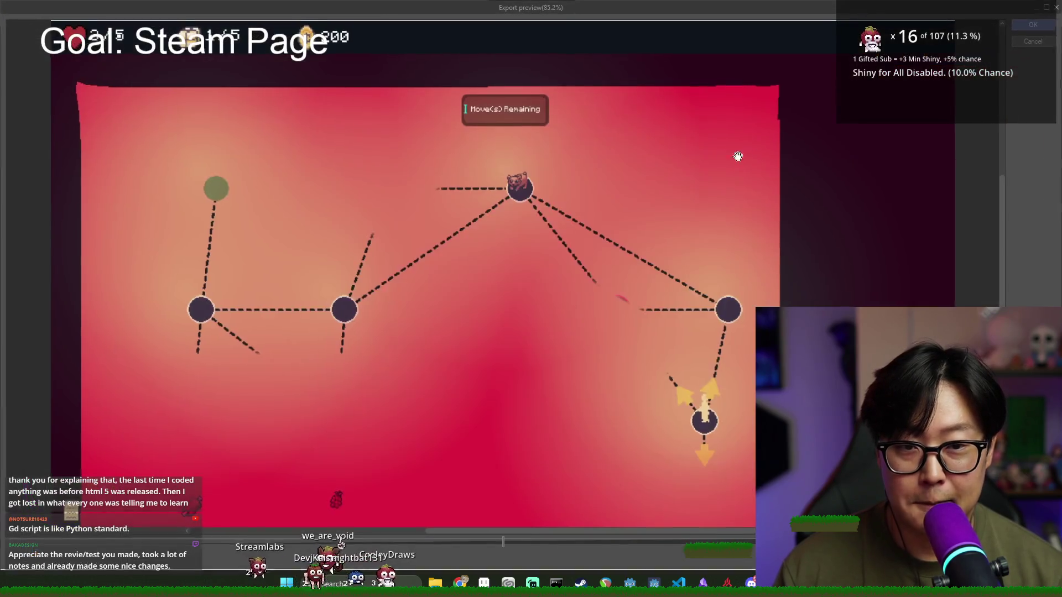
pyautogui.click(1033, 24)
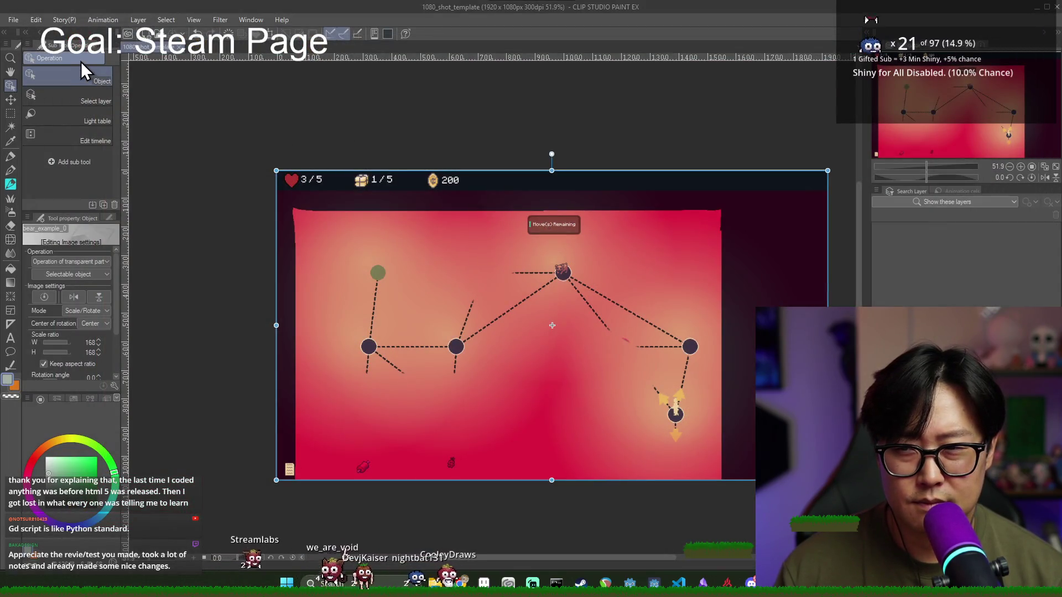
pyautogui.click(13, 20)
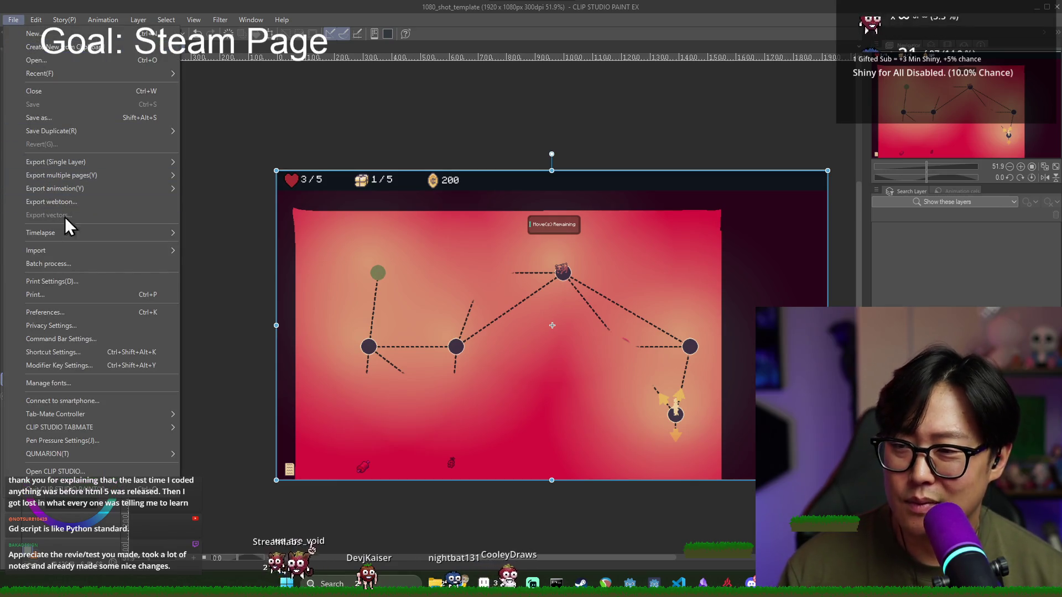
# Step: Import exploration_mode_0.png onto the template and scale it to 167% to fill the canvas
pyautogui.moveTo(62, 251)
pyautogui.click(242, 254)
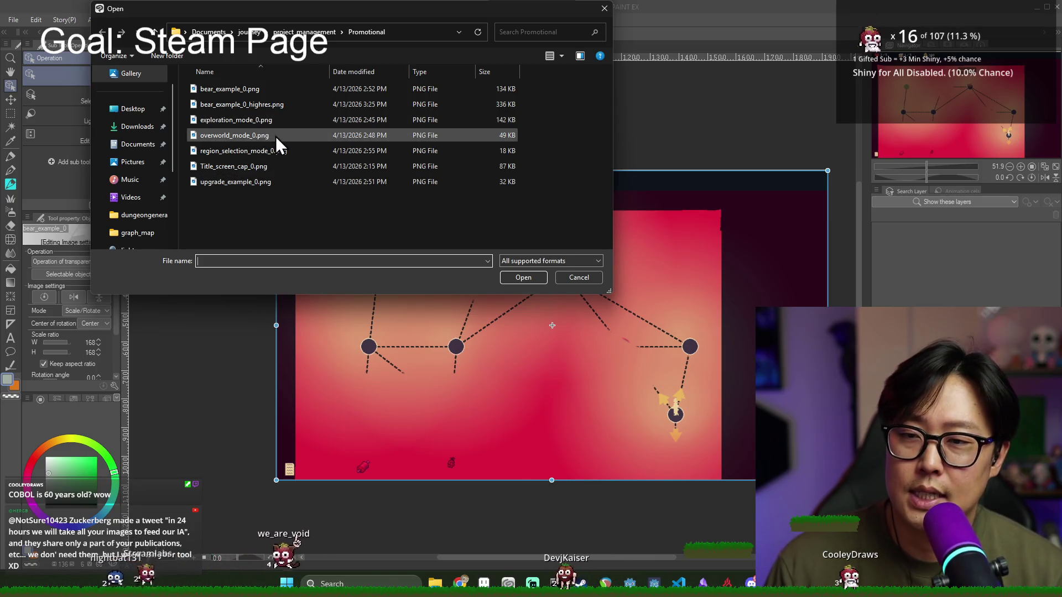
pyautogui.click(260, 121)
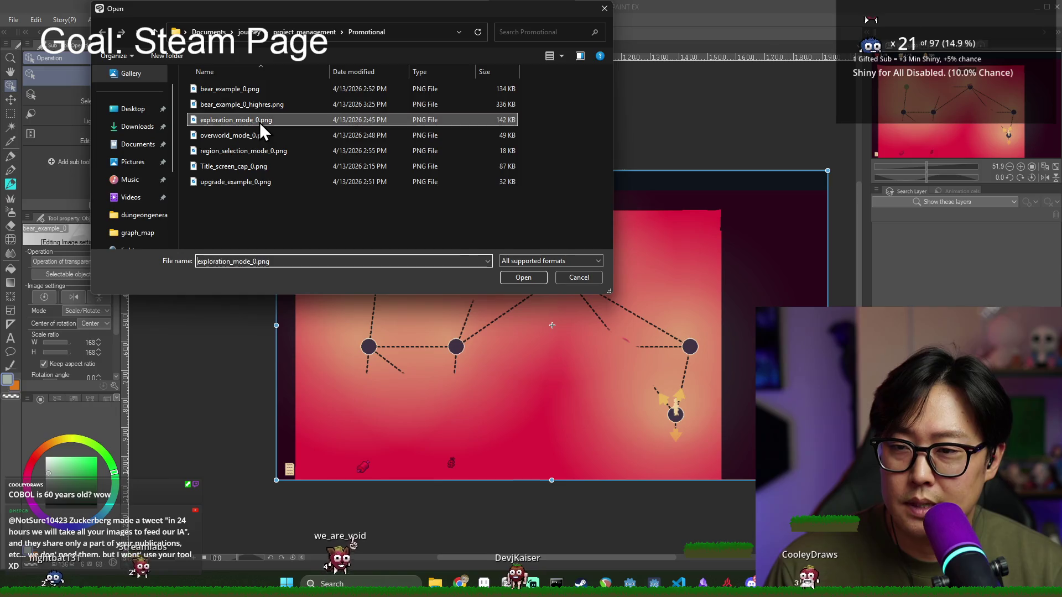
pyautogui.doubleClick(260, 122)
pyautogui.moveTo(389, 231); pyautogui.dragTo(277, 169)
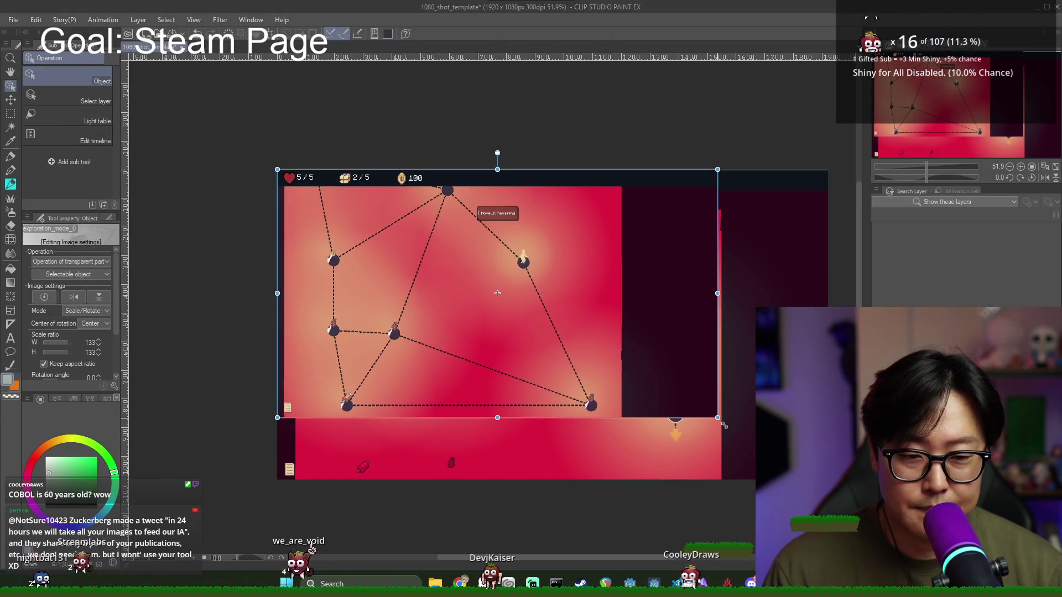
pyautogui.moveTo(717, 418); pyautogui.dragTo(827, 480)
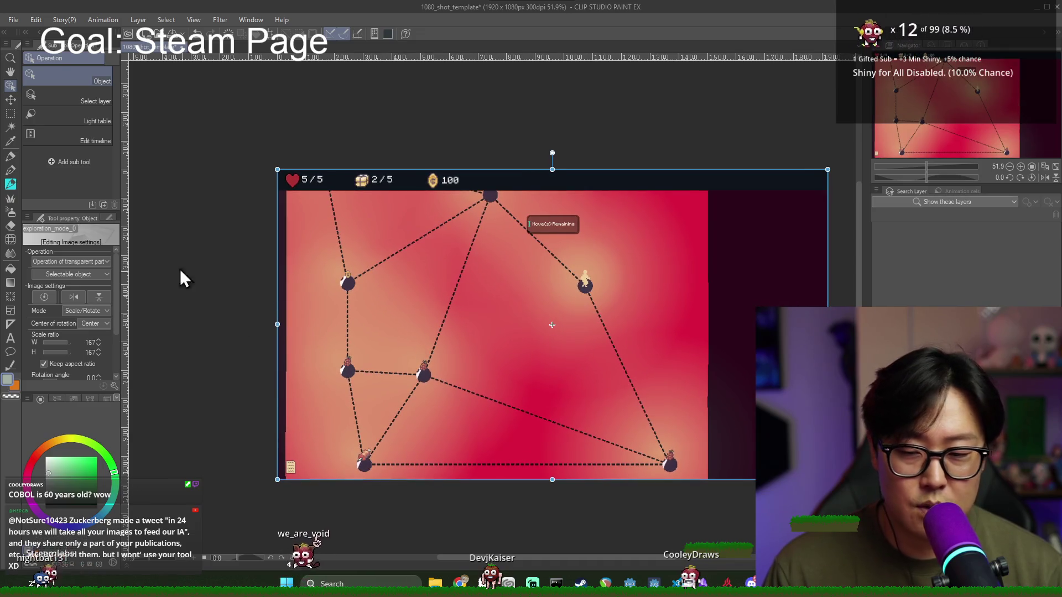
pyautogui.click(13, 20)
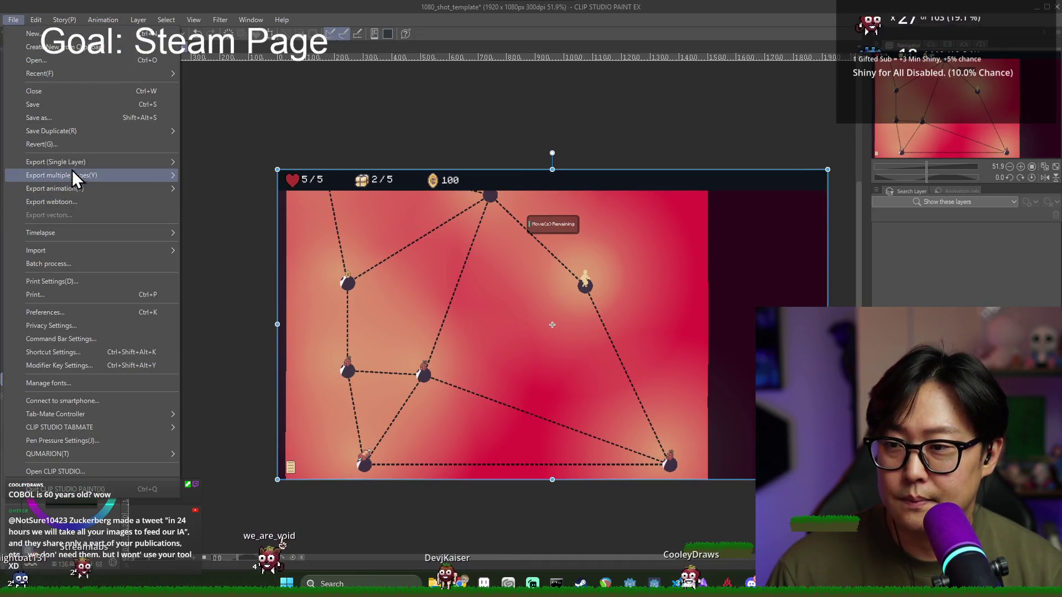
# Step: Export the canvas as exploration_mode_0_highres.png in Promotional, accepting the PNG settings and closing the preview
pyautogui.moveTo(164, 253)
pyautogui.moveTo(94, 162)
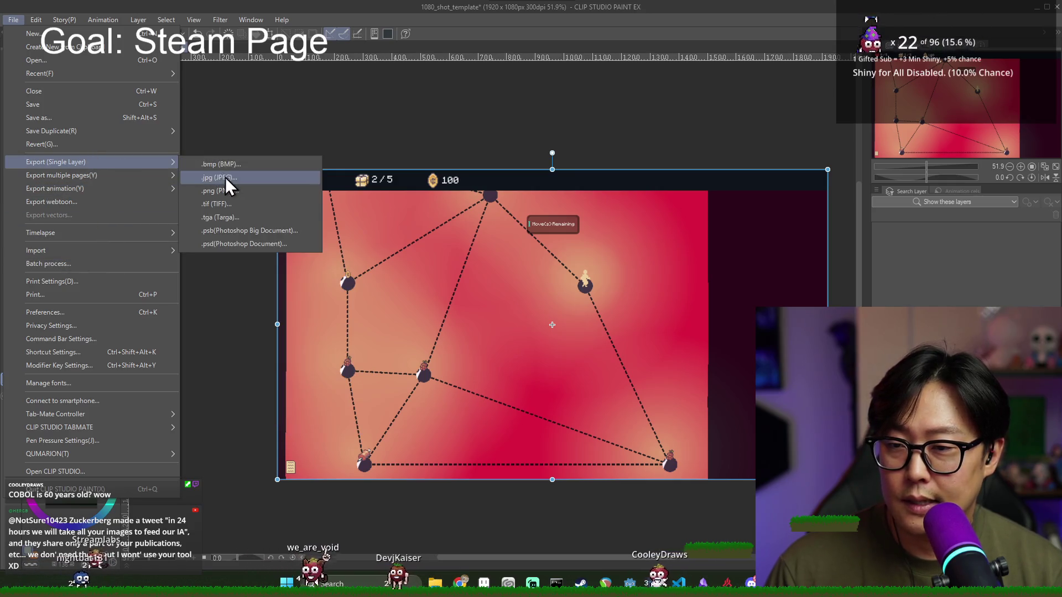
pyautogui.click(266, 192)
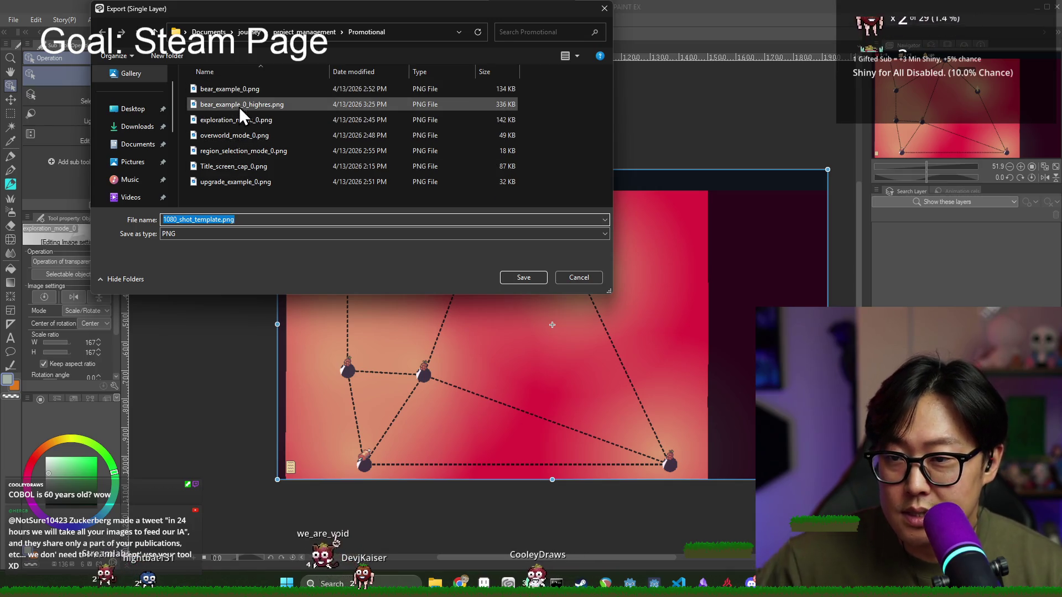
pyautogui.click(244, 125)
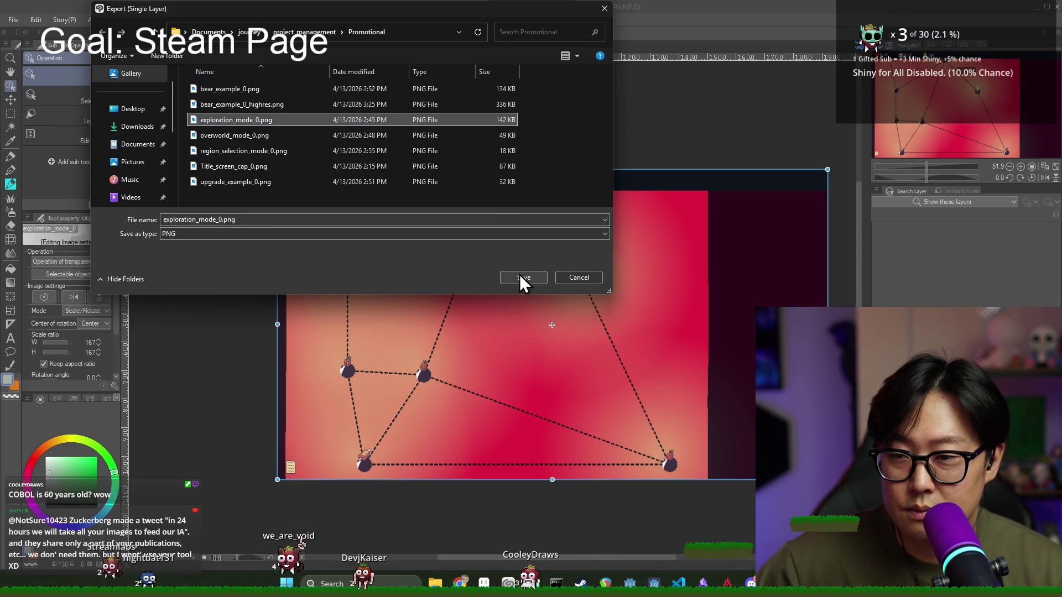
pyautogui.doubleClick(218, 219)
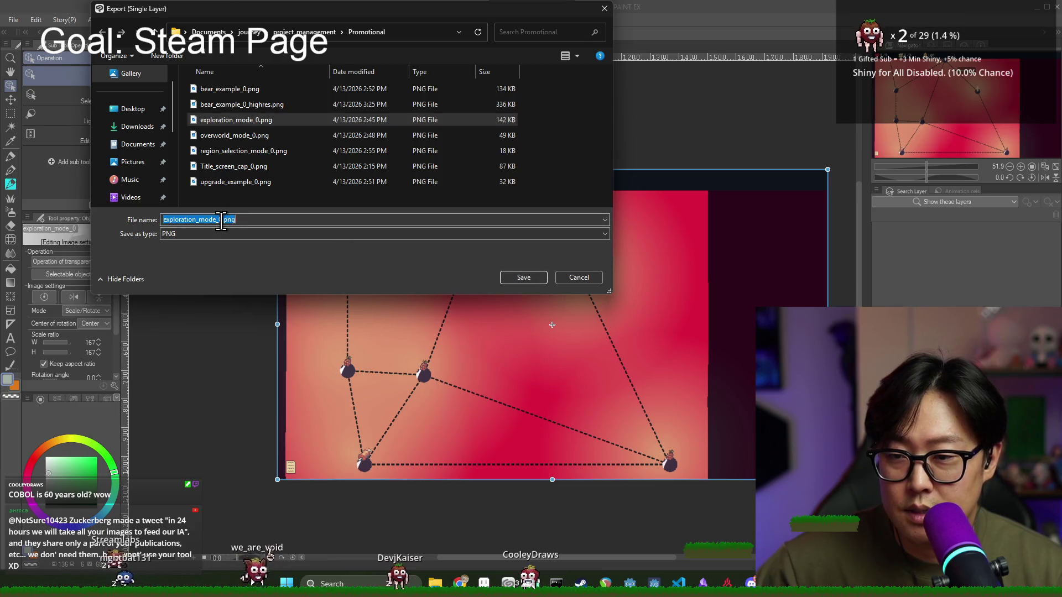
pyautogui.press('Right')
pyautogui.press('Left')
pyautogui.press('Left')
pyautogui.press('Left')
pyautogui.write('_')
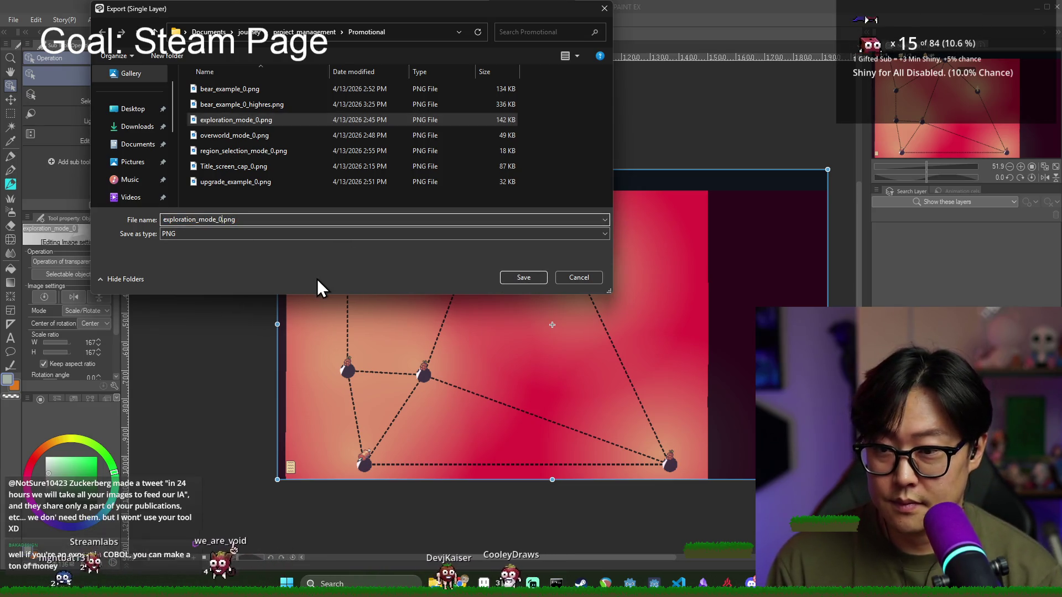
pyautogui.write('highres')
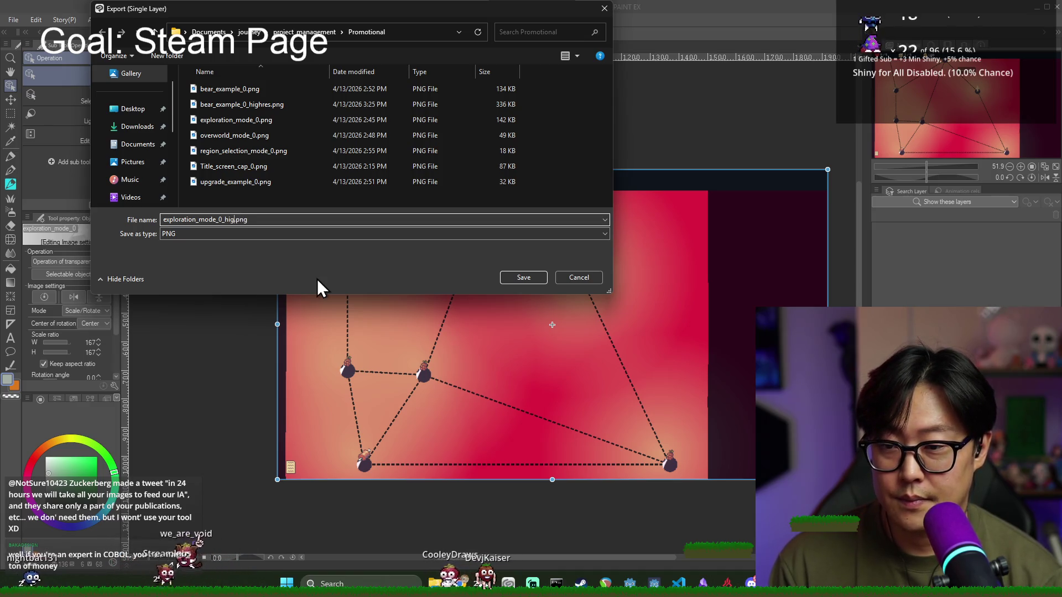
pyautogui.press('Return')
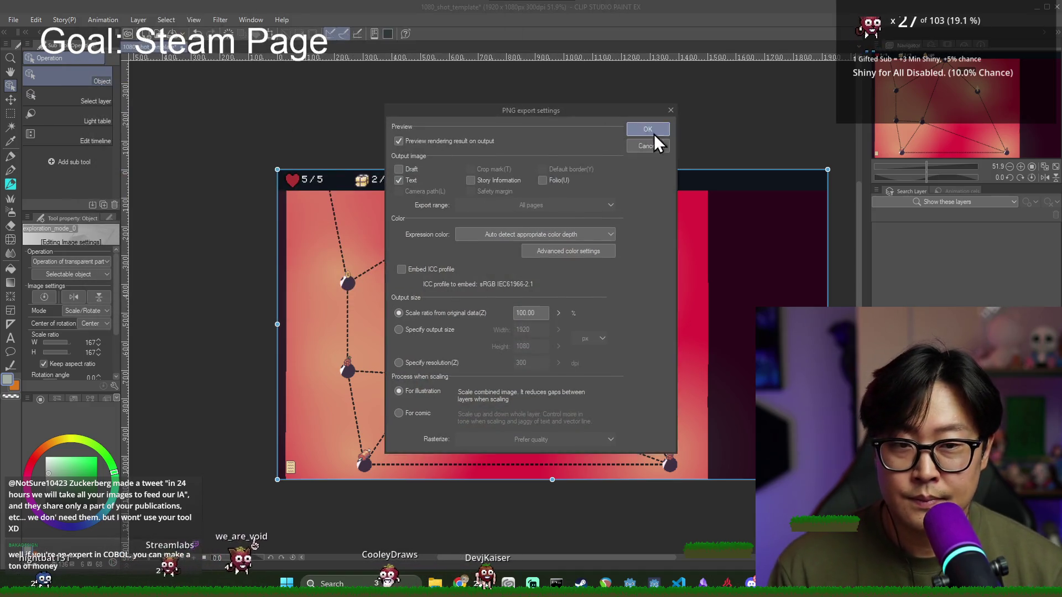
pyautogui.click(644, 129)
pyautogui.click(1028, 25)
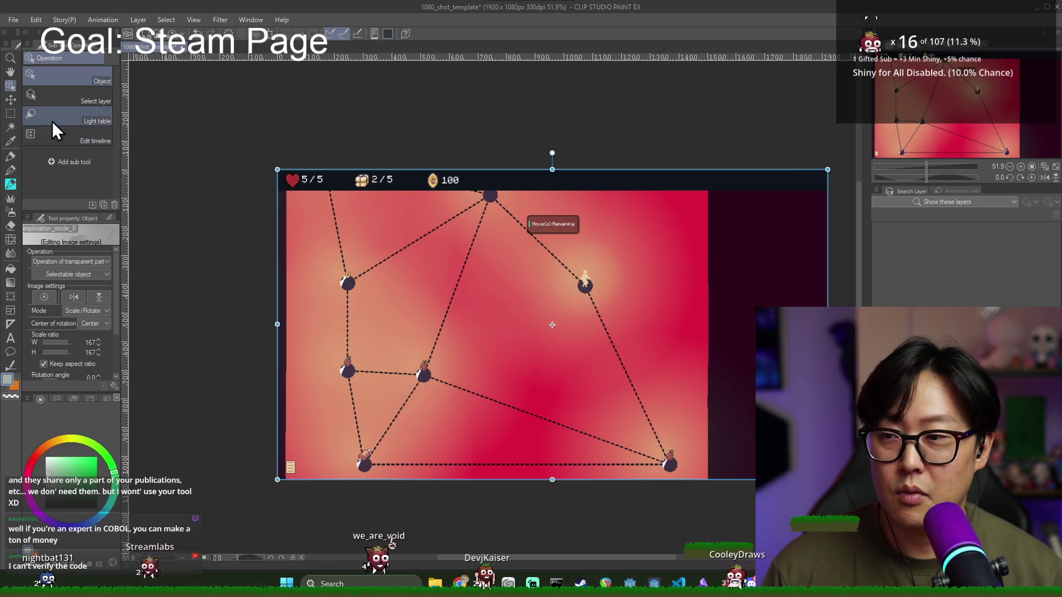
# Step: Switch between Move layer and Rectangle selection tools, then open the File > Import submenu
pyautogui.click(11, 114)
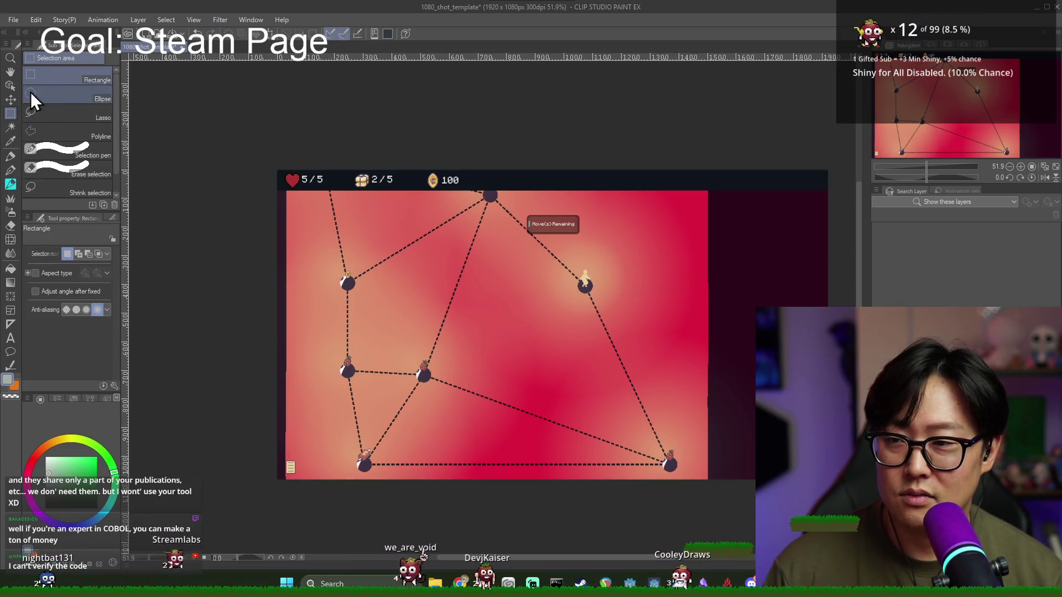
pyautogui.click(10, 100)
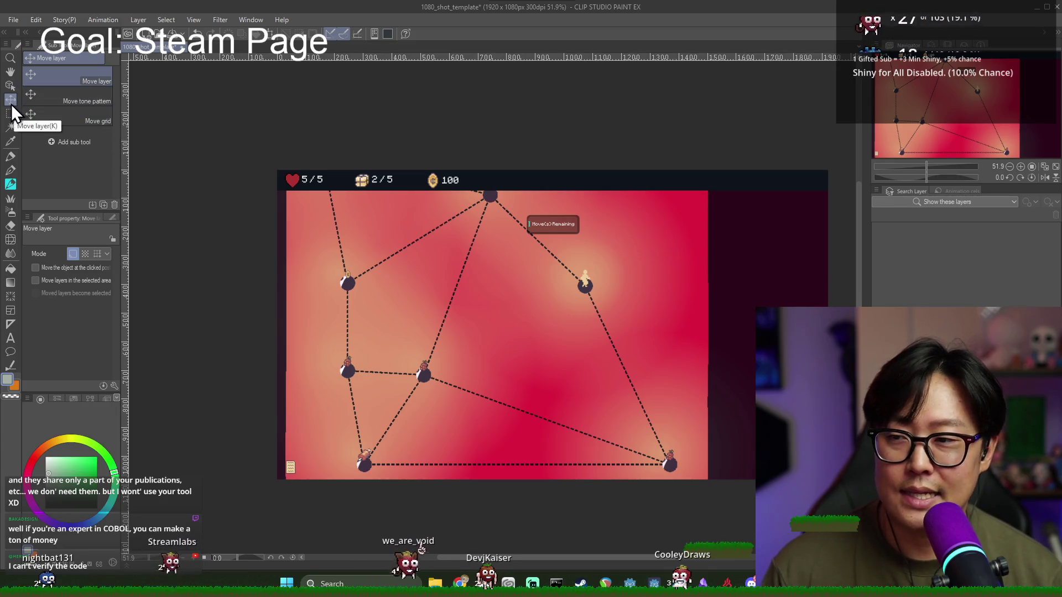
pyautogui.click(11, 113)
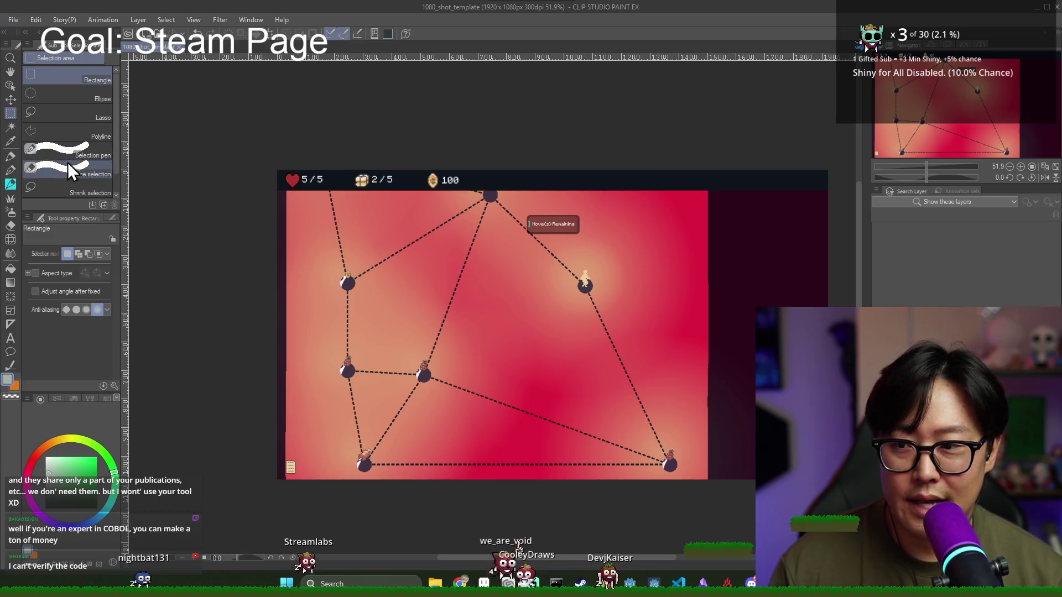
pyautogui.click(10, 20)
pyautogui.moveTo(91, 250)
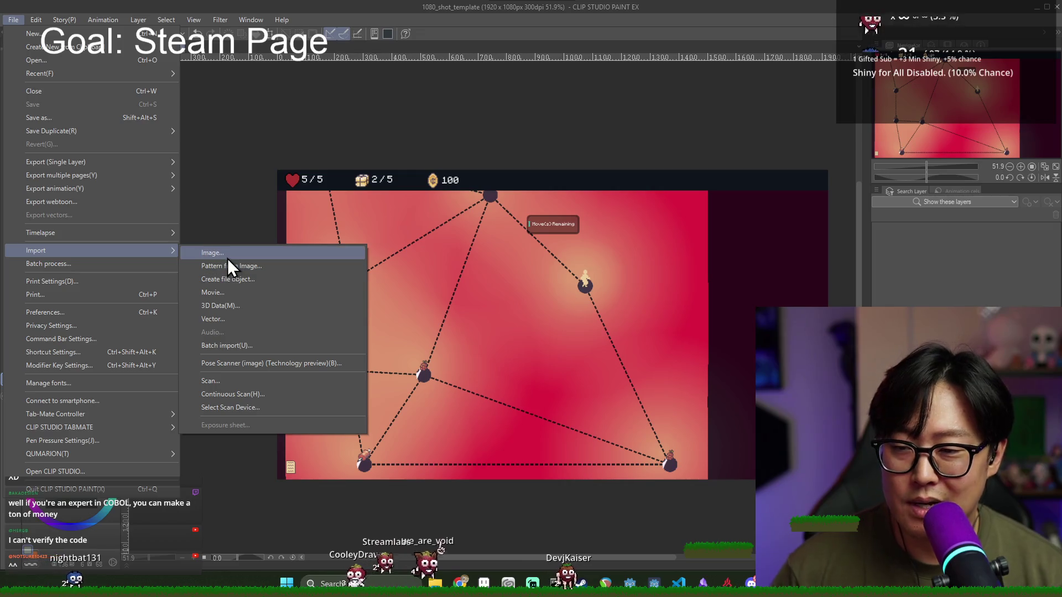
# Step: Import the overworld map screenshot from the Promotional folder onto the template
pyautogui.click(224, 256)
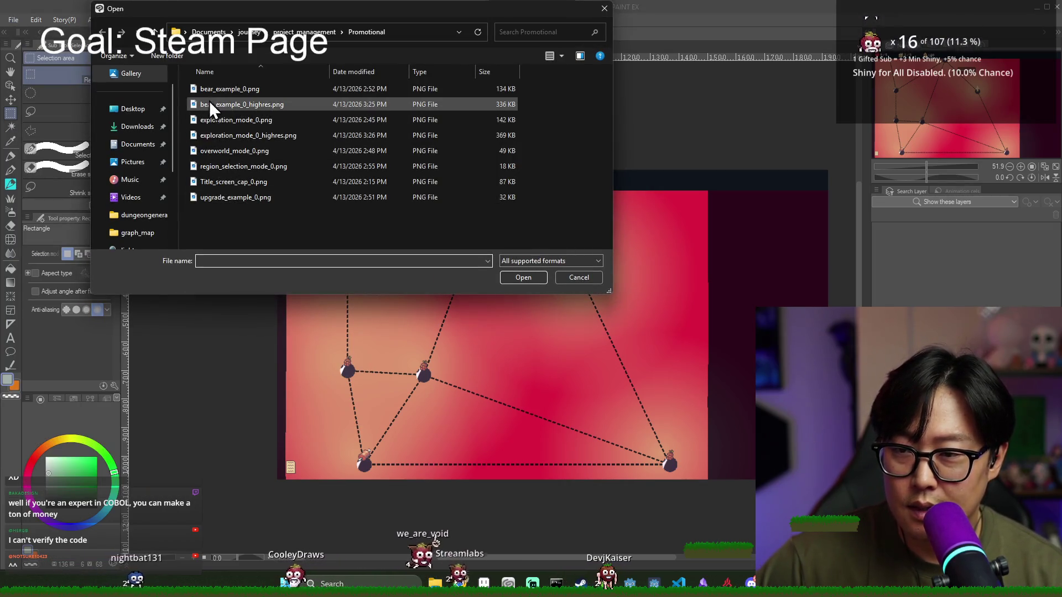
pyautogui.click(257, 150)
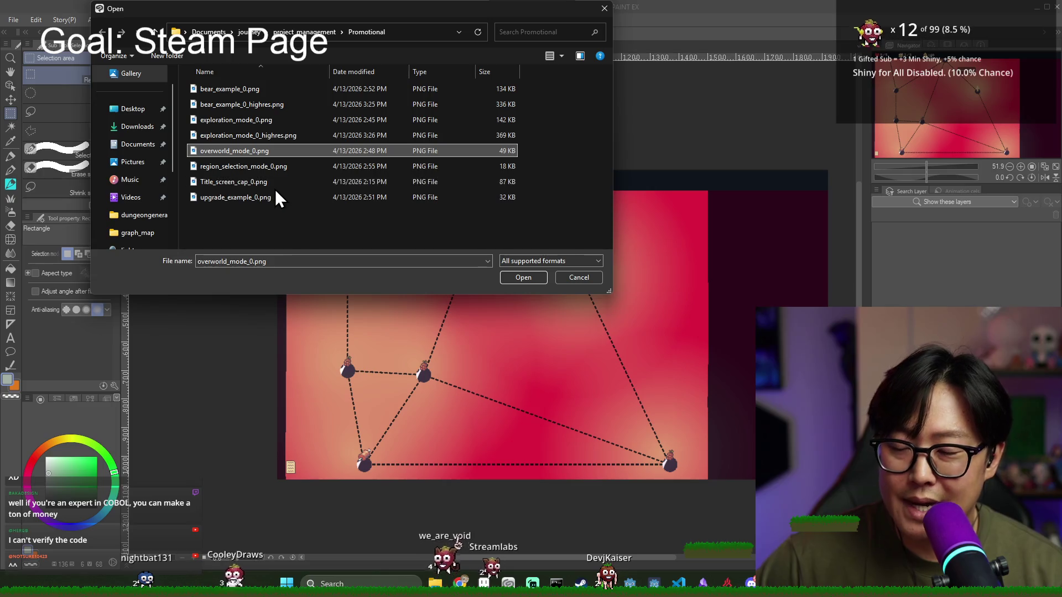
pyautogui.click(237, 88)
pyautogui.click(248, 120)
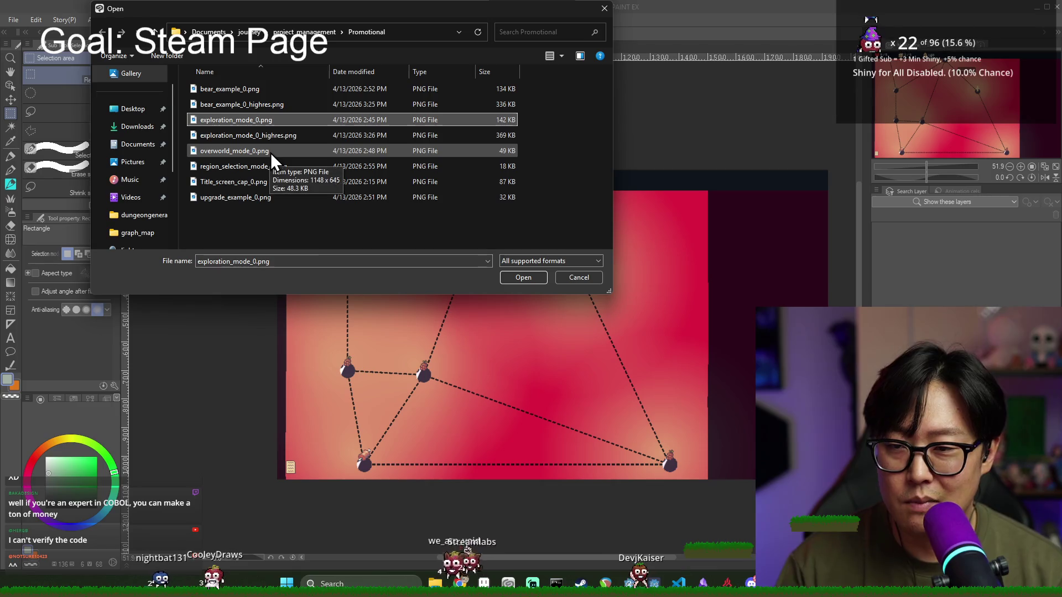
pyautogui.click(272, 136)
pyautogui.doubleClick(278, 152)
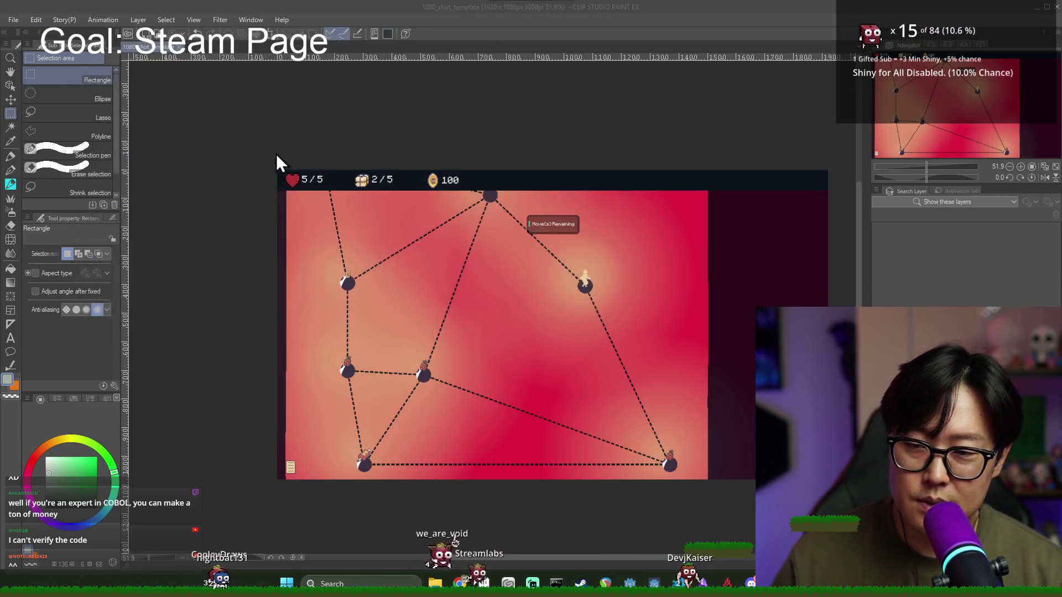
# Step: Enlarge the overworld image to 167% so it covers the pink banner
pyautogui.moveTo(389, 233); pyautogui.dragTo(277, 170)
pyautogui.moveTo(714, 424)
pyautogui.mouseDown()
pyautogui.moveTo(818, 487)
pyautogui.moveTo(812, 479)
pyautogui.mouseUp()
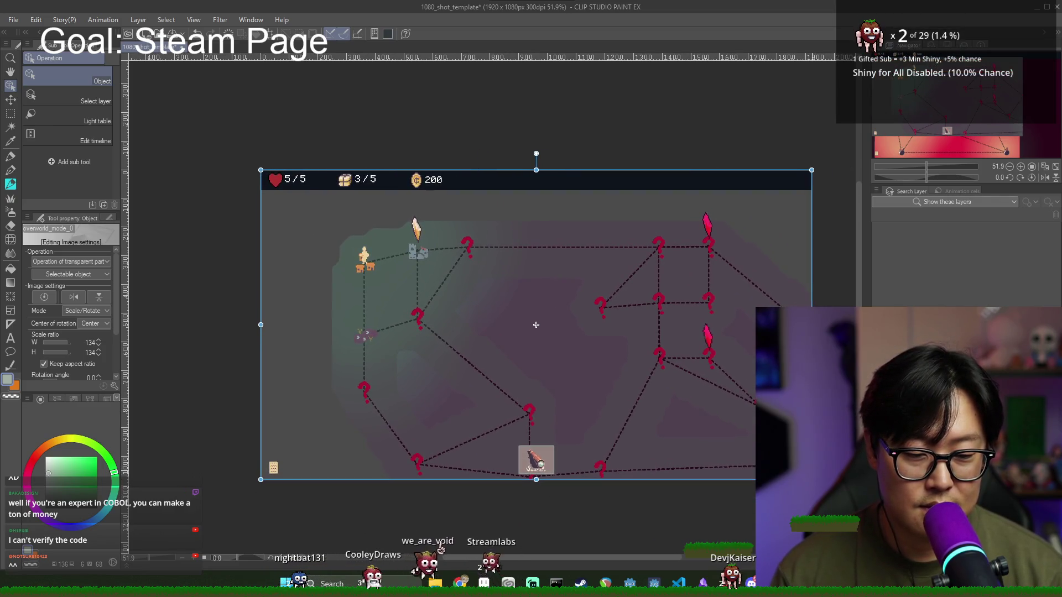
pyautogui.scroll(-1, 309, 260)
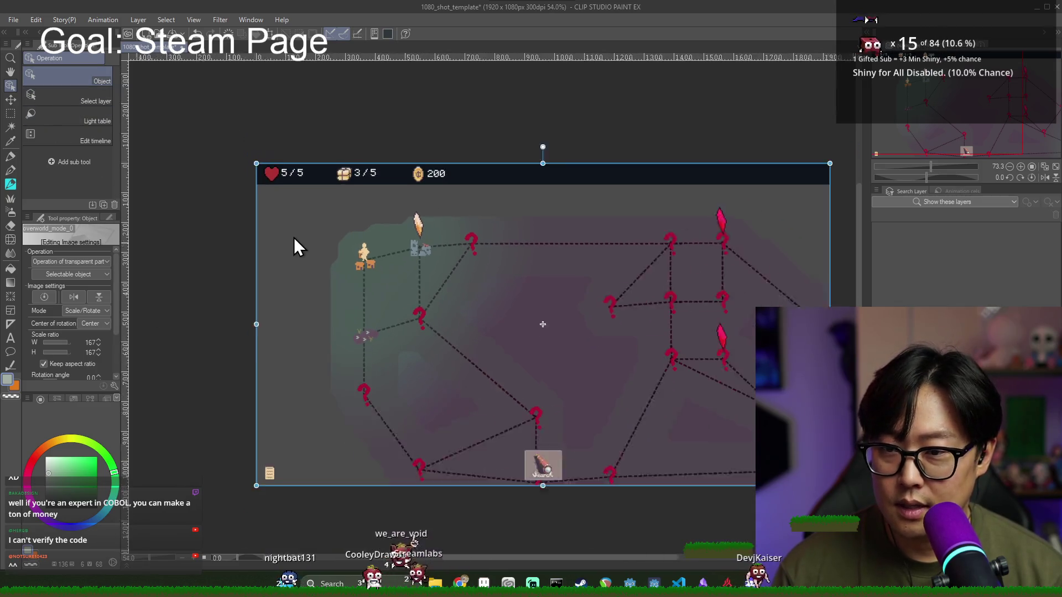
pyautogui.click(14, 19)
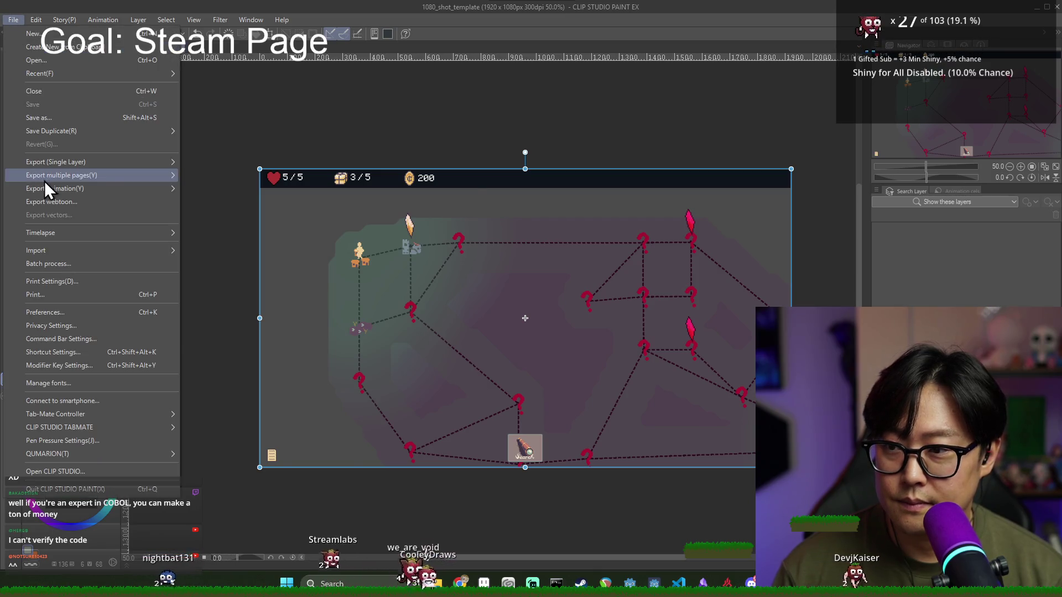
# Step: Export the overworld canvas as a PNG with an underscore-edited overworld_mode_0 name, at 100% scale
pyautogui.moveTo(53, 165)
pyautogui.click(233, 191)
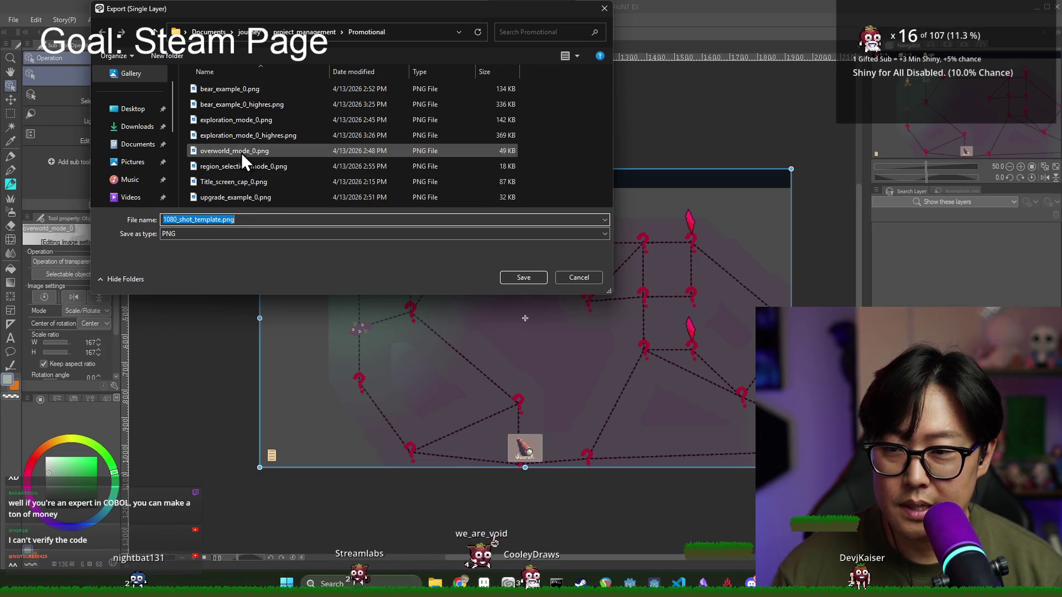
pyautogui.click(254, 151)
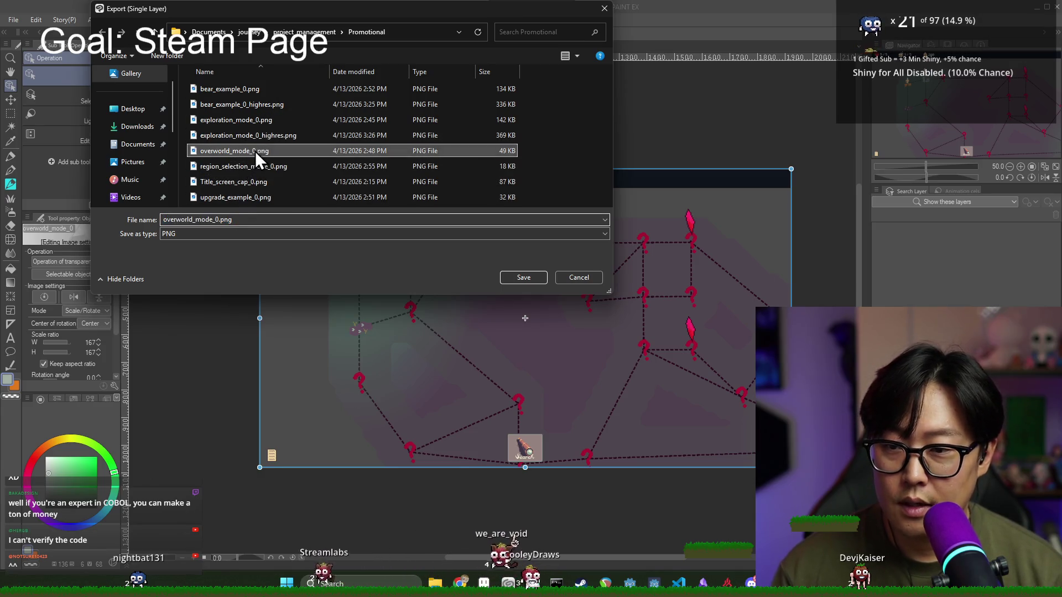
pyautogui.doubleClick(220, 219)
pyautogui.write('_')
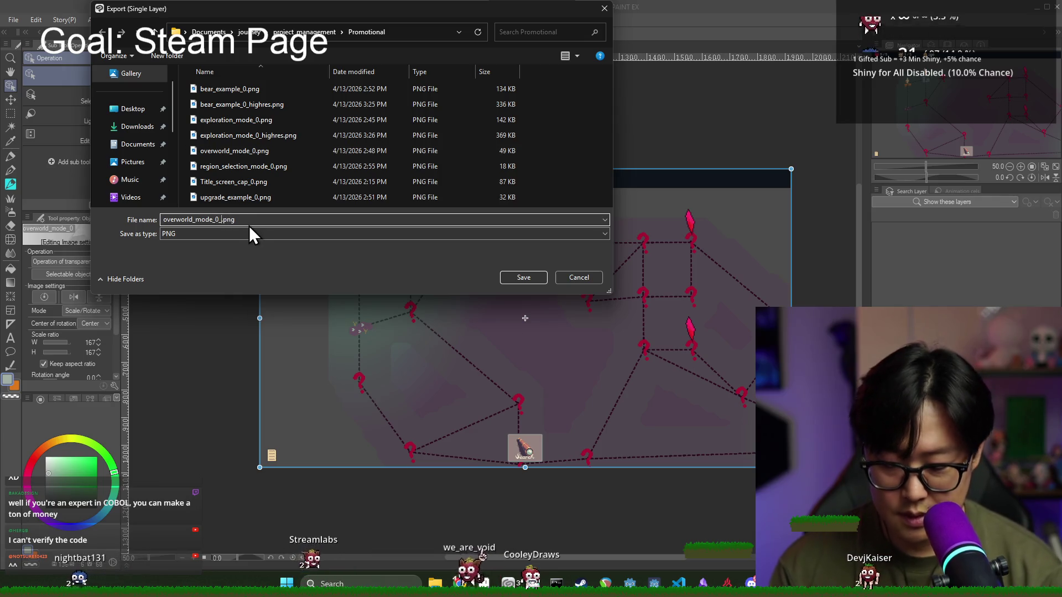
pyautogui.press('Return')
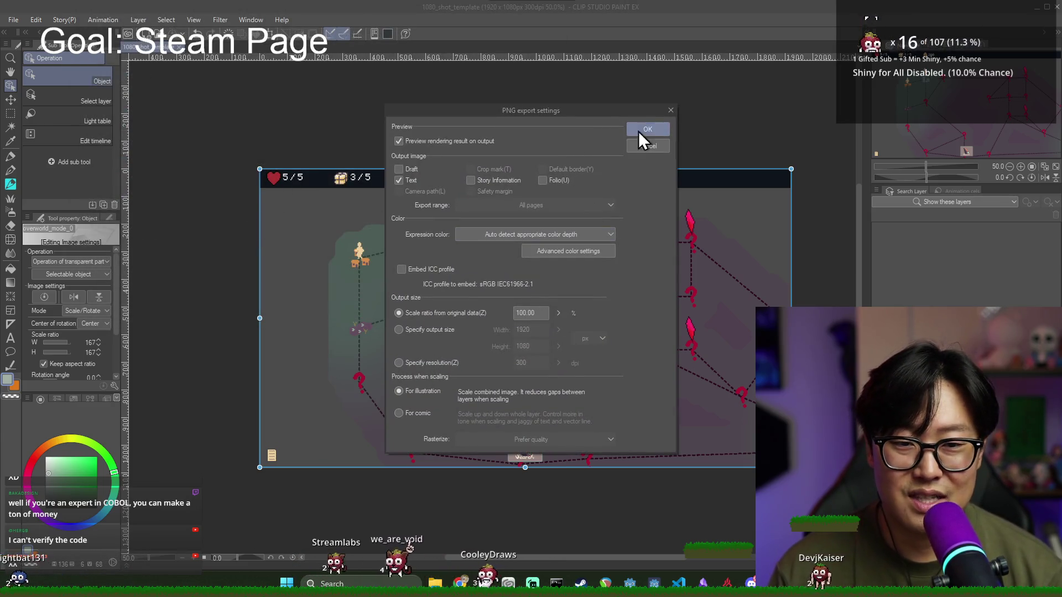
pyautogui.click(641, 135)
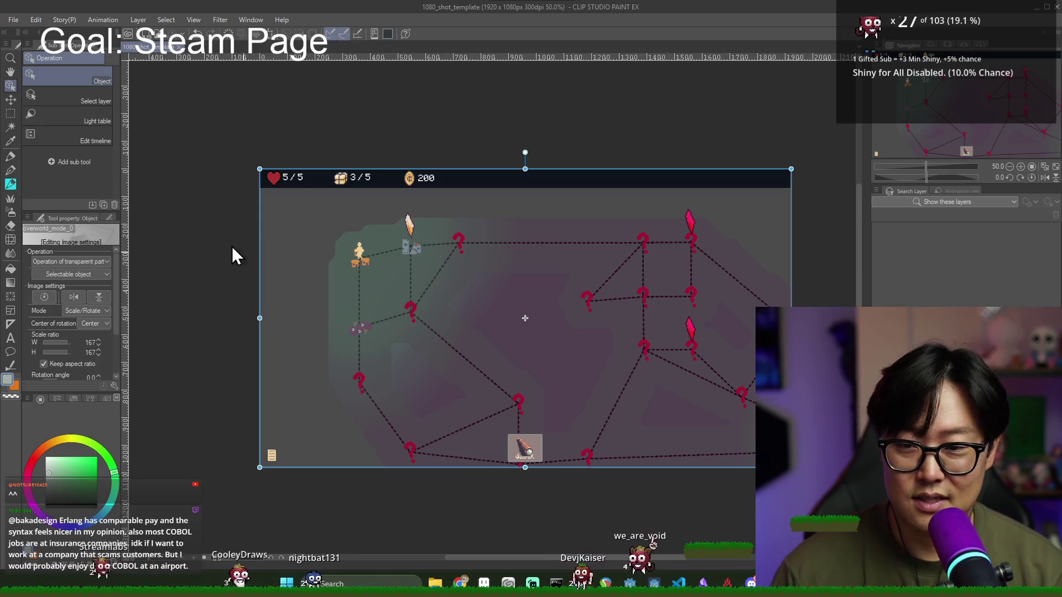
# Step: Import region_selection_mode_0.png onto the template and enlarge it to 166% to fill the frame
pyautogui.click(13, 19)
pyautogui.moveTo(55, 161)
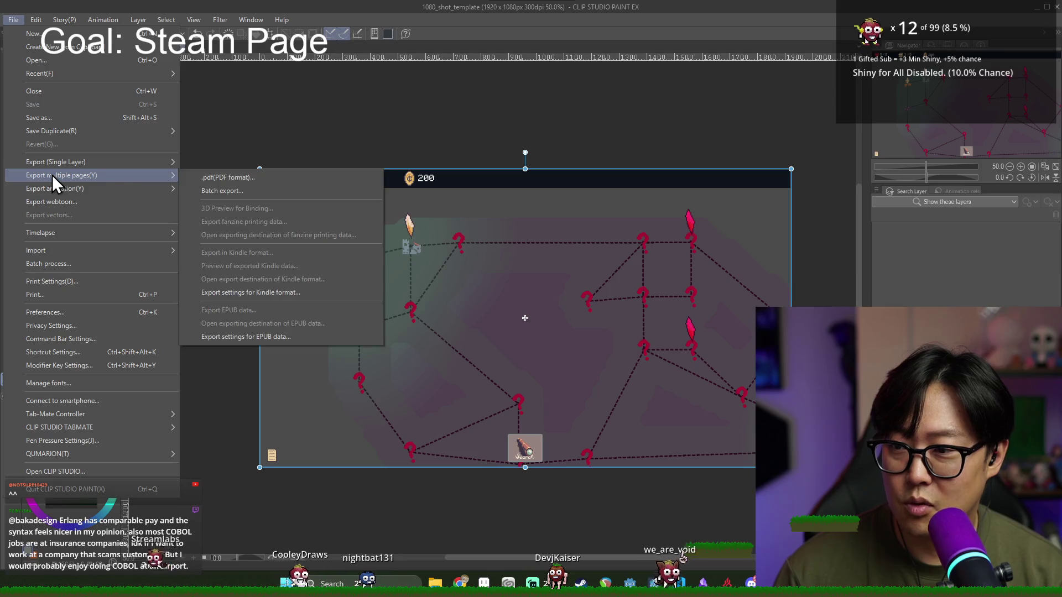
pyautogui.click(220, 114)
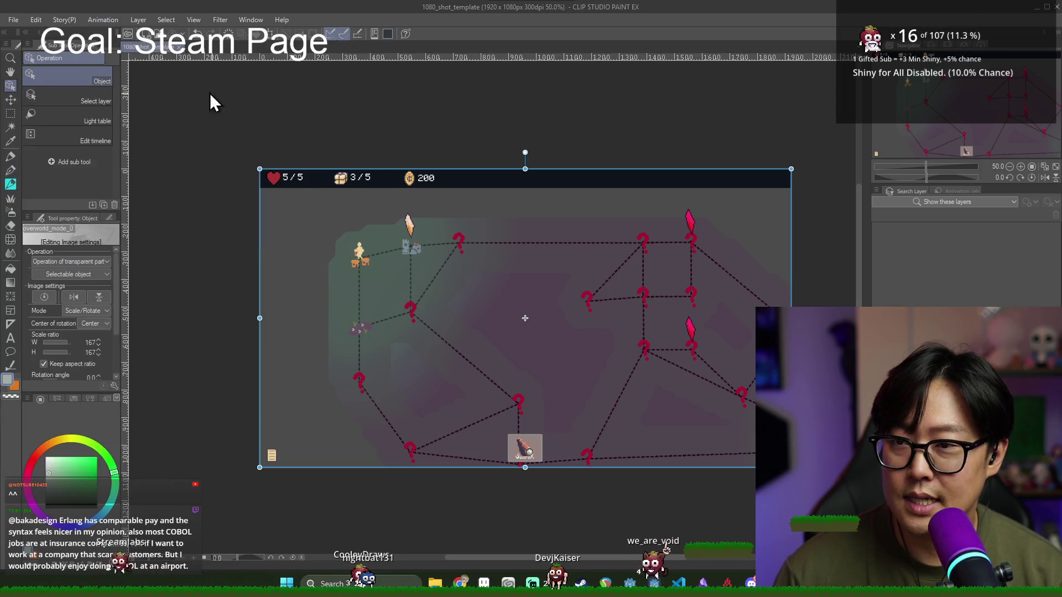
pyautogui.click(14, 20)
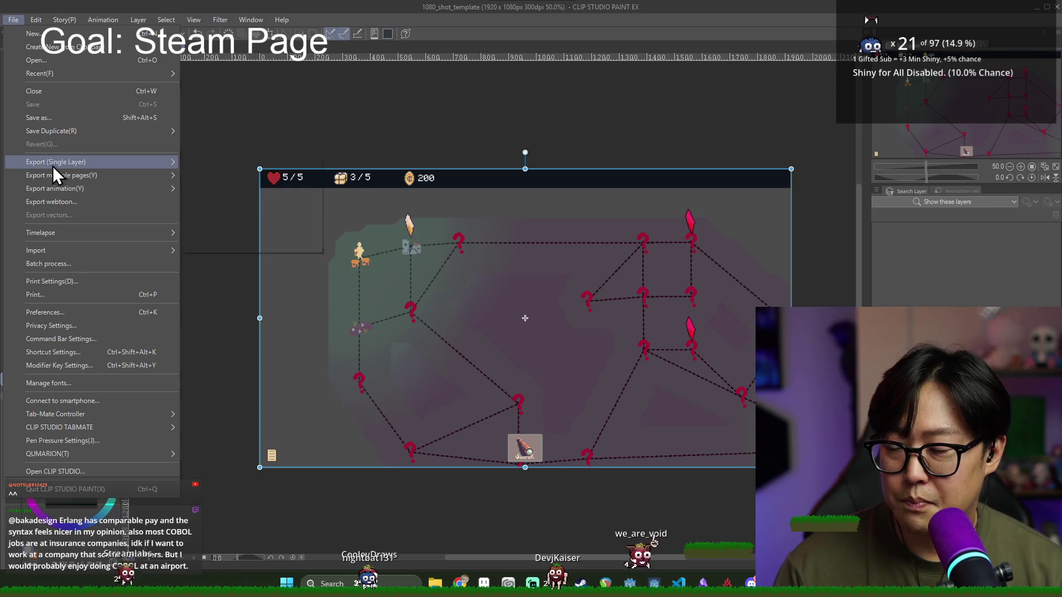
pyautogui.moveTo(52, 162)
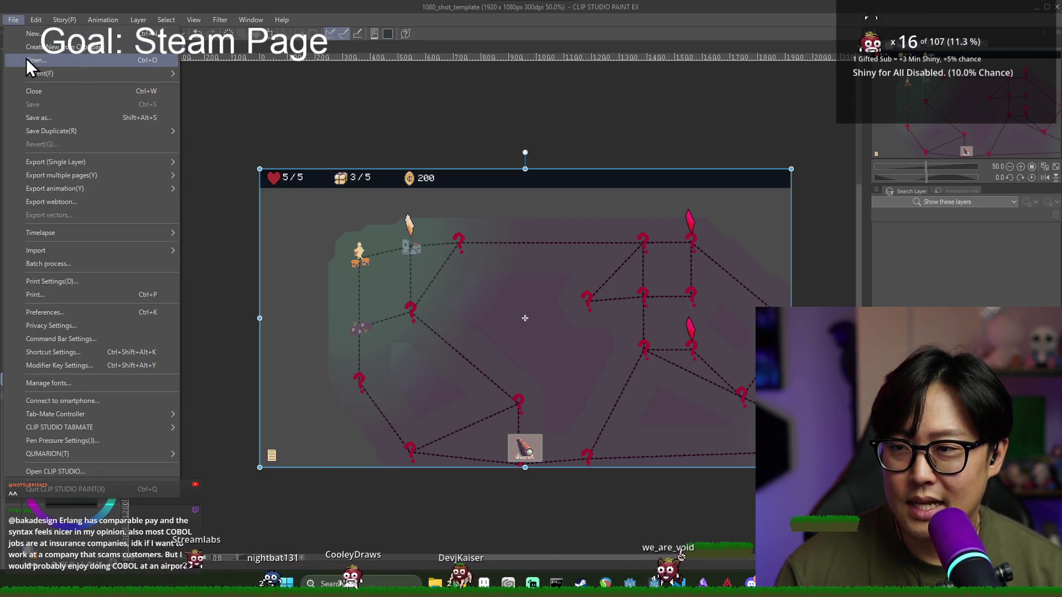
pyautogui.moveTo(82, 250)
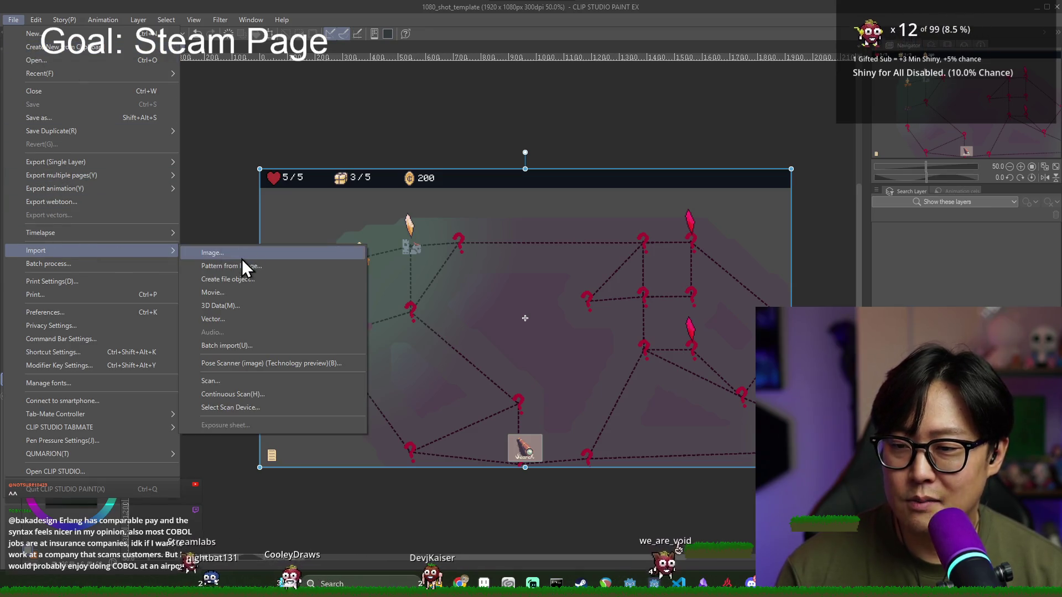
pyautogui.click(240, 258)
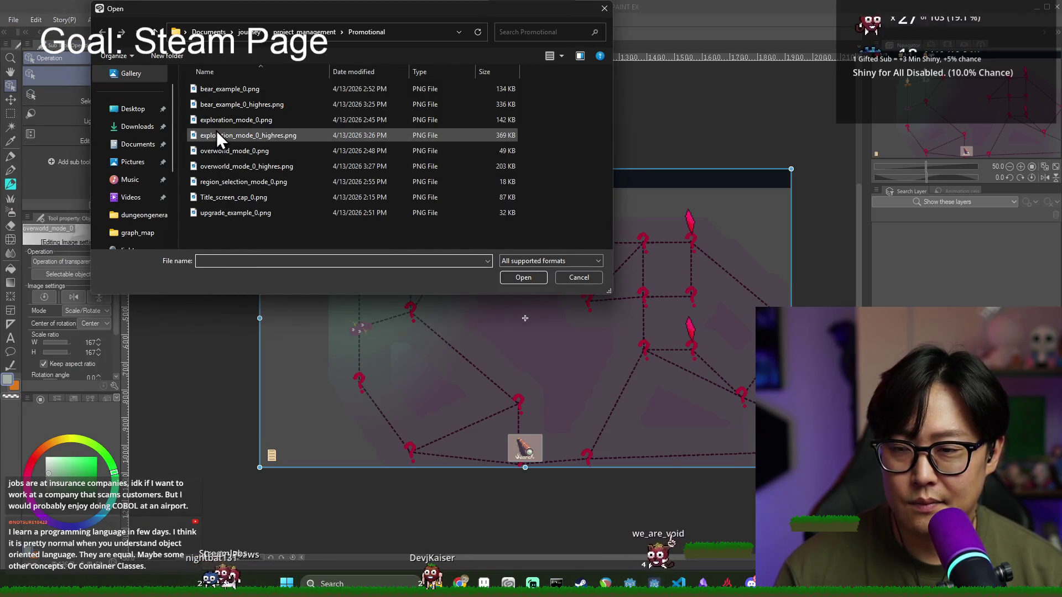
pyautogui.click(233, 184)
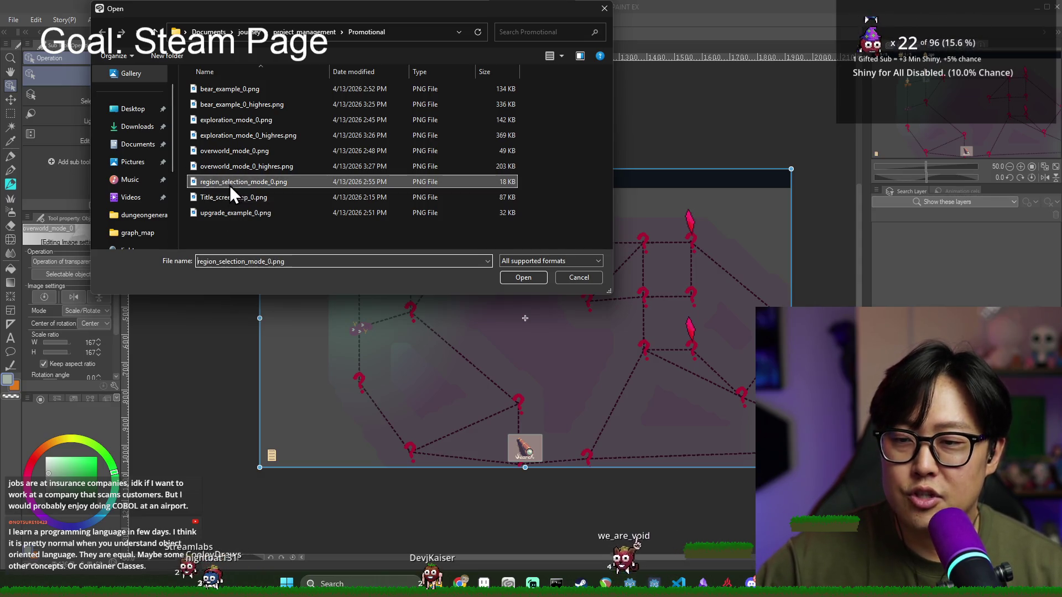
pyautogui.click(526, 276)
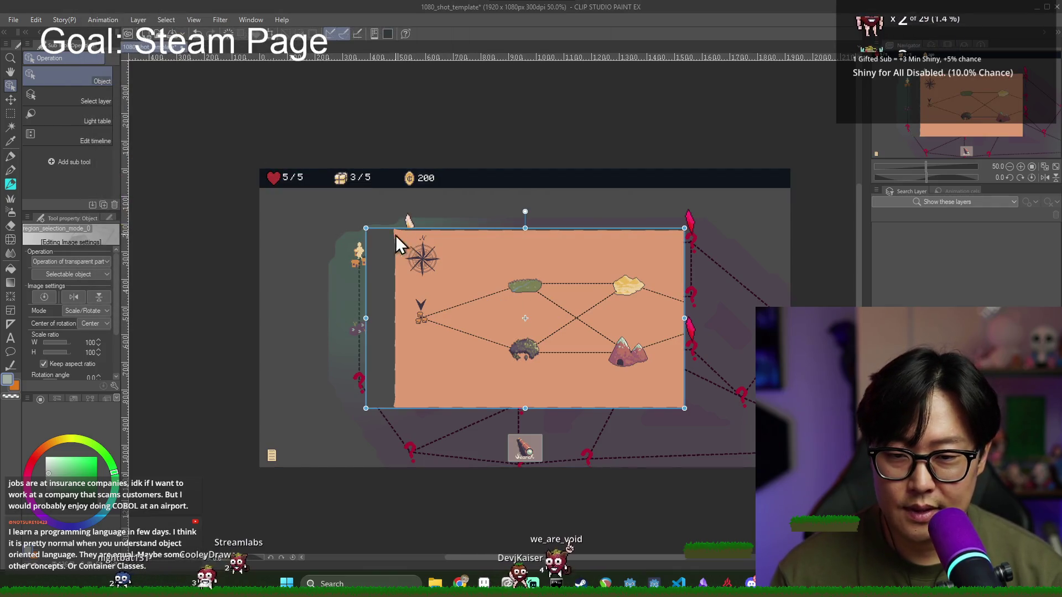
pyautogui.moveTo(367, 228)
pyautogui.mouseDown()
pyautogui.moveTo(260, 166)
pyautogui.moveTo(259, 183)
pyautogui.mouseUp()
pyautogui.moveTo(685, 410); pyautogui.dragTo(789, 467)
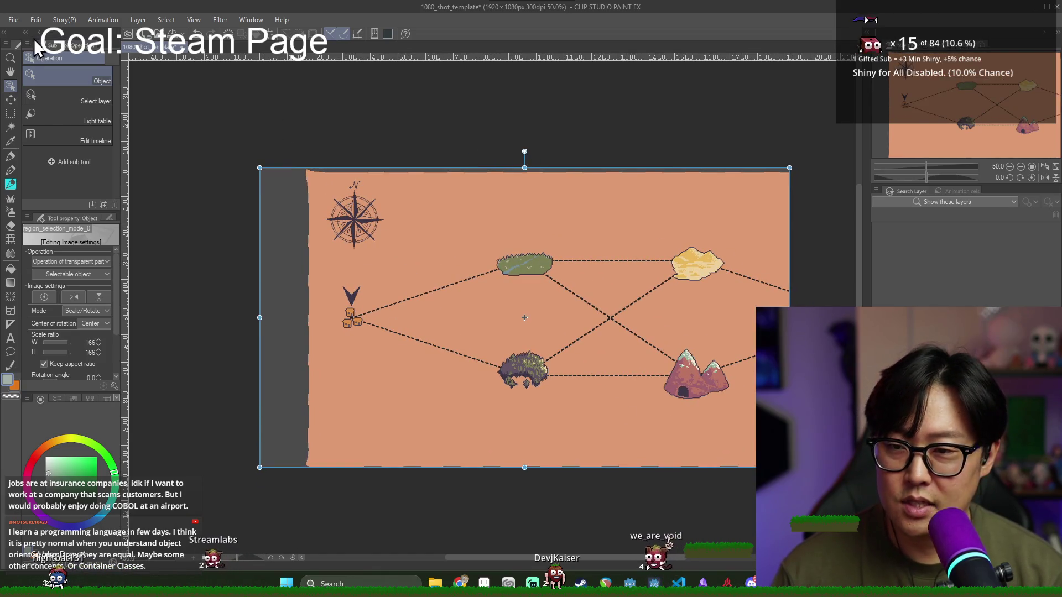
# Step: Export the canvas as a PNG named region_selection_mode_0_highres.png
pyautogui.click(14, 20)
pyautogui.moveTo(111, 162)
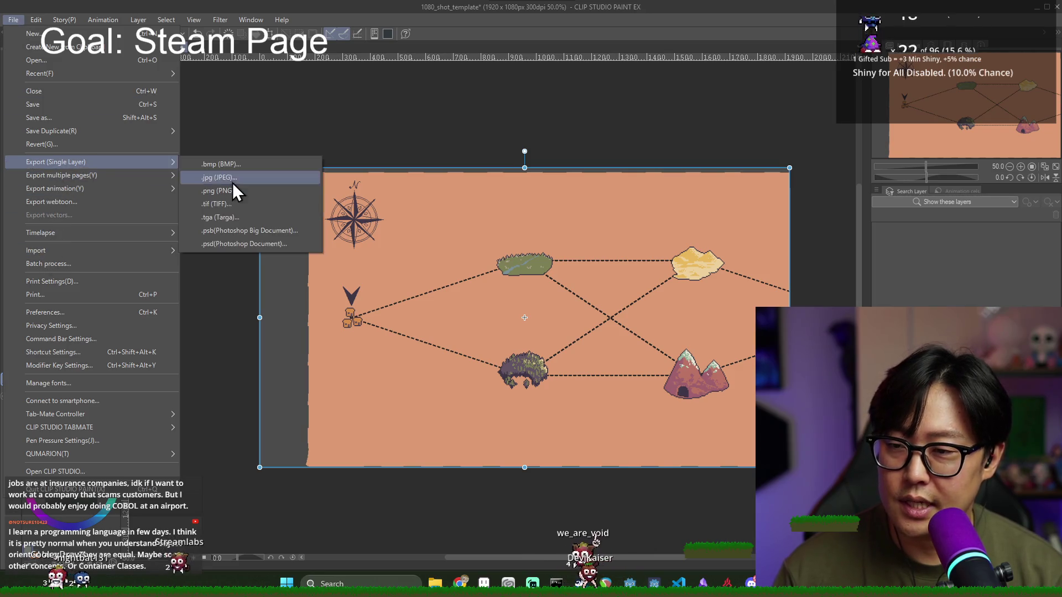
pyautogui.click(240, 191)
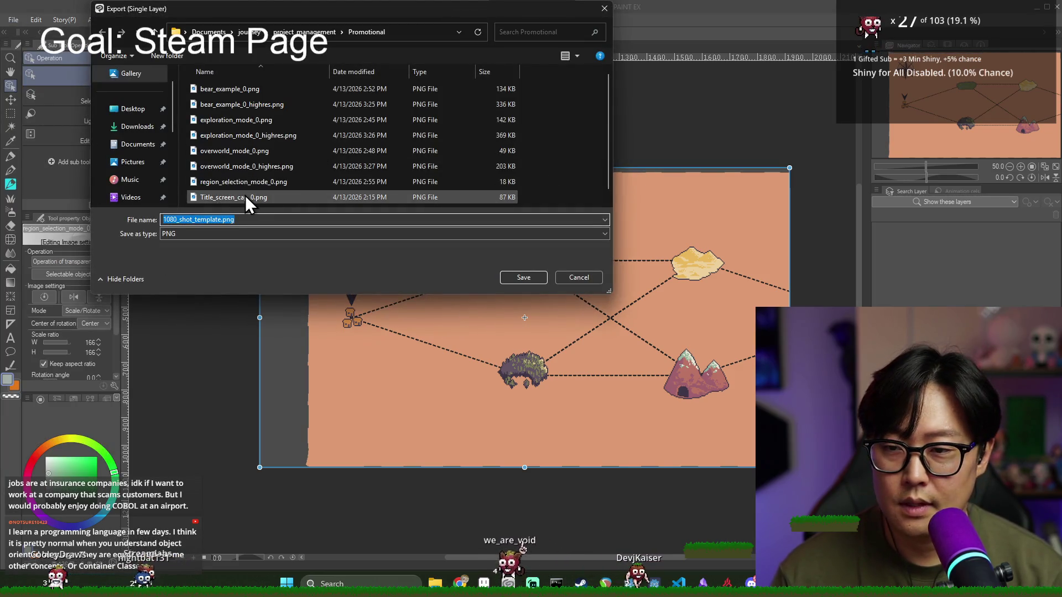
pyautogui.click(242, 182)
pyautogui.click(249, 219)
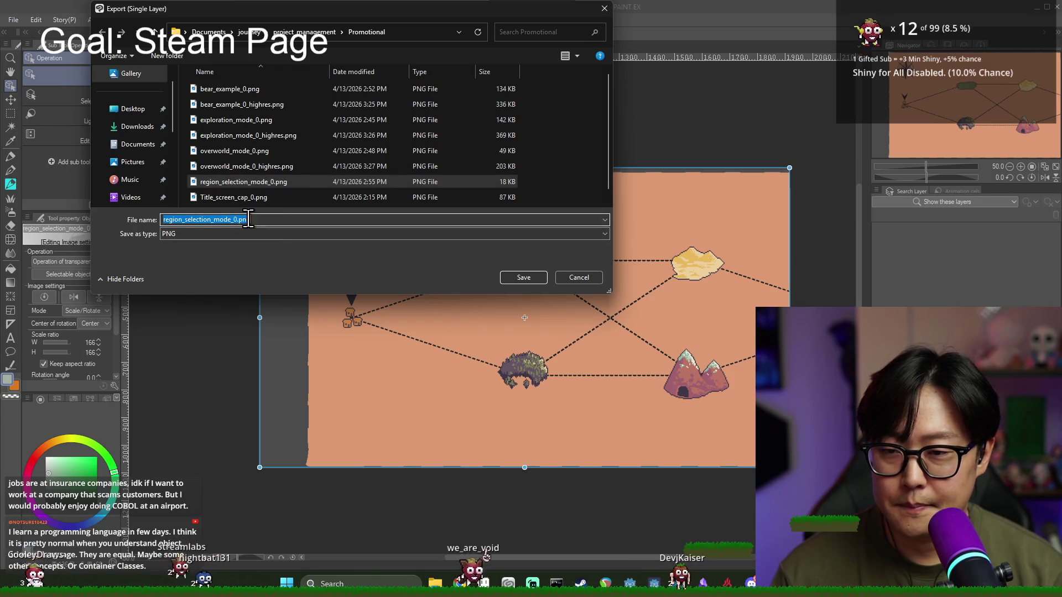
pyautogui.write('_highres')
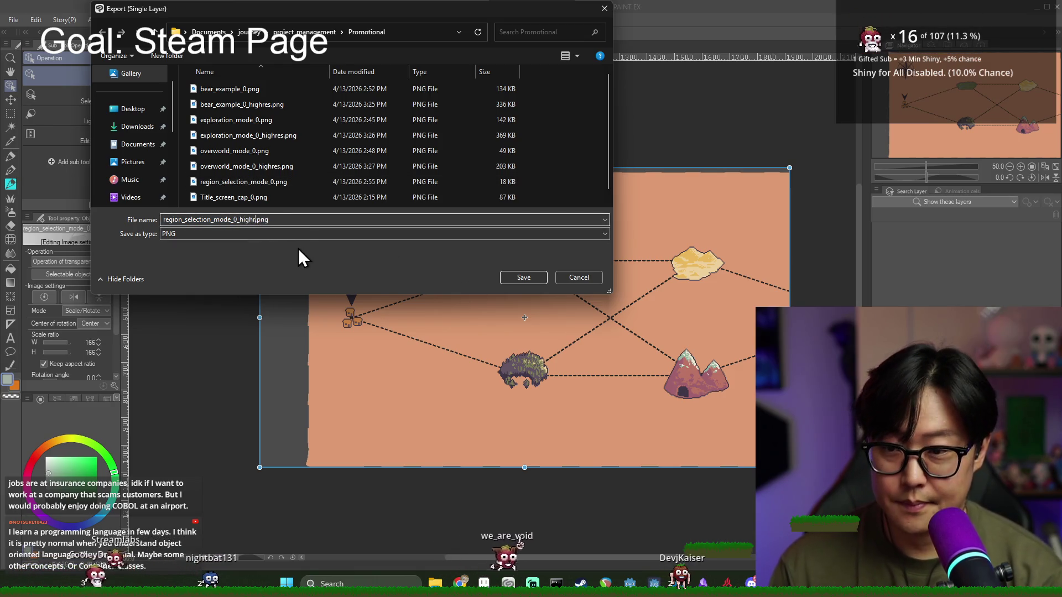
pyautogui.press('Return')
pyautogui.click(634, 132)
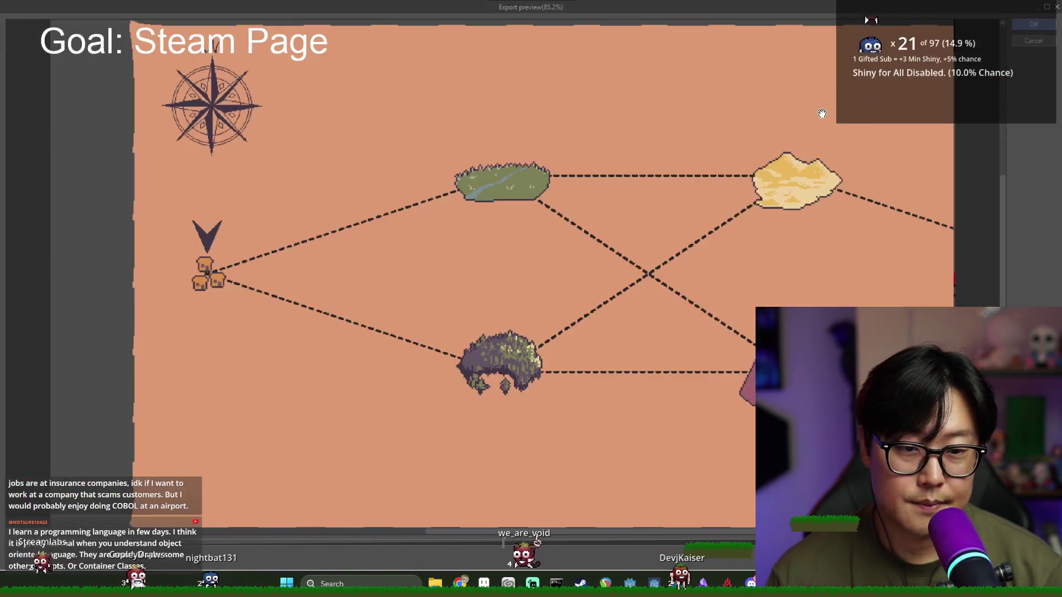
pyautogui.click(1019, 39)
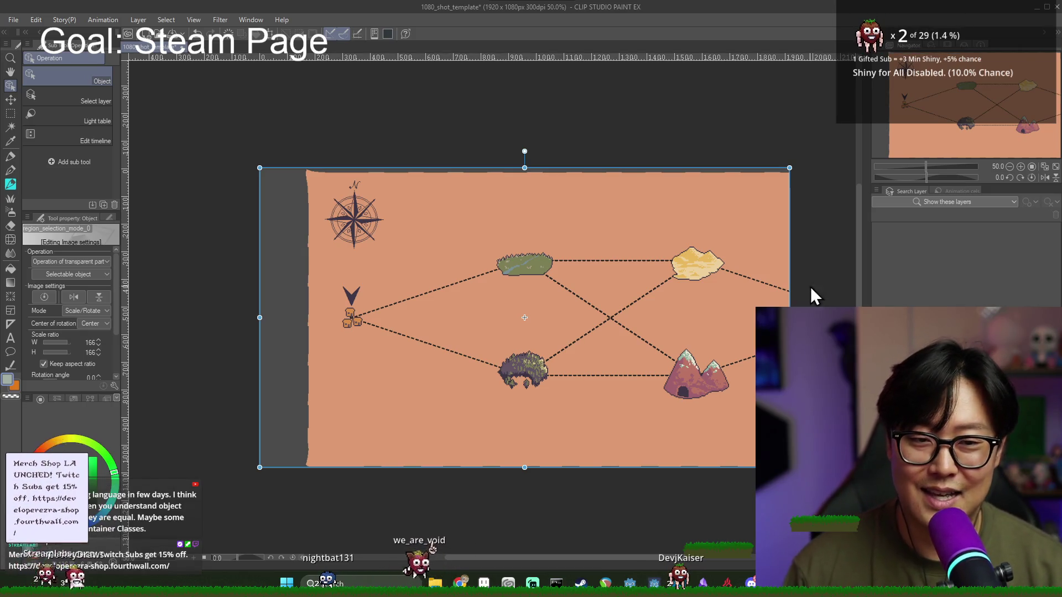
# Step: Import upgrade_example_0.png onto the 1080 template canvas
pyautogui.click(10, 21)
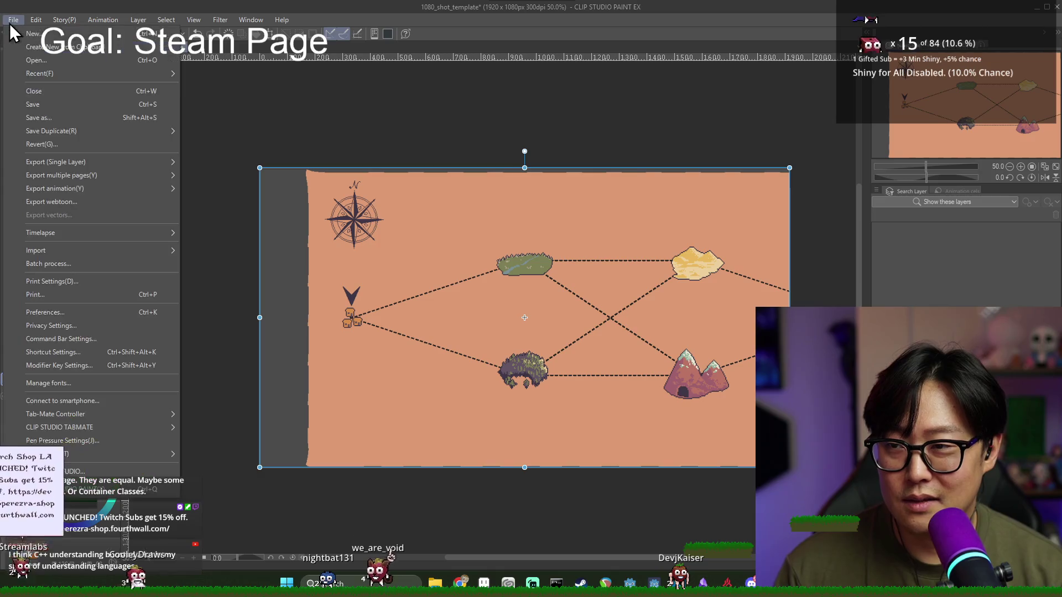
pyautogui.moveTo(111, 250)
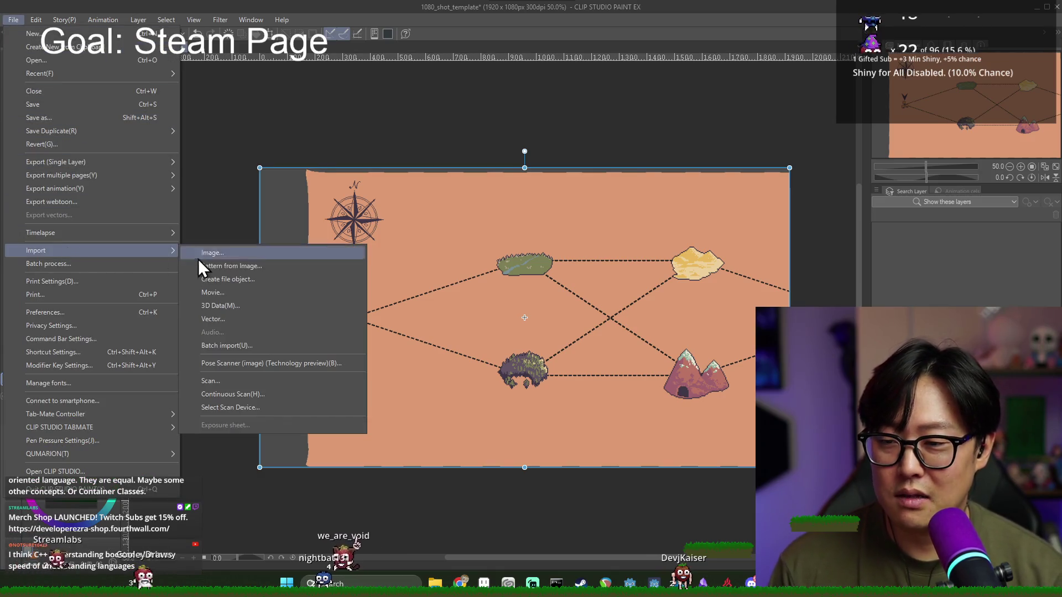
pyautogui.click(205, 261)
pyautogui.press('Escape')
pyautogui.click(14, 20)
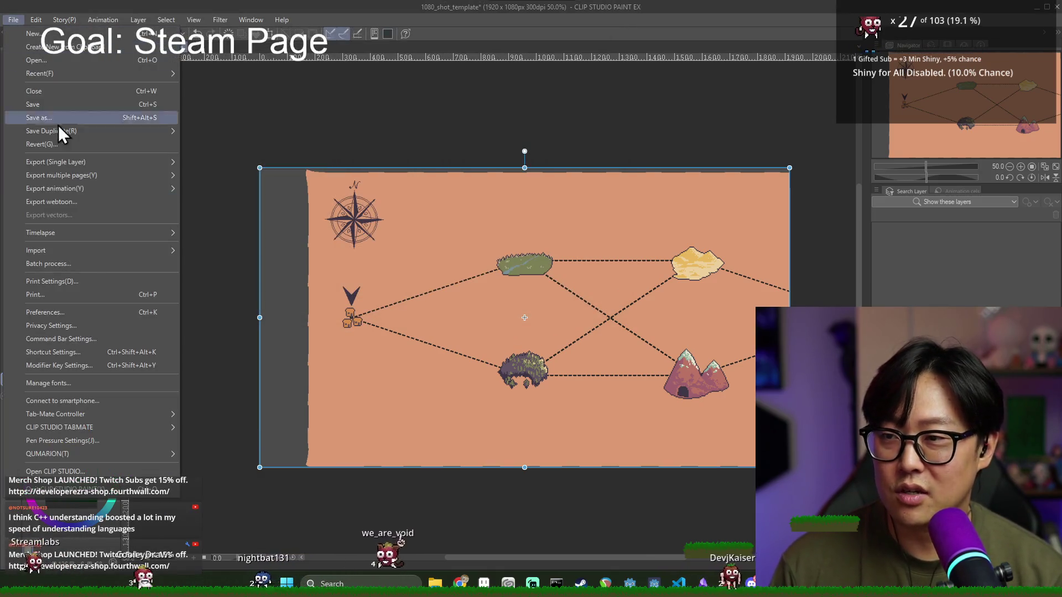
pyautogui.moveTo(104, 254)
pyautogui.click(206, 259)
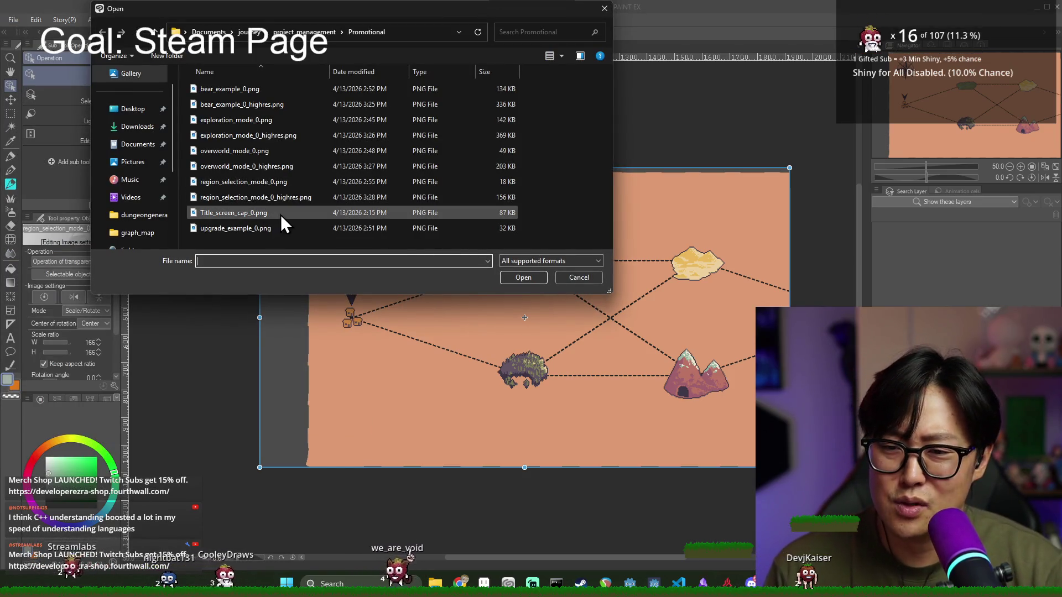
pyautogui.click(261, 226)
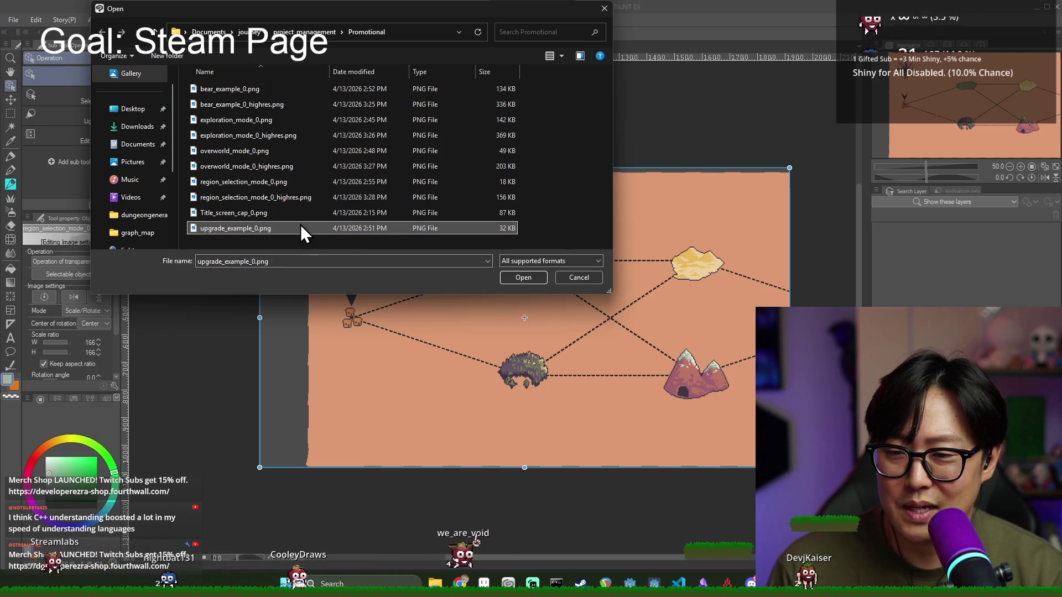
pyautogui.doubleClick(279, 229)
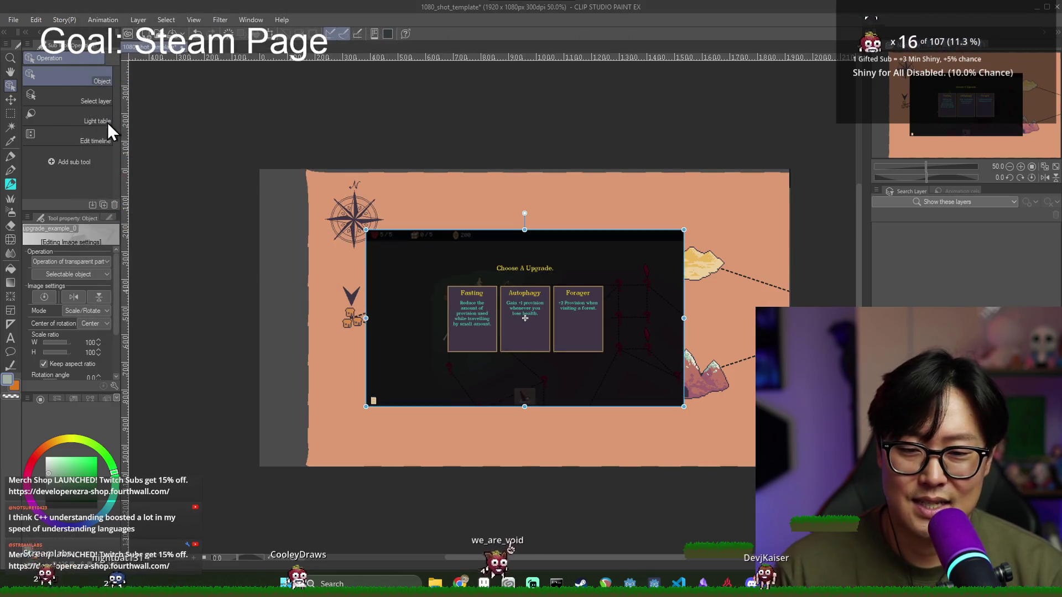
# Step: Scale the upgrade image to about 167% so it covers the whole frame
pyautogui.moveTo(366, 232); pyautogui.dragTo(259, 170)
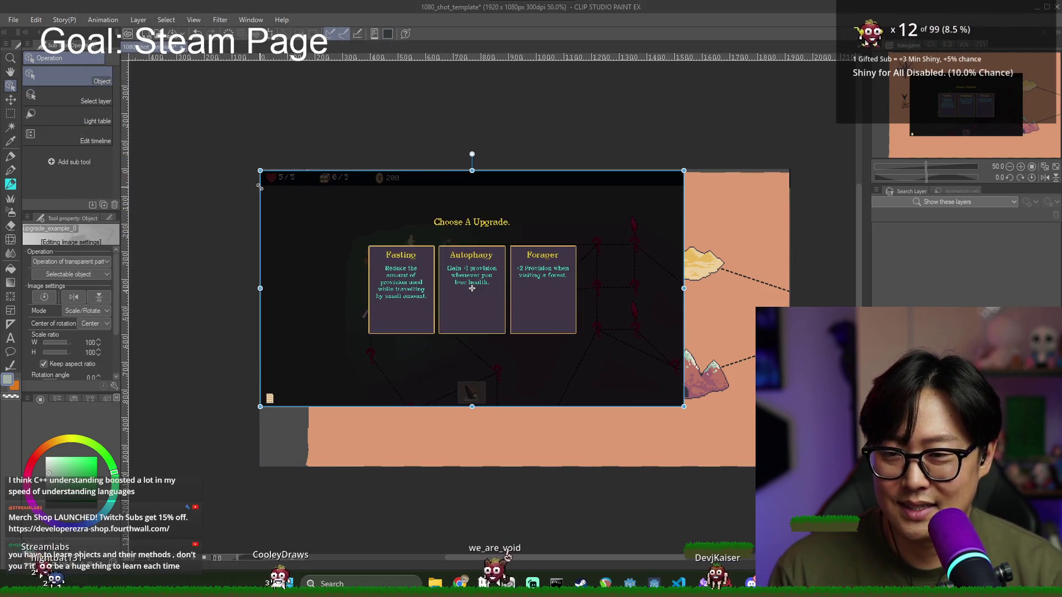
pyautogui.moveTo(685, 407); pyautogui.dragTo(791, 466)
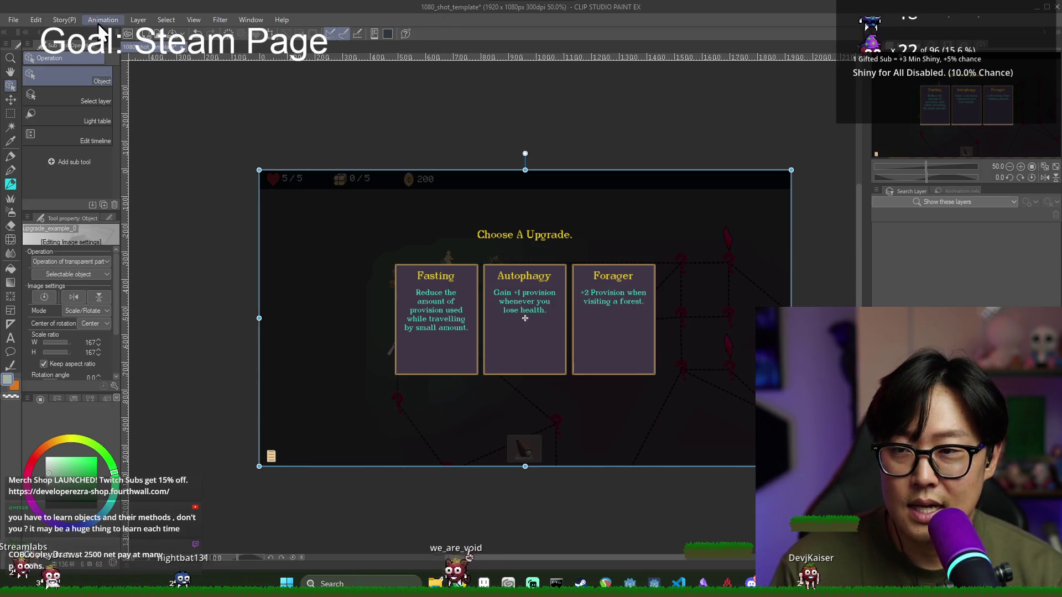
pyautogui.click(13, 19)
# Step: Export the canvas as a PNG named upgrade_example_0_highres.png
pyautogui.moveTo(124, 164)
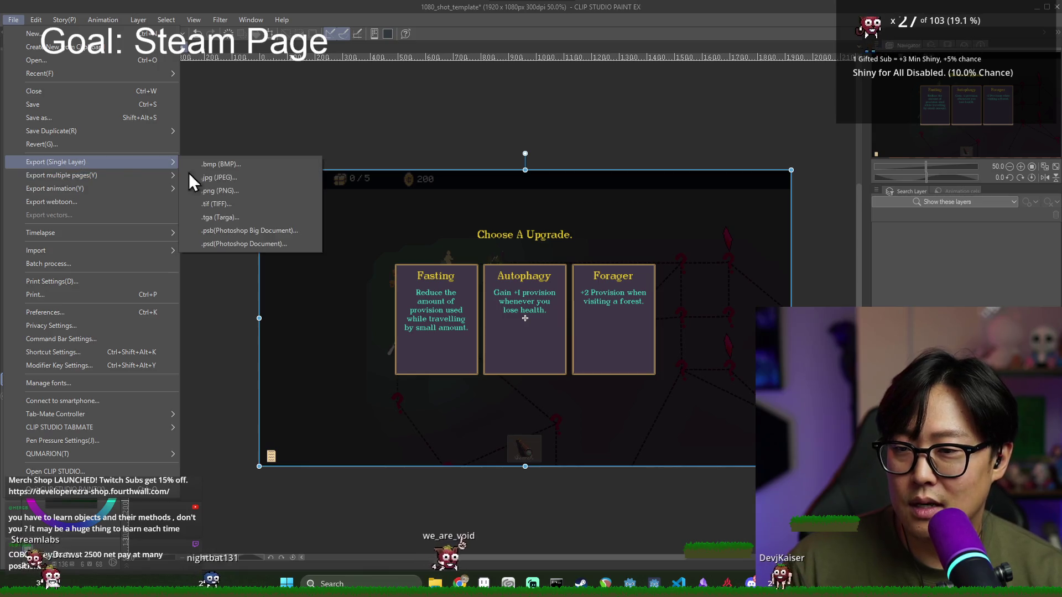
pyautogui.click(236, 191)
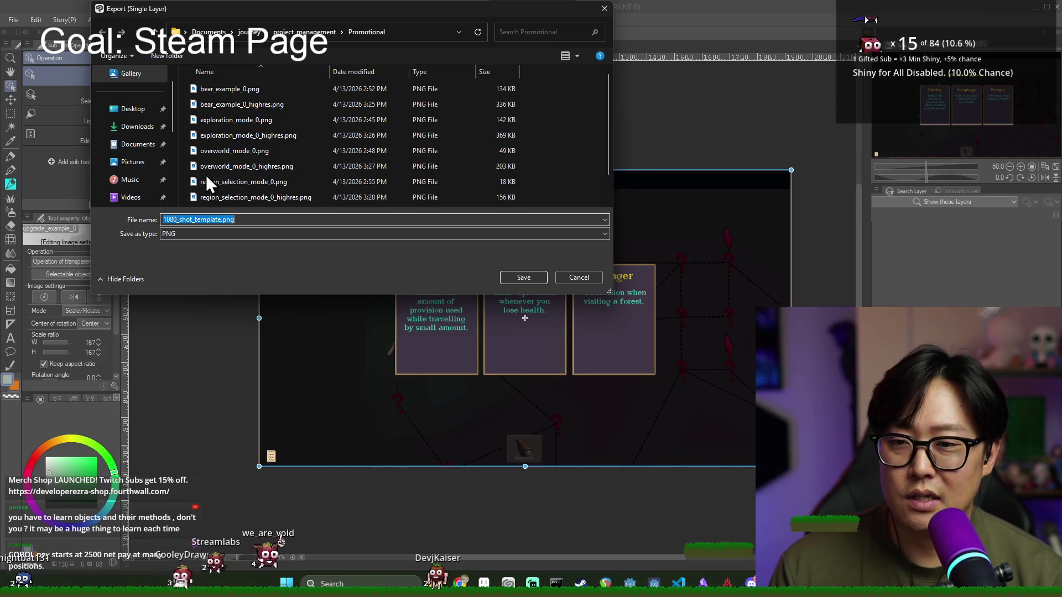
pyautogui.scroll(-1, 271, 154)
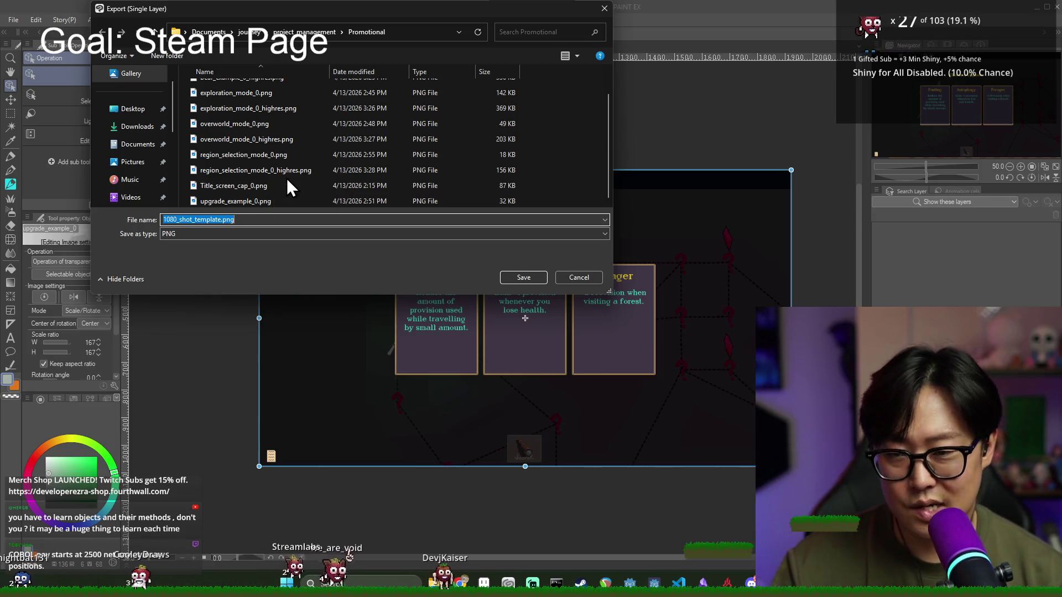
pyautogui.click(250, 202)
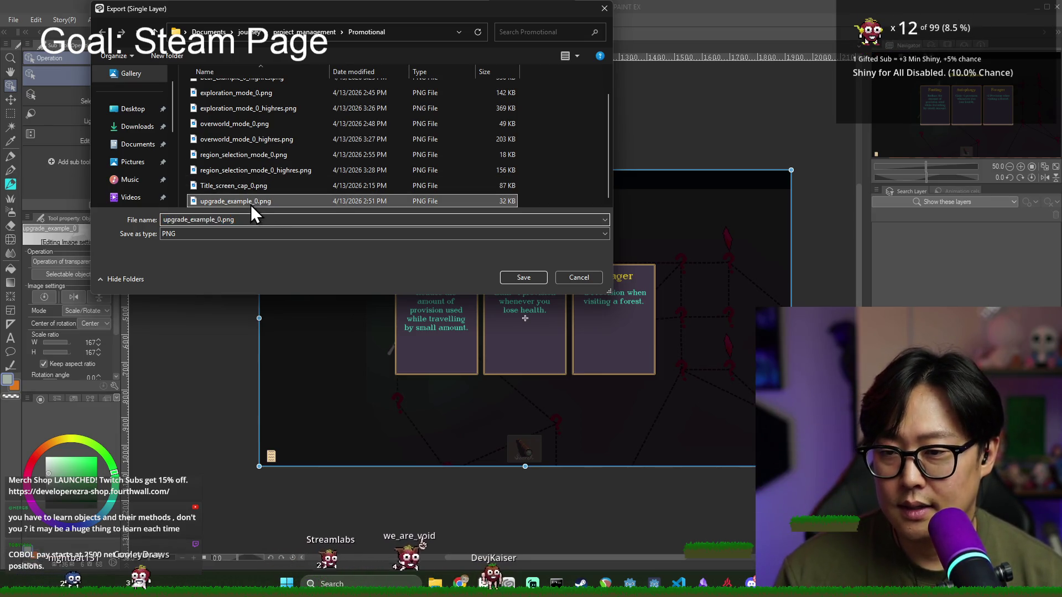
pyautogui.click(220, 220)
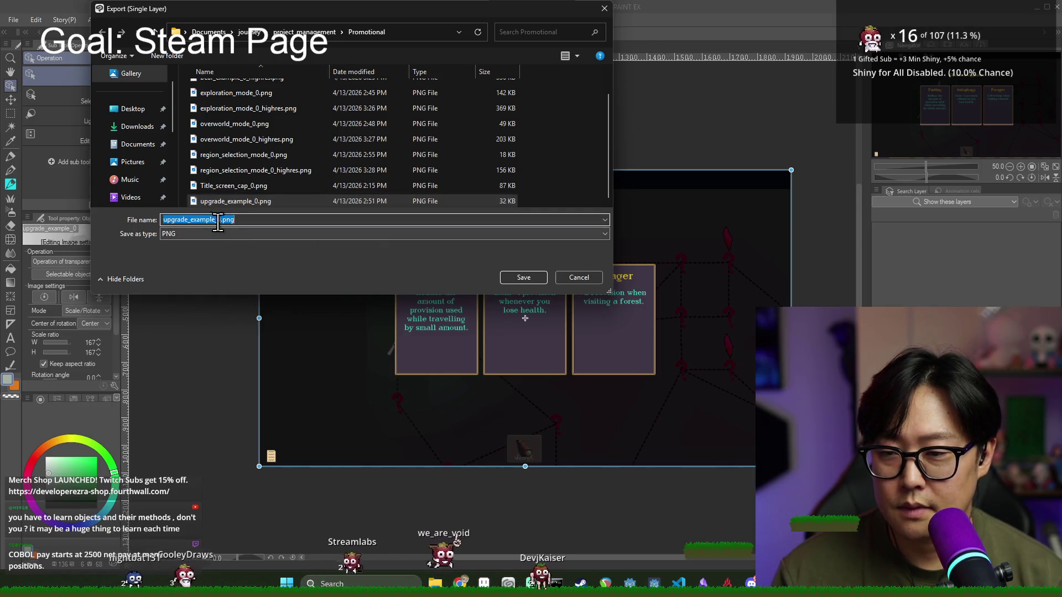
pyautogui.moveTo(218, 220); pyautogui.dragTo(220, 219)
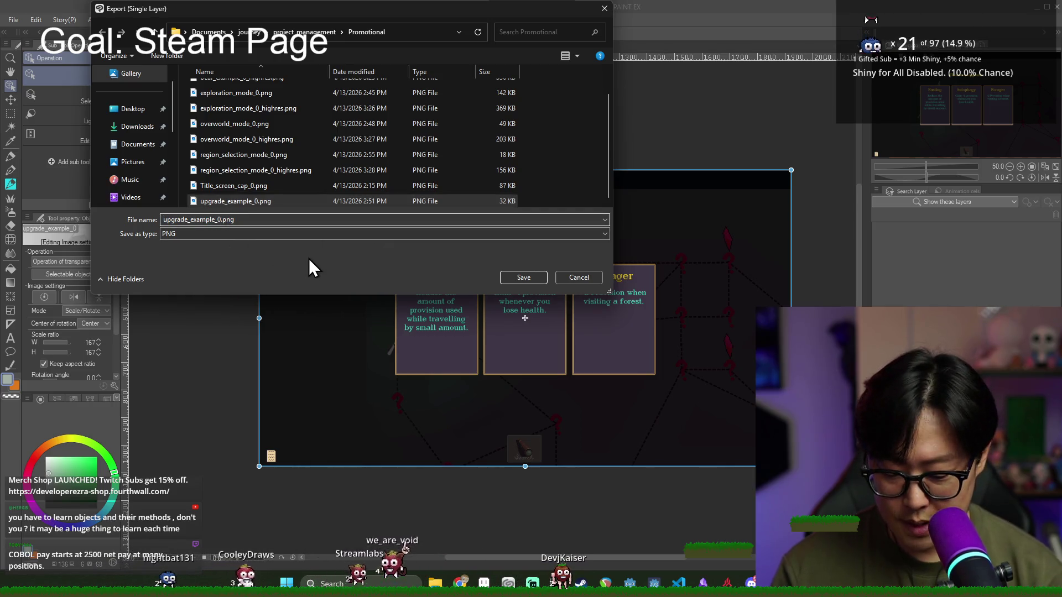
pyautogui.write('_highres')
pyautogui.press('Return')
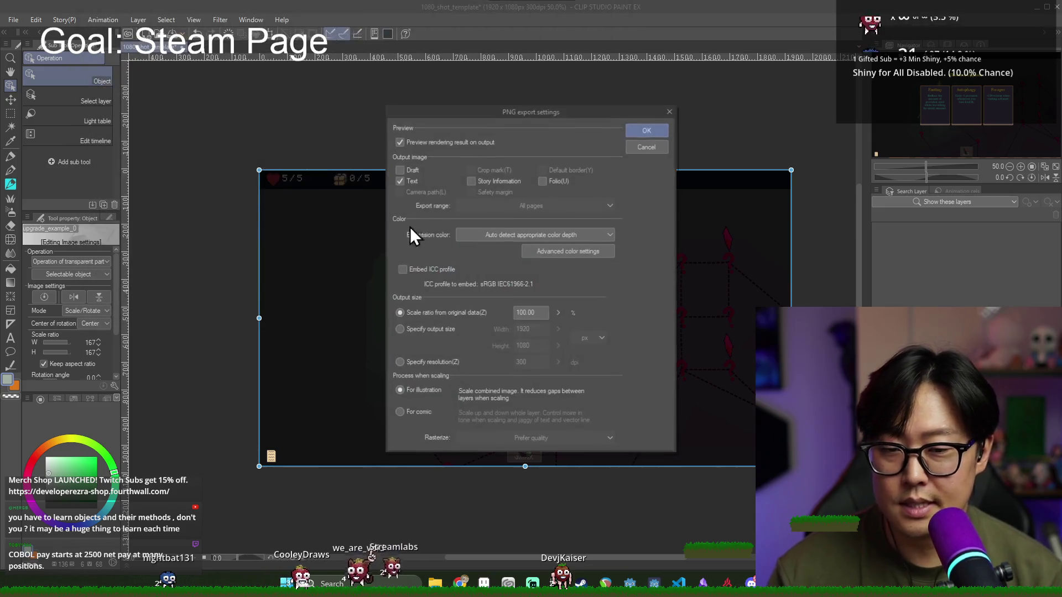
# Step: Accept the PNG export settings, then close the template without saving changes
pyautogui.click(630, 132)
pyautogui.click(1023, 44)
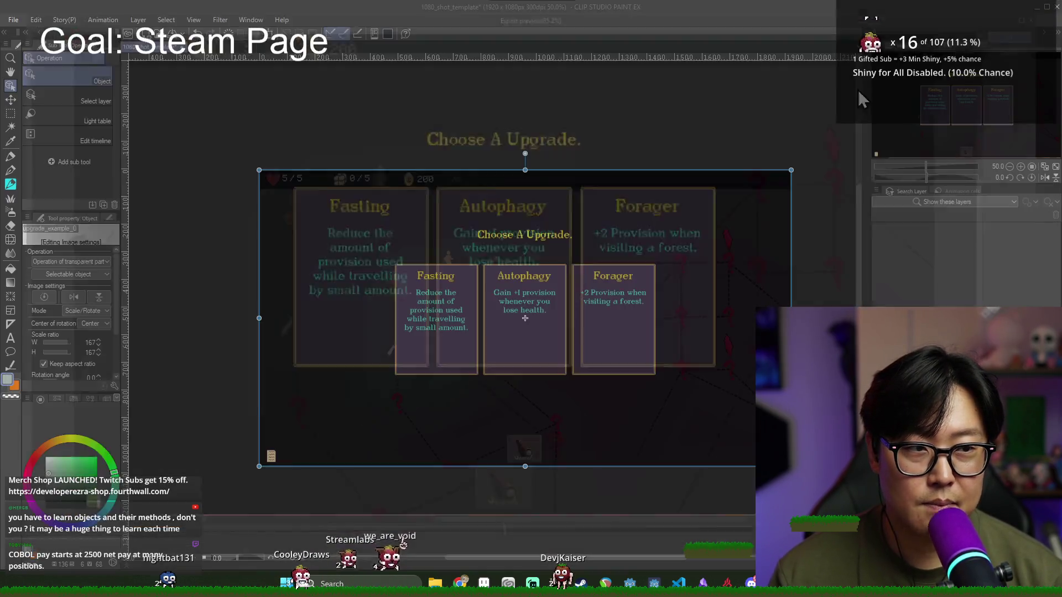
pyautogui.click(1056, 21)
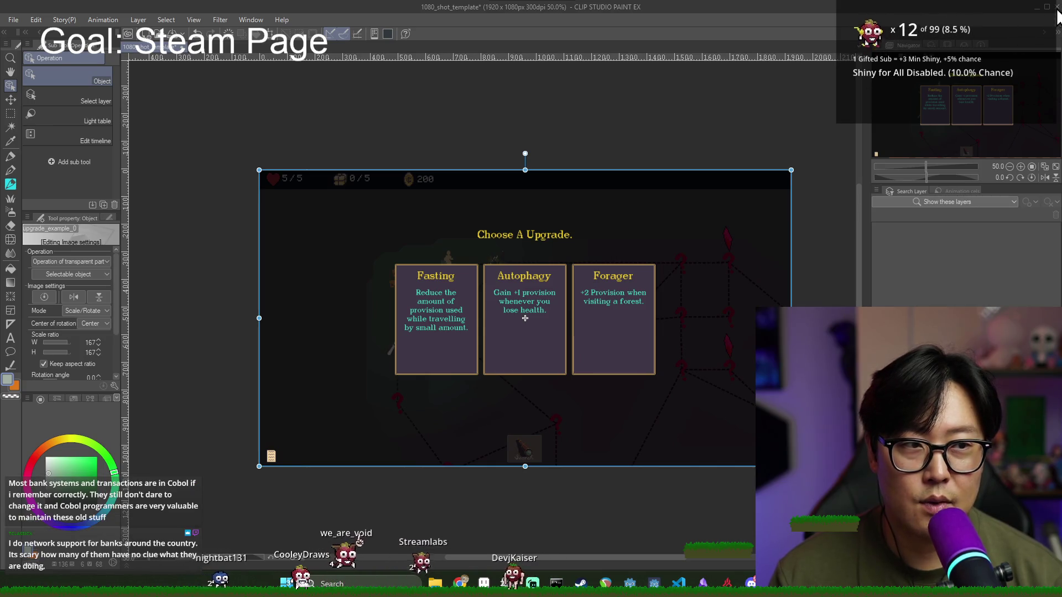
pyautogui.click(557, 217)
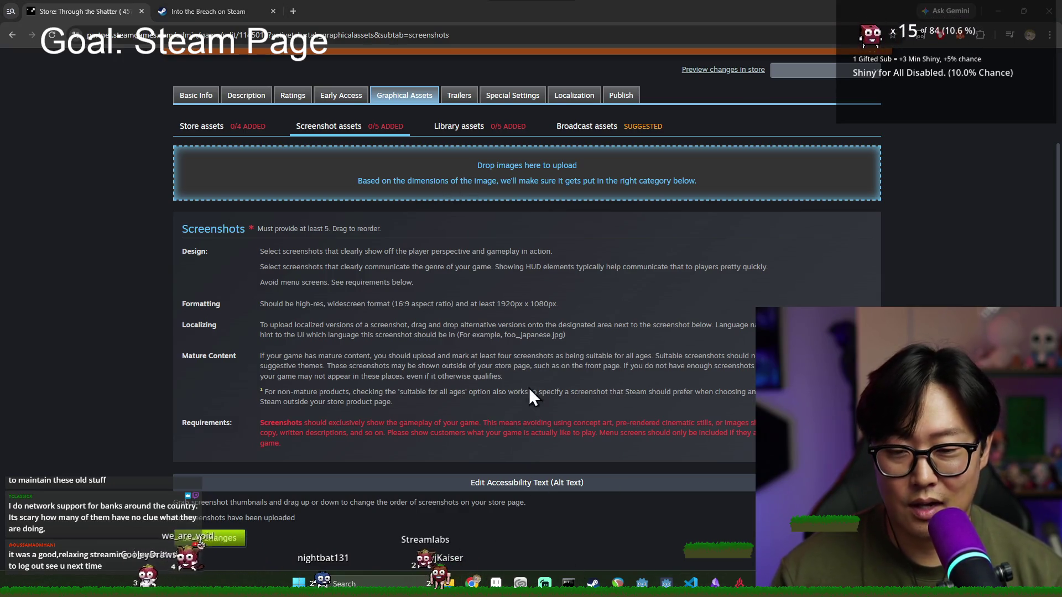
# Step: Open a File Explorer window at Documents > journey > project_management > Promotional
pyautogui.press('super+e')
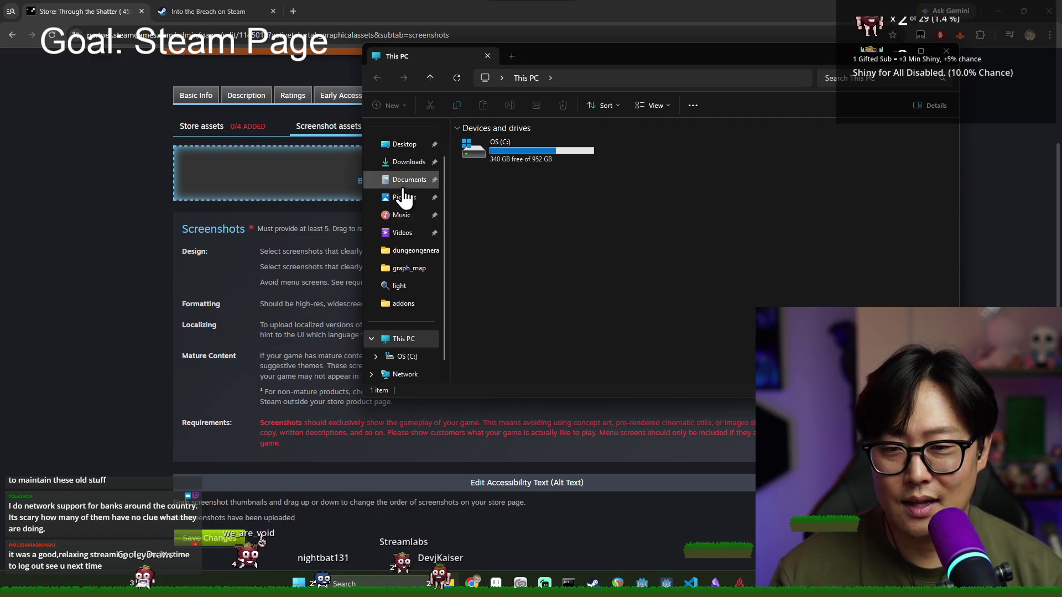
pyautogui.click(409, 180)
pyautogui.click(500, 187)
pyautogui.write('journey')
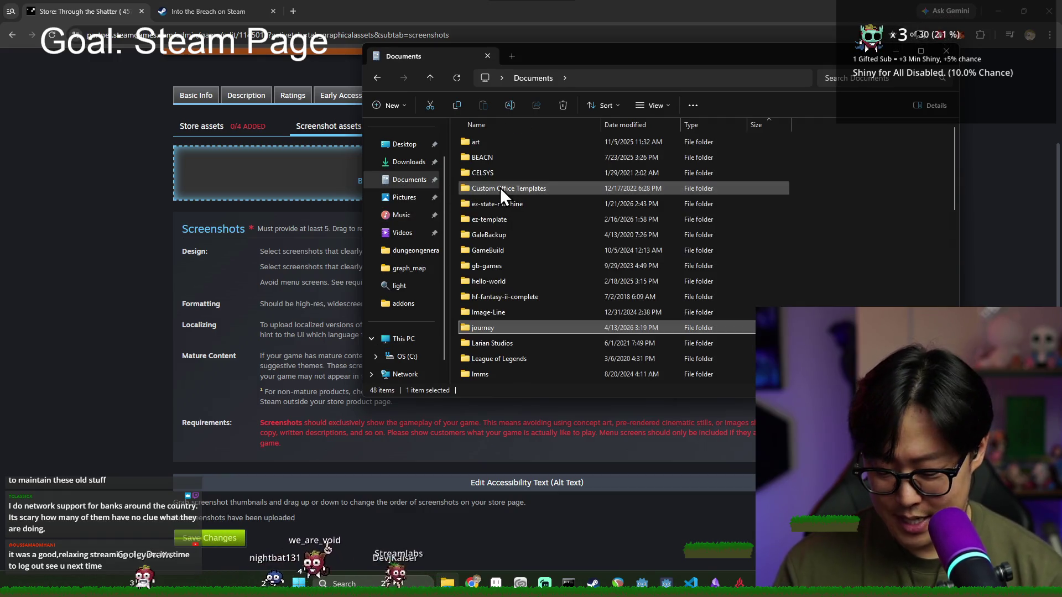
pyautogui.press('Return')
pyautogui.scroll(-5, 487, 332)
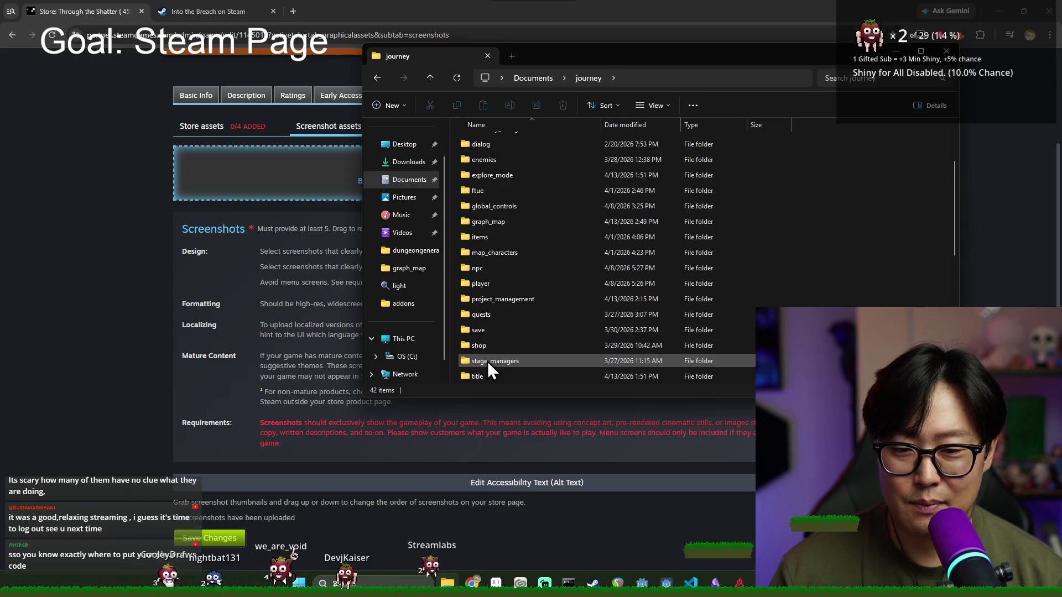
pyautogui.doubleClick(511, 252)
pyautogui.doubleClick(488, 162)
pyautogui.moveTo(559, 56); pyautogui.dragTo(615, 62)
# Step: Select the five _highres PNGs and drag them onto the Steam screenshot drop area
pyautogui.scroll(-2, 655, 297)
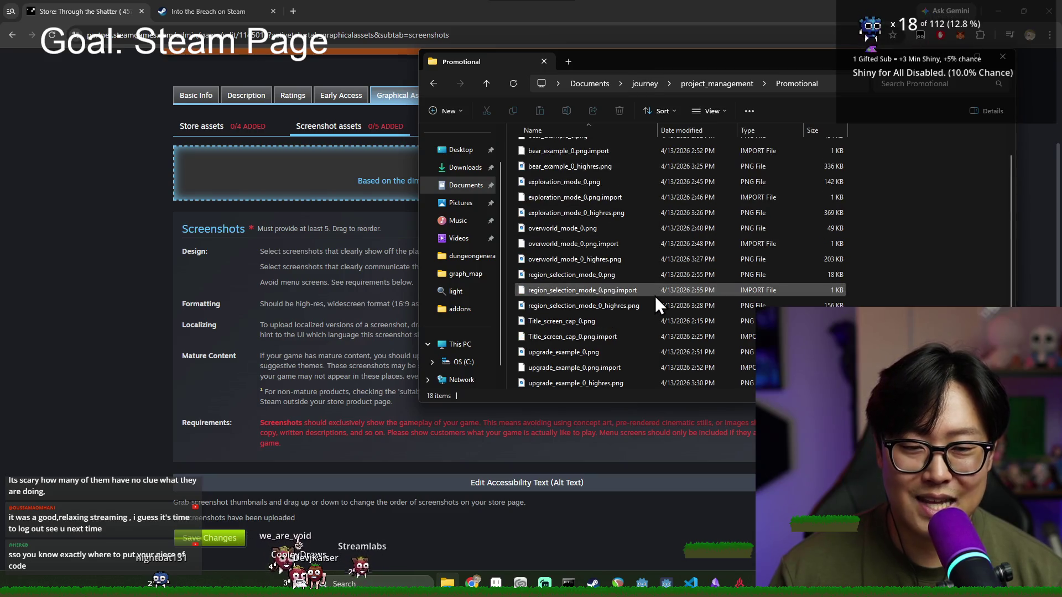
pyautogui.click(533, 383)
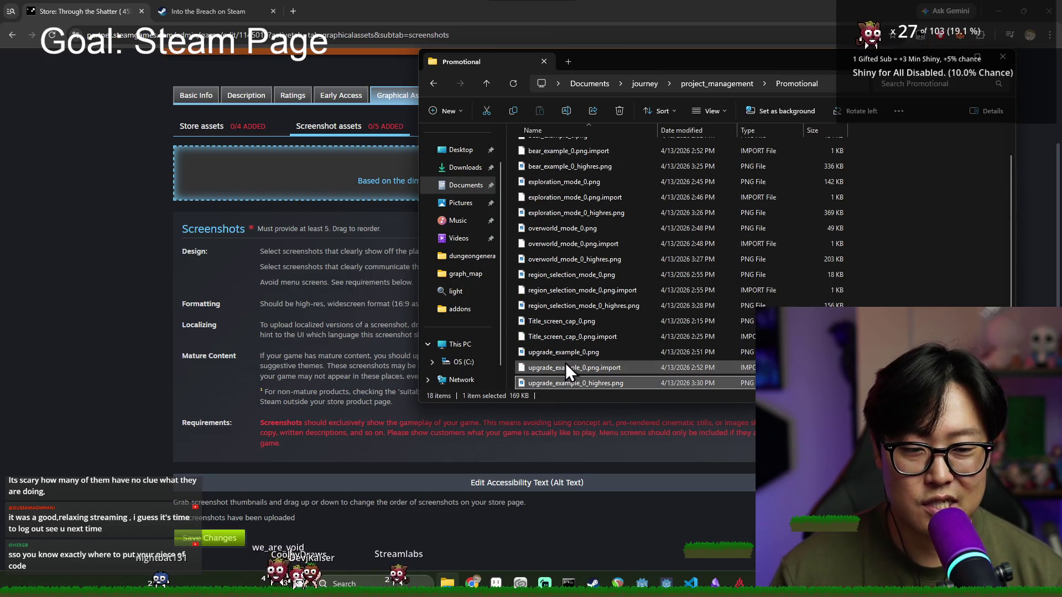
pyautogui.keyDown('ctrl'); pyautogui.click(609, 306); pyautogui.keyUp('ctrl')
pyautogui.keyDown('ctrl'); pyautogui.click(602, 260); pyautogui.keyUp('ctrl')
pyautogui.scroll(2, 630, 298)
pyautogui.keyDown('ctrl'); pyautogui.click(590, 240); pyautogui.keyUp('ctrl')
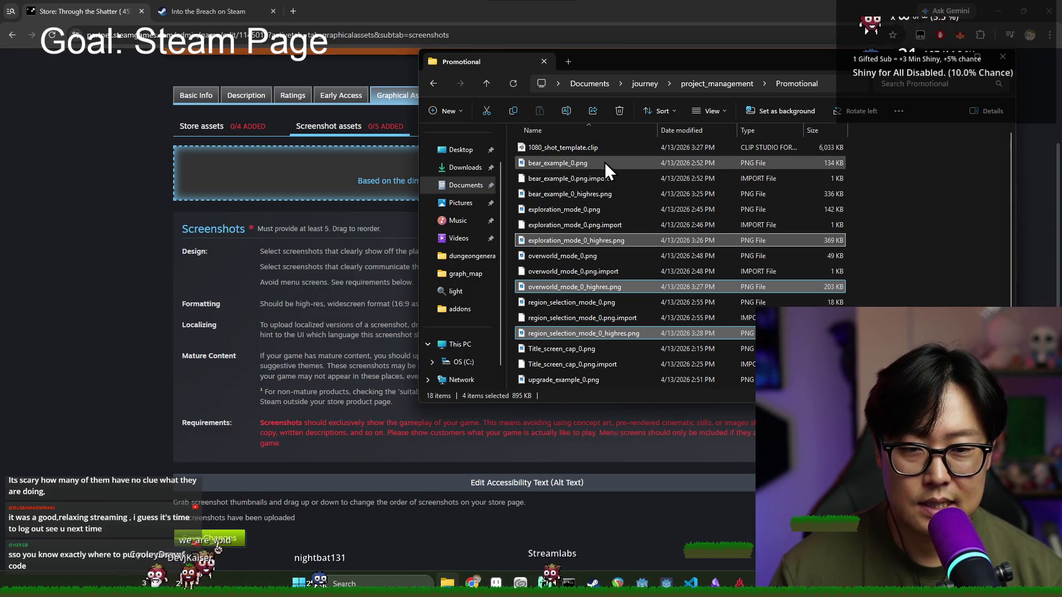
pyautogui.keyDown('ctrl'); pyautogui.click(636, 194); pyautogui.keyUp('ctrl')
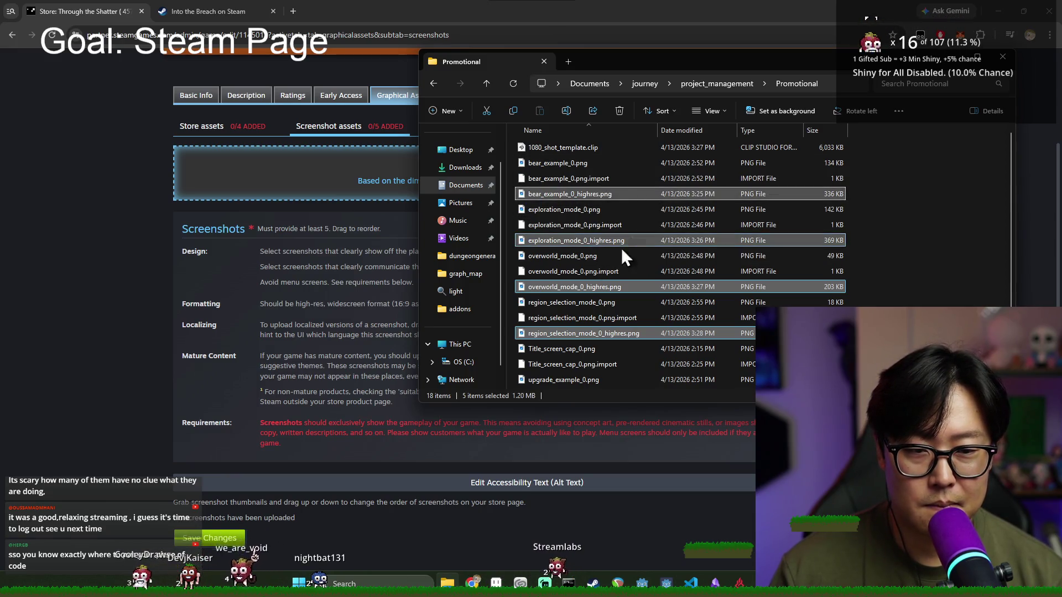
pyautogui.scroll(-2, 600, 332)
pyautogui.moveTo(602, 382)
pyautogui.mouseDown()
pyautogui.moveTo(590, 308)
pyautogui.moveTo(386, 214)
pyautogui.moveTo(392, 221)
pyautogui.mouseUp()
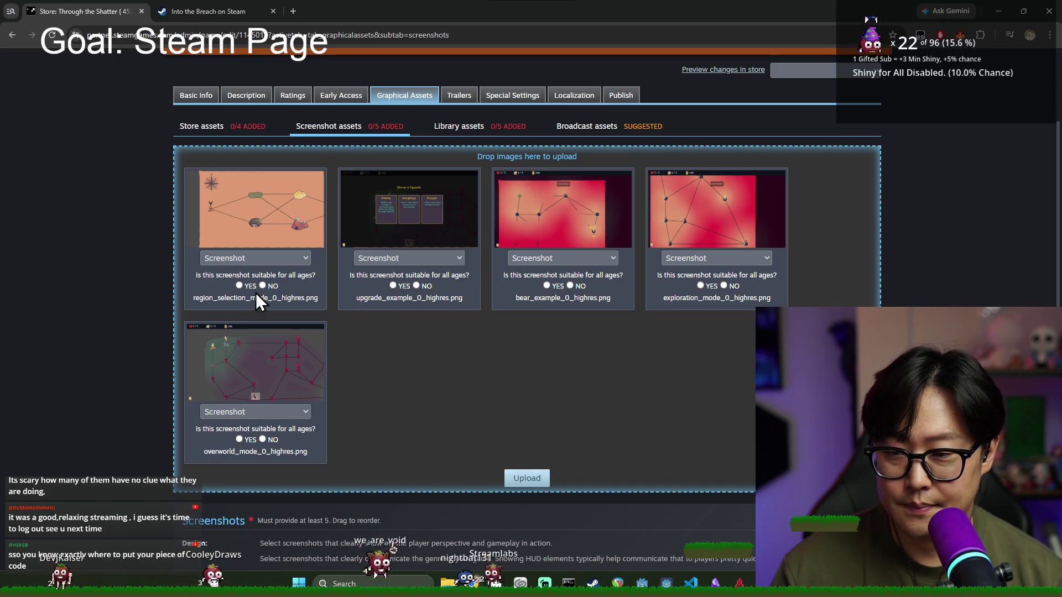
# Step: Keep all five cards as Screenshot, mark each suitable for all ages, and upload them
pyautogui.click(305, 258)
pyautogui.click(303, 261)
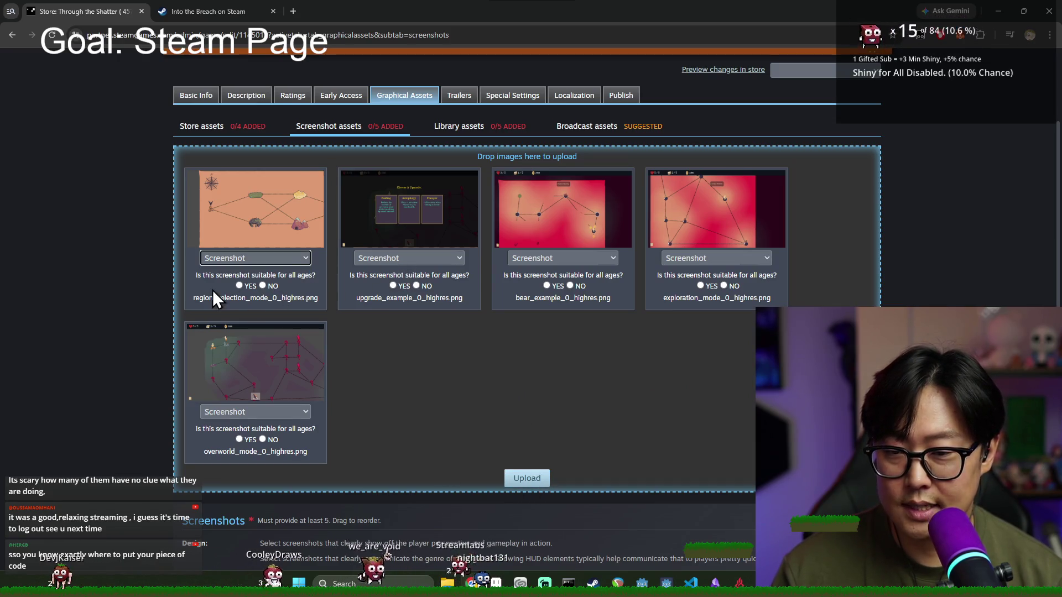
pyautogui.click(239, 285)
pyautogui.click(393, 285)
pyautogui.click(548, 286)
pyautogui.click(701, 285)
pyautogui.click(246, 439)
pyautogui.click(526, 478)
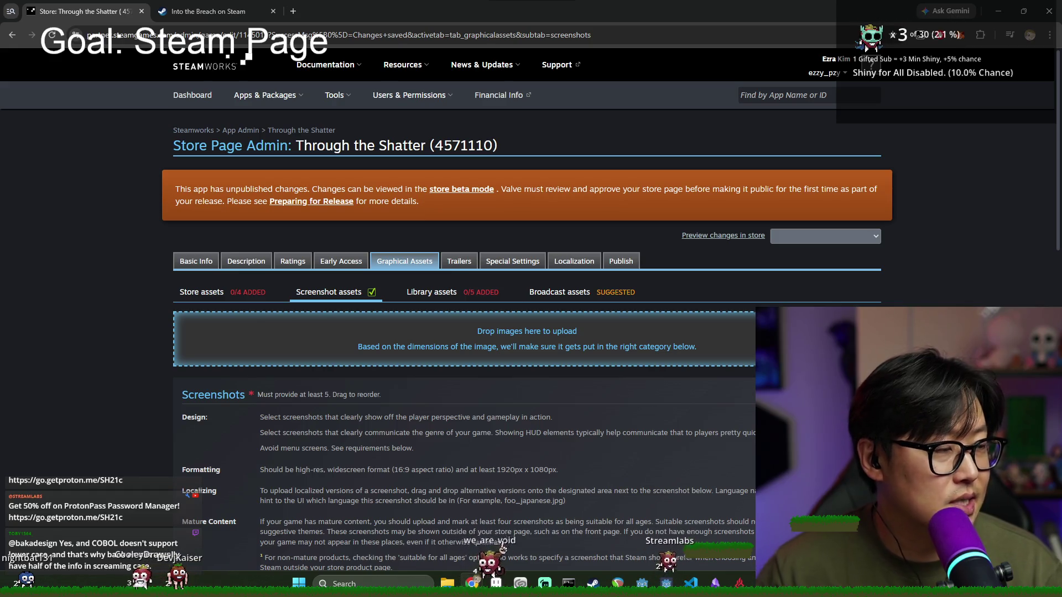
# Step: Switch to the Library assets sub-tab under Graphical Assets
pyautogui.scroll(-3, 686, 360)
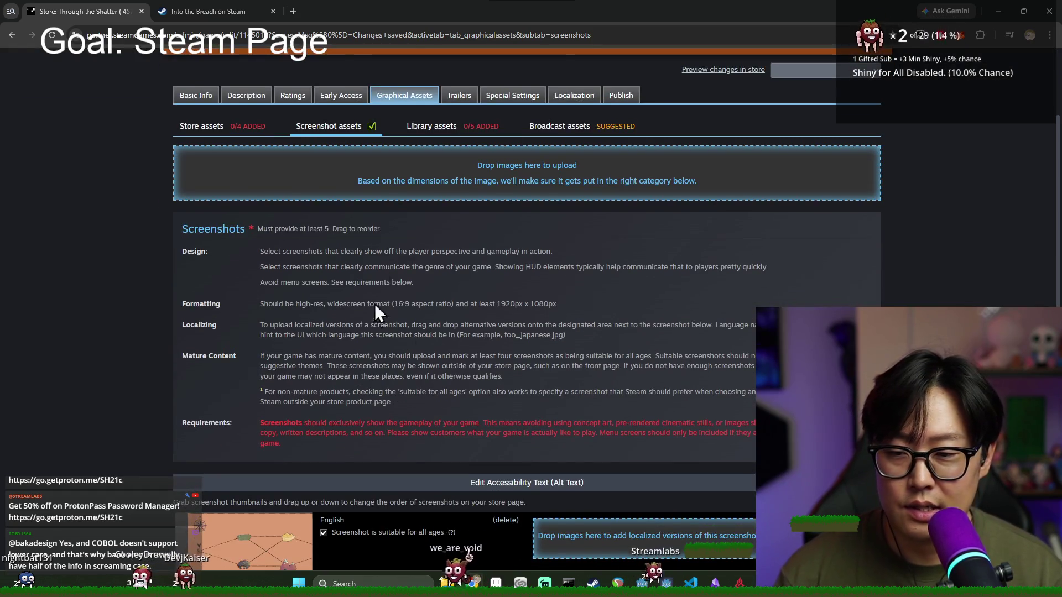
pyautogui.click(432, 128)
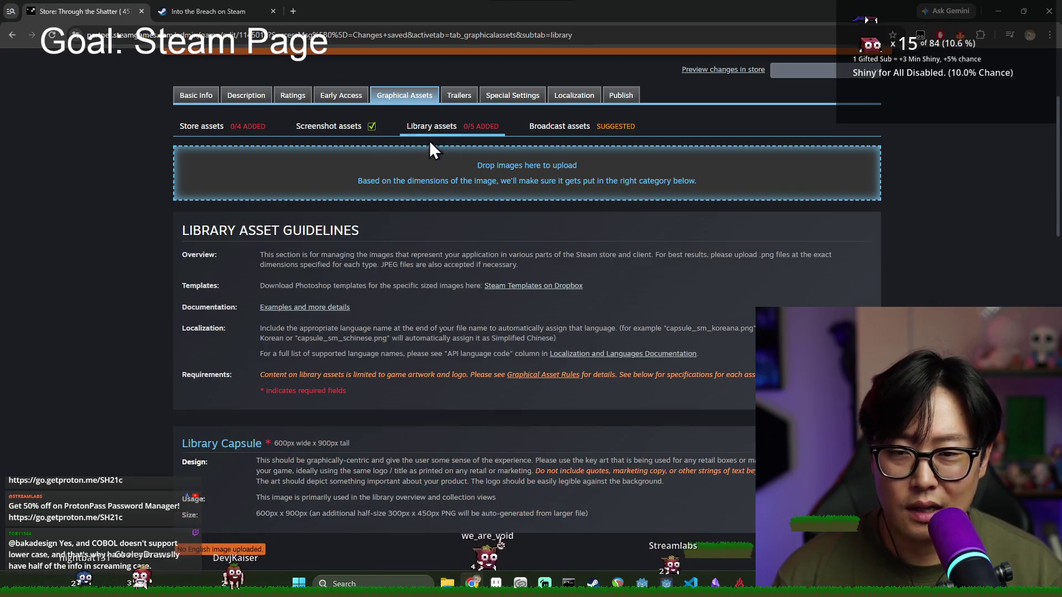
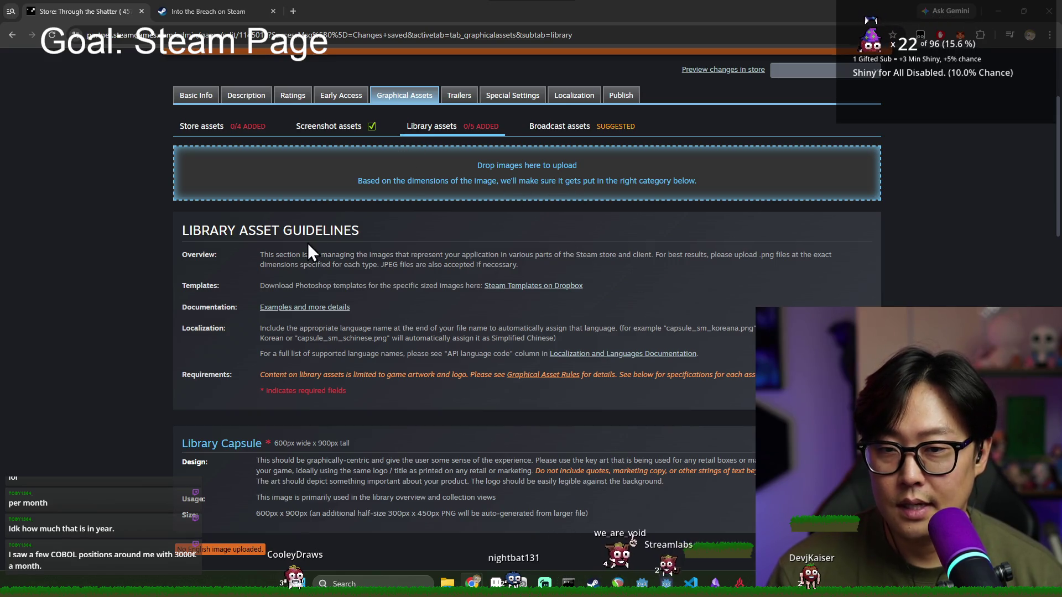
# Step: Read the overview and Library Capsule design guidelines on the Steamworks graphical assets page
pyautogui.scroll(-3, 271, 265)
pyautogui.scroll(3, 290, 287)
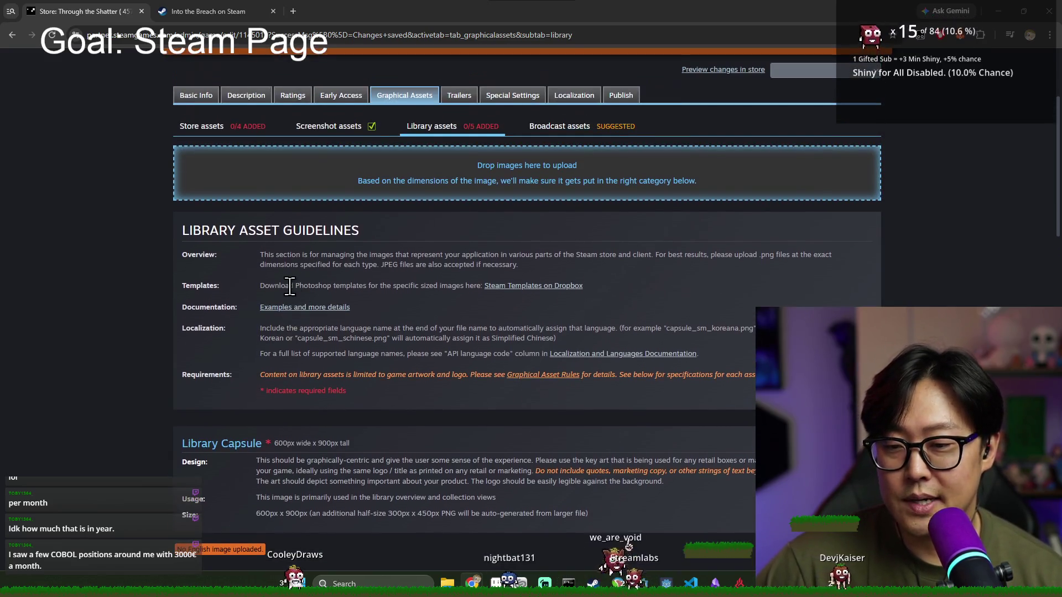
pyautogui.moveTo(267, 257); pyautogui.dragTo(531, 265)
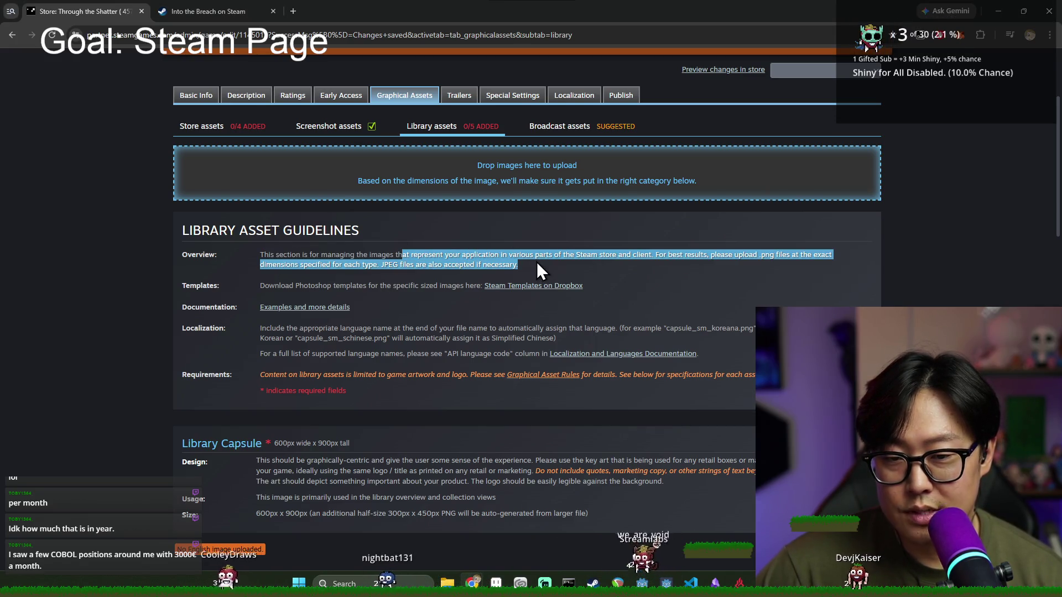
pyautogui.click(637, 260)
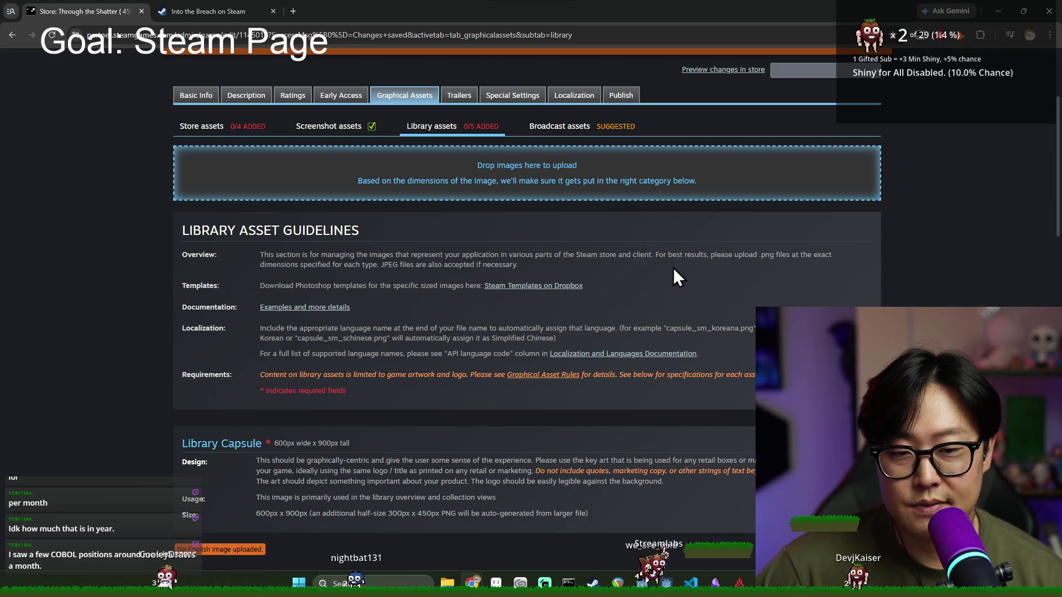
pyautogui.scroll(-4, 691, 263)
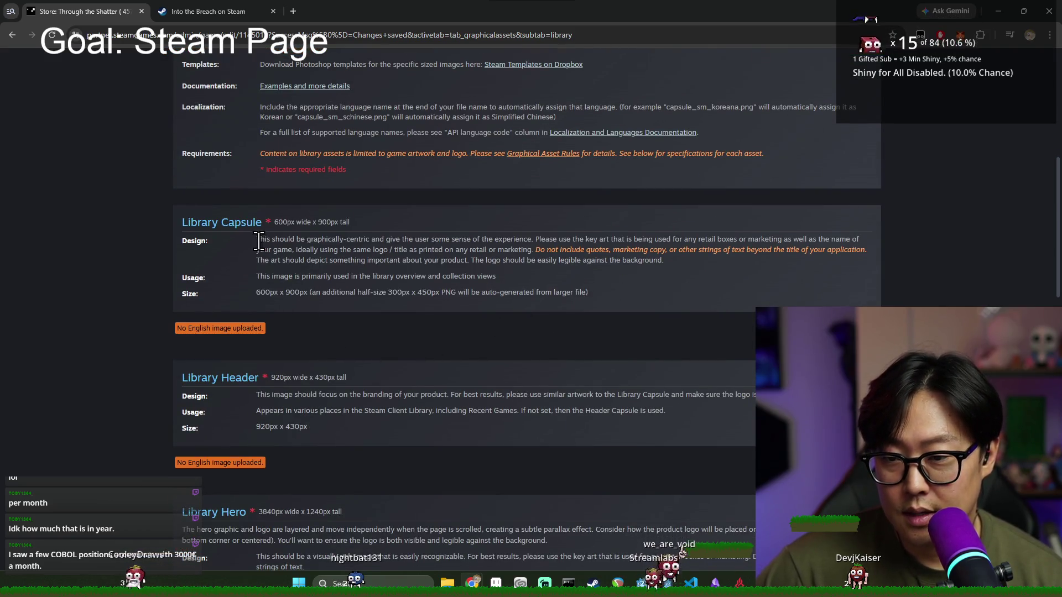
pyautogui.moveTo(361, 241); pyautogui.dragTo(409, 250)
pyautogui.click(440, 289)
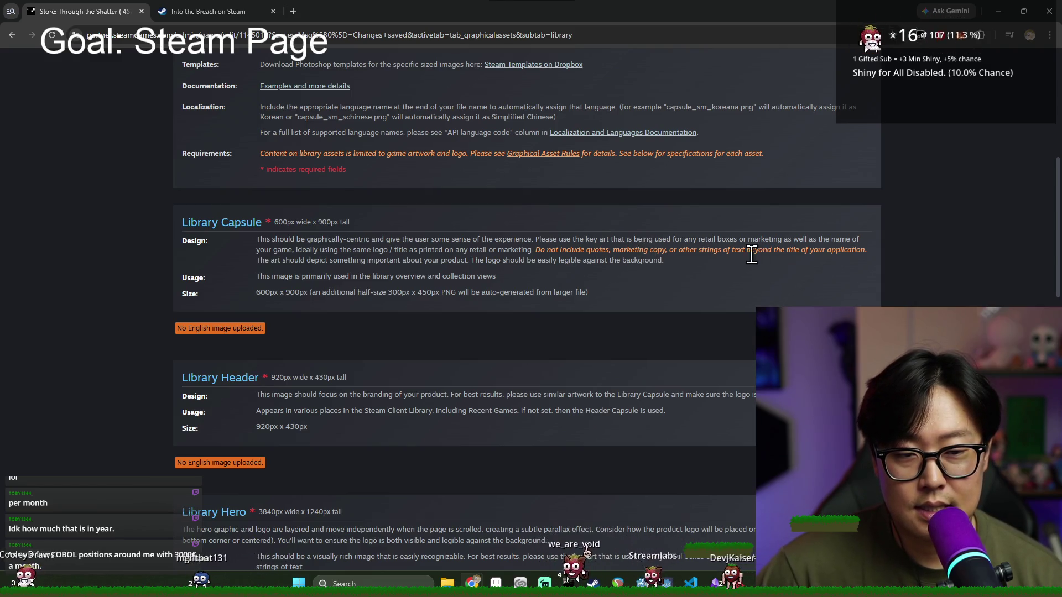
pyautogui.scroll(-3, 642, 321)
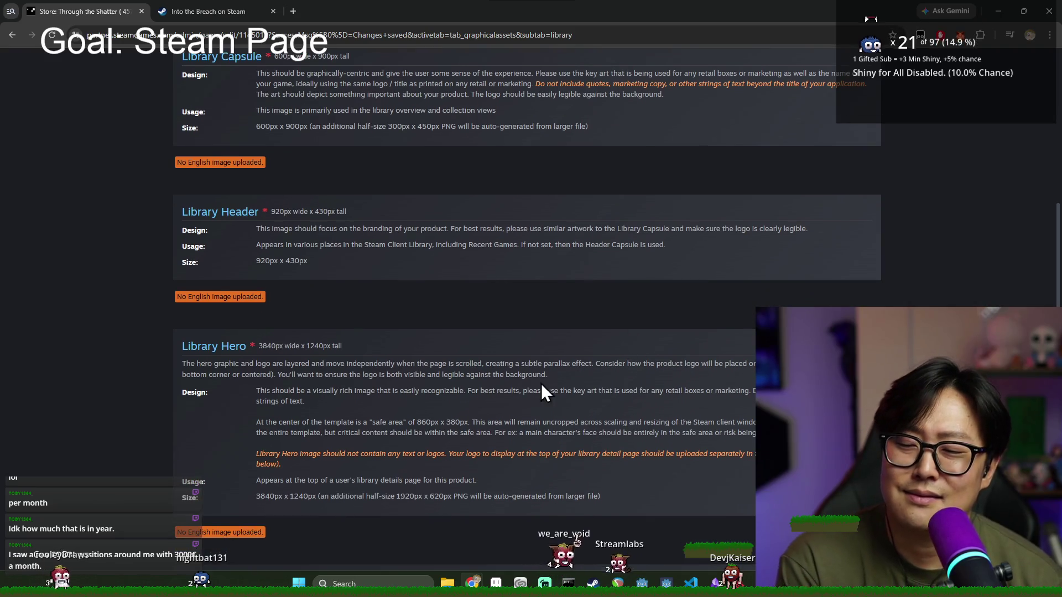
pyautogui.scroll(12, 407, 393)
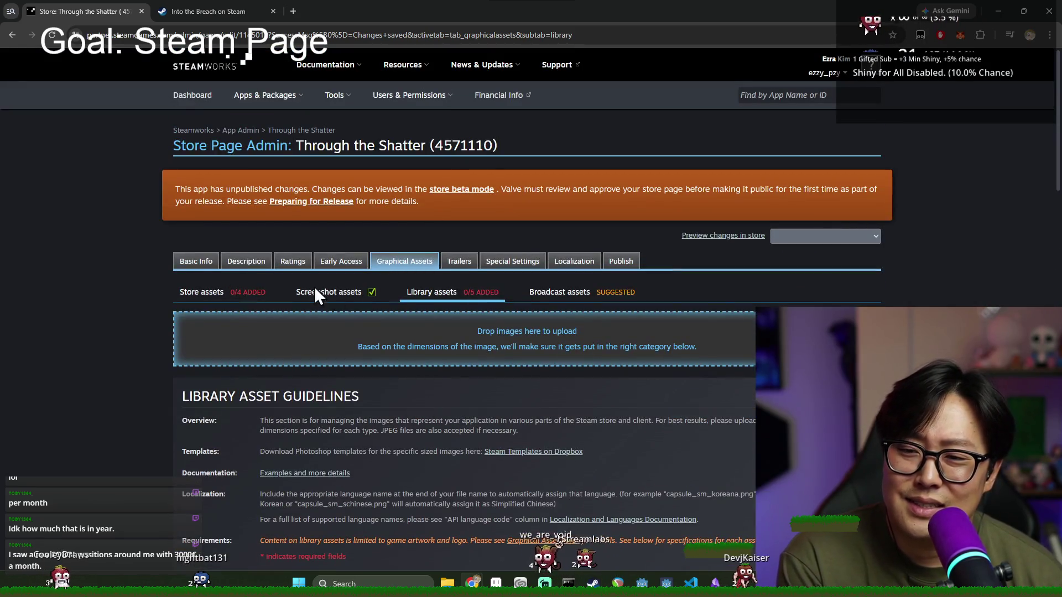
# Step: Switch to the Store assets requirements and scroll through them
pyautogui.click(233, 296)
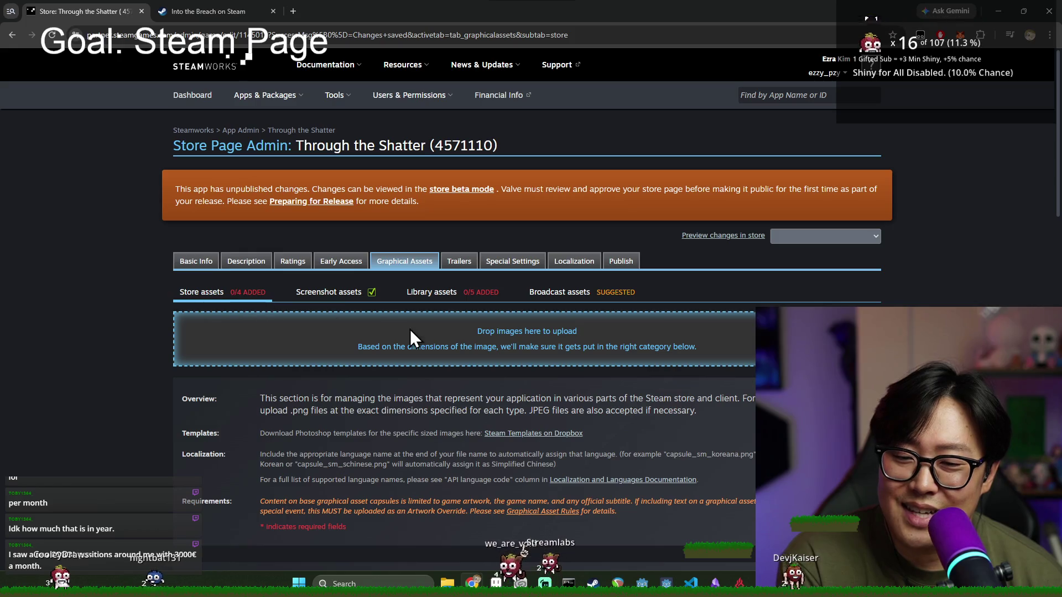
pyautogui.scroll(-7, 417, 367)
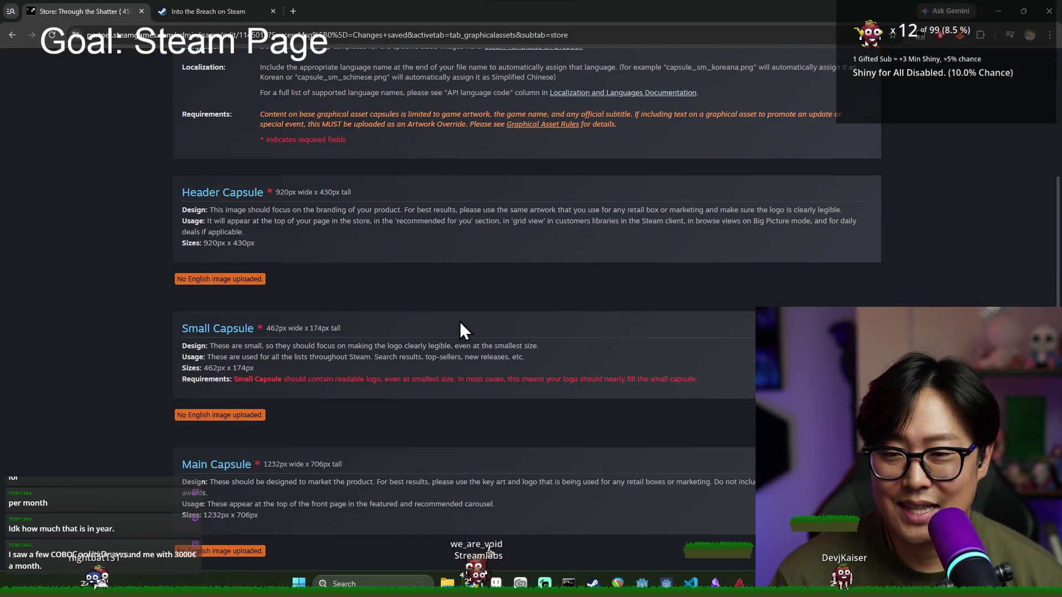
pyautogui.scroll(-4, 458, 321)
pyautogui.scroll(5, 432, 314)
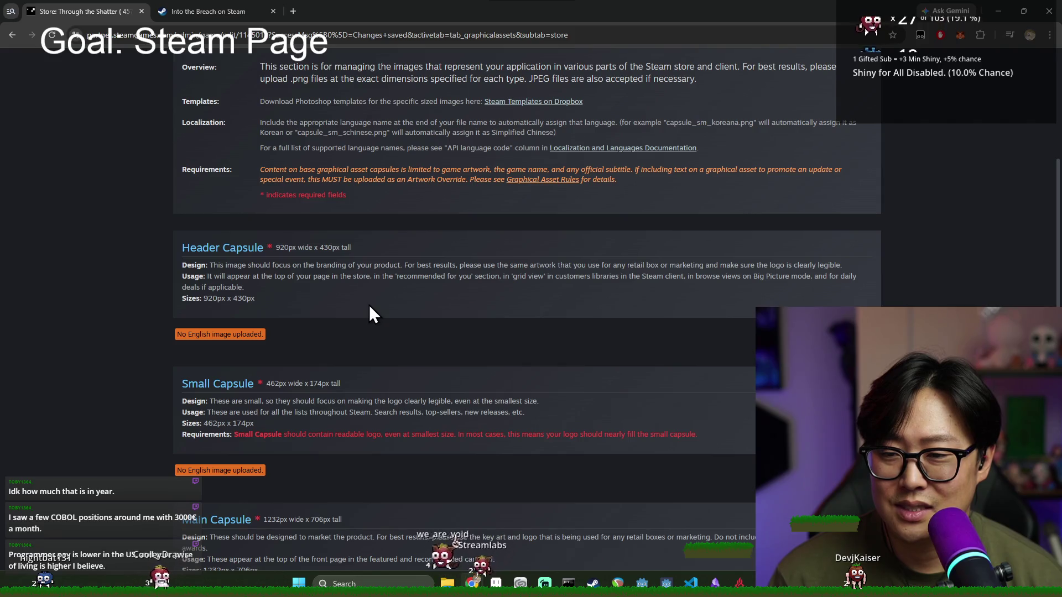
pyautogui.hotkey('alt', 'Tab')
pyautogui.click(204, 239)
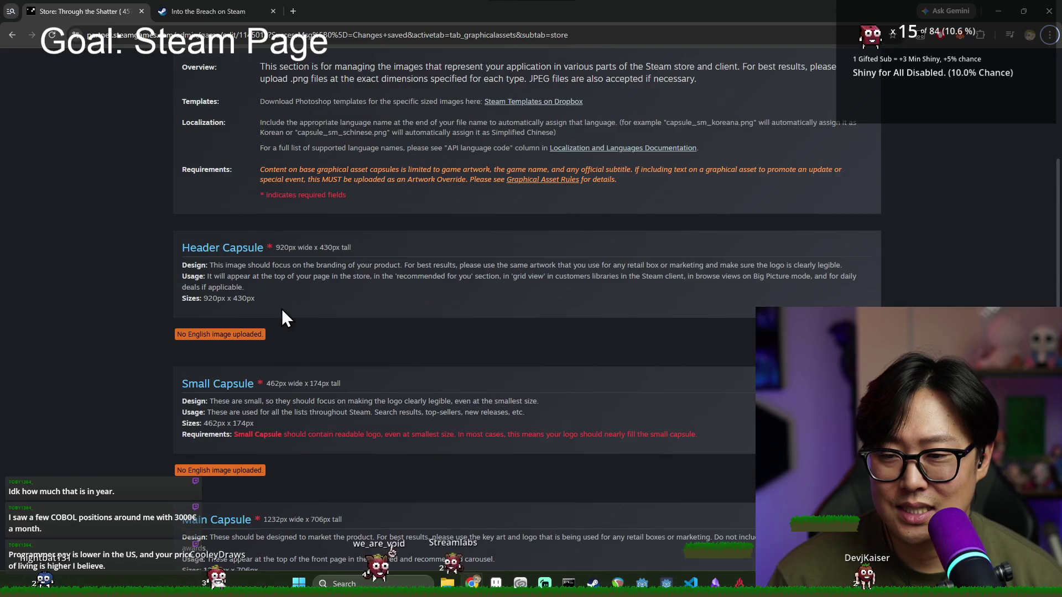
pyautogui.scroll(4, 281, 310)
# Step: Glance at the Library assets requirements, then return to Store assets
pyautogui.click(465, 187)
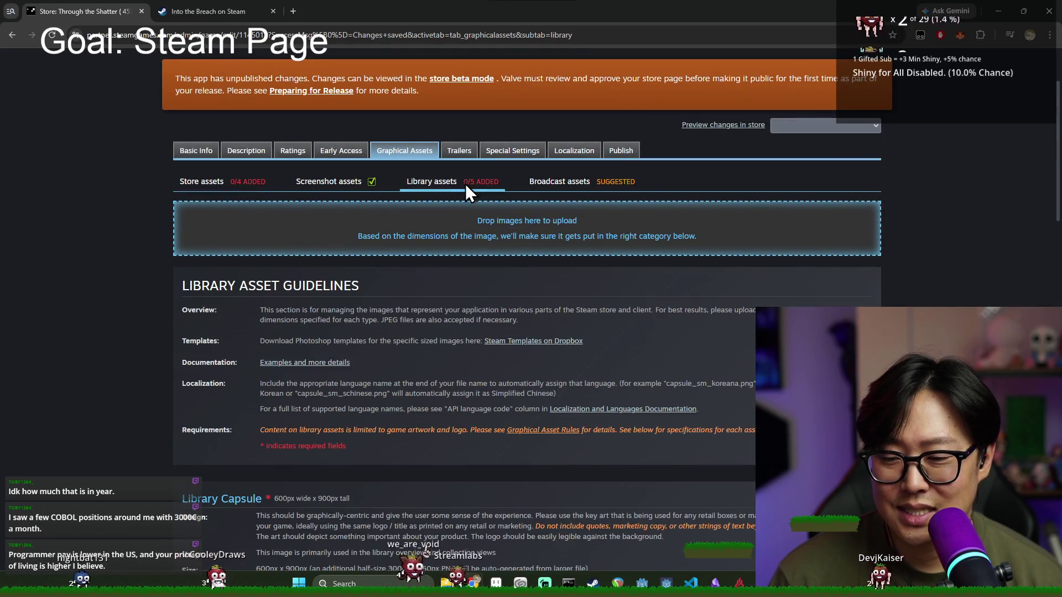
pyautogui.scroll(-3, 366, 331)
pyautogui.scroll(4, 231, 171)
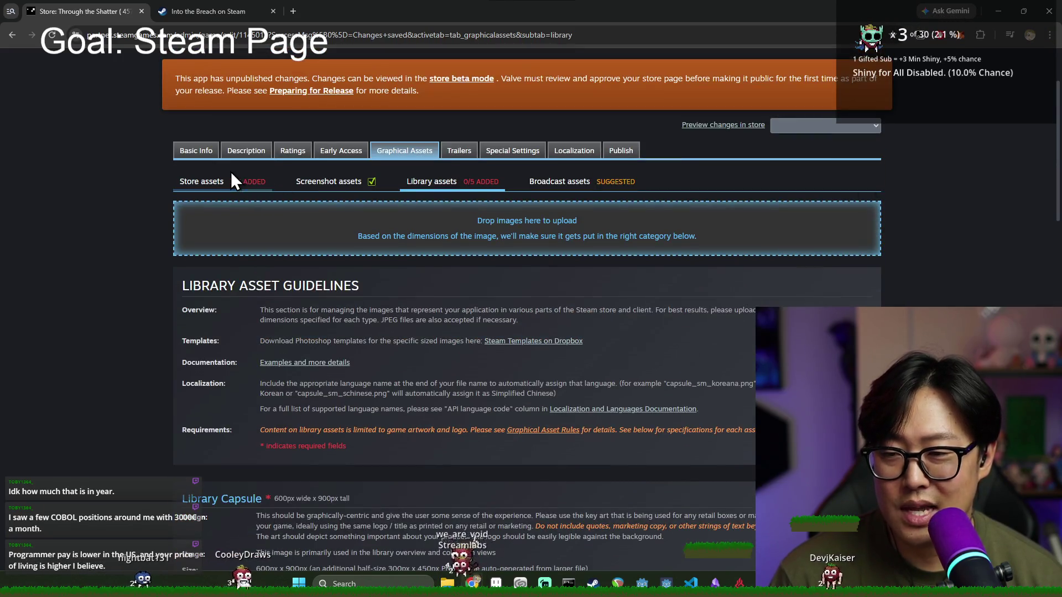
pyautogui.click(230, 173)
pyautogui.scroll(-5, 347, 295)
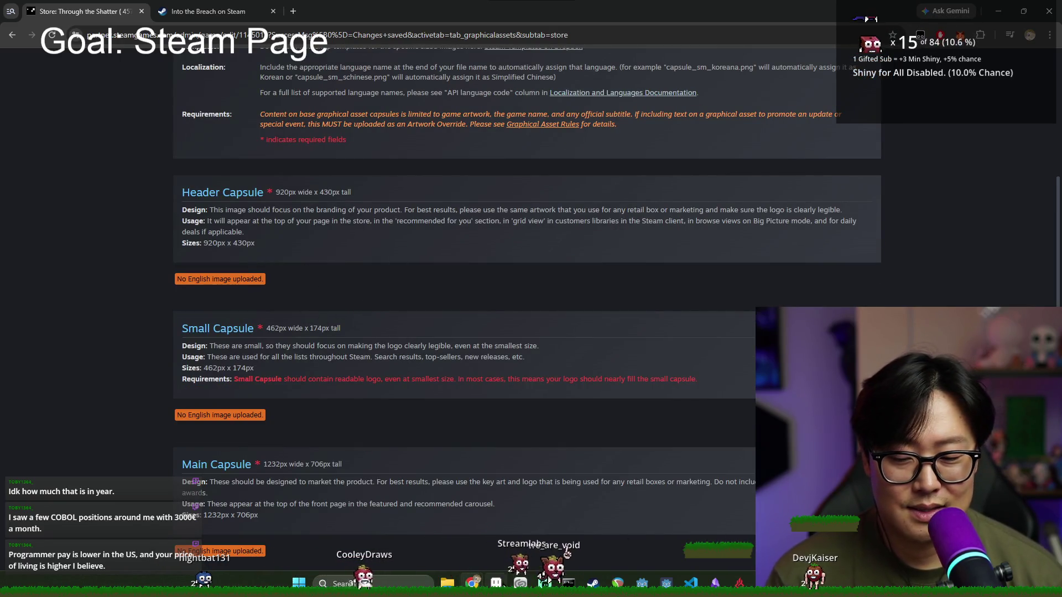
pyautogui.moveTo(496, 584)
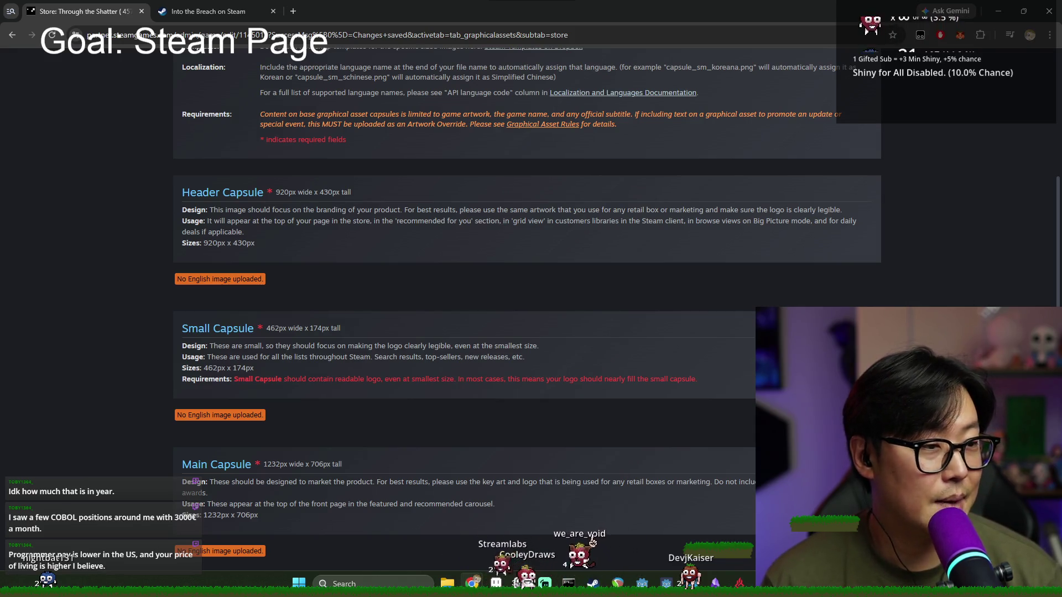
# Step: Scroll to the Small Capsule 462px by 174px specification, then go to the store page's Trailers settings
pyautogui.scroll(-1, 599, 404)
pyautogui.scroll(-1, 598, 403)
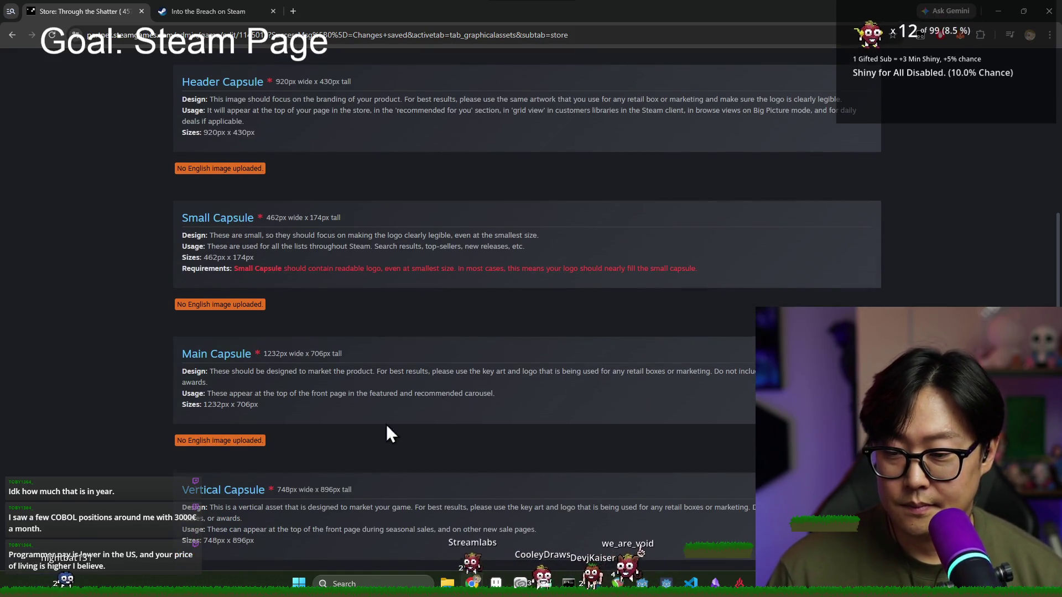
pyautogui.scroll(-9, 392, 417)
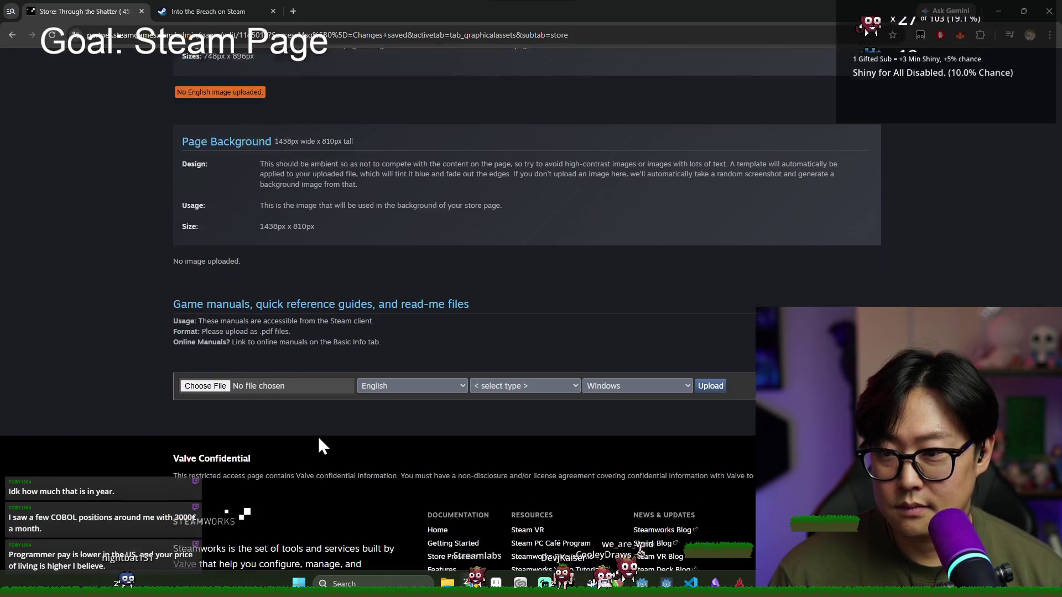
pyautogui.scroll(3, 243, 381)
pyautogui.scroll(15, 294, 366)
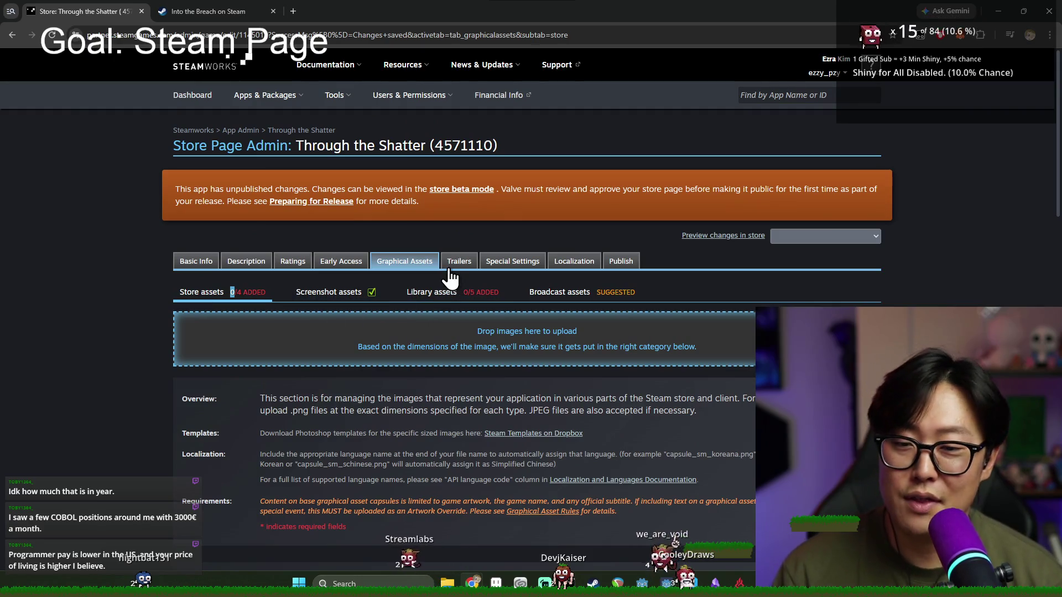
pyautogui.click(456, 266)
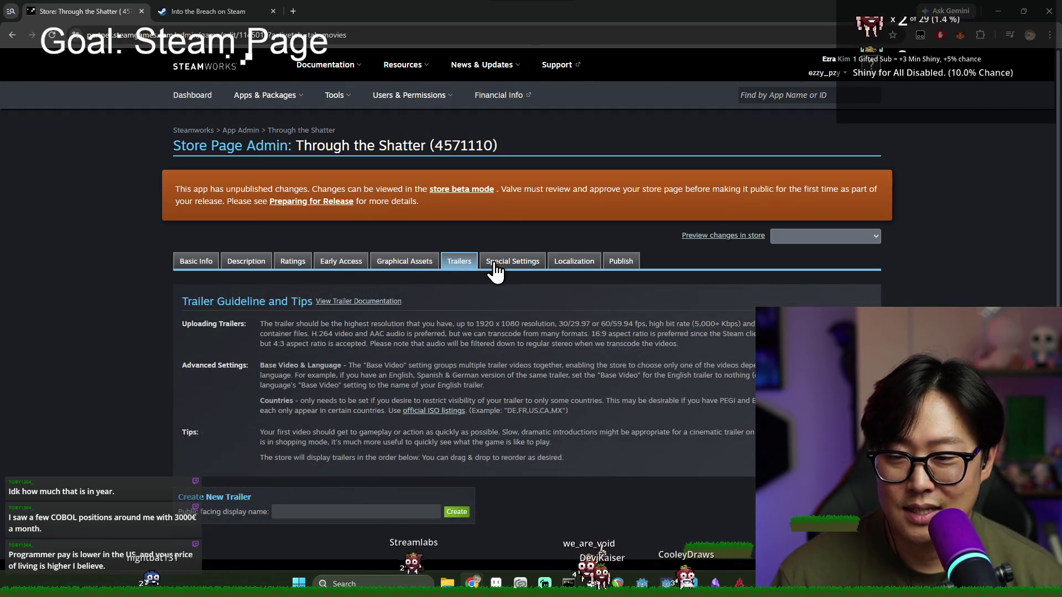
pyautogui.click(495, 270)
pyautogui.scroll(-2, 476, 320)
pyautogui.scroll(2, 483, 313)
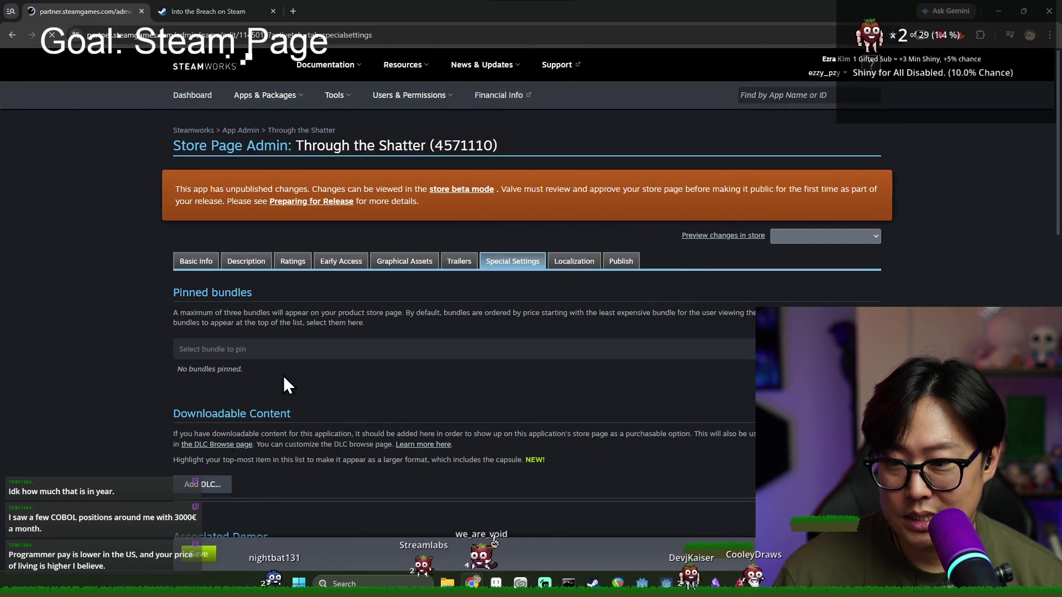
pyautogui.scroll(-5, 522, 302)
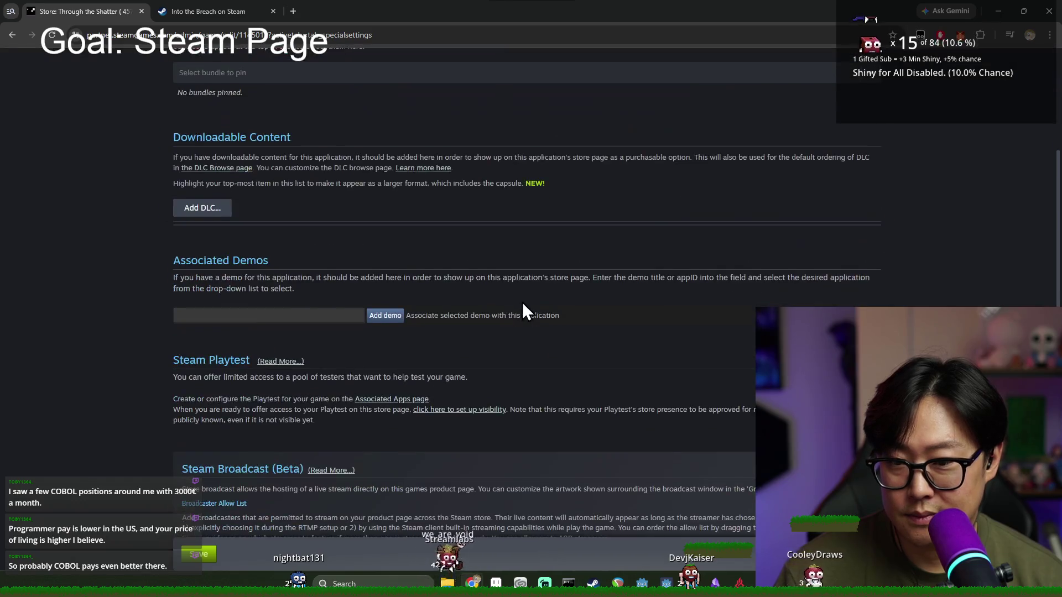
pyautogui.scroll(-12, 522, 303)
pyautogui.scroll(8, 536, 326)
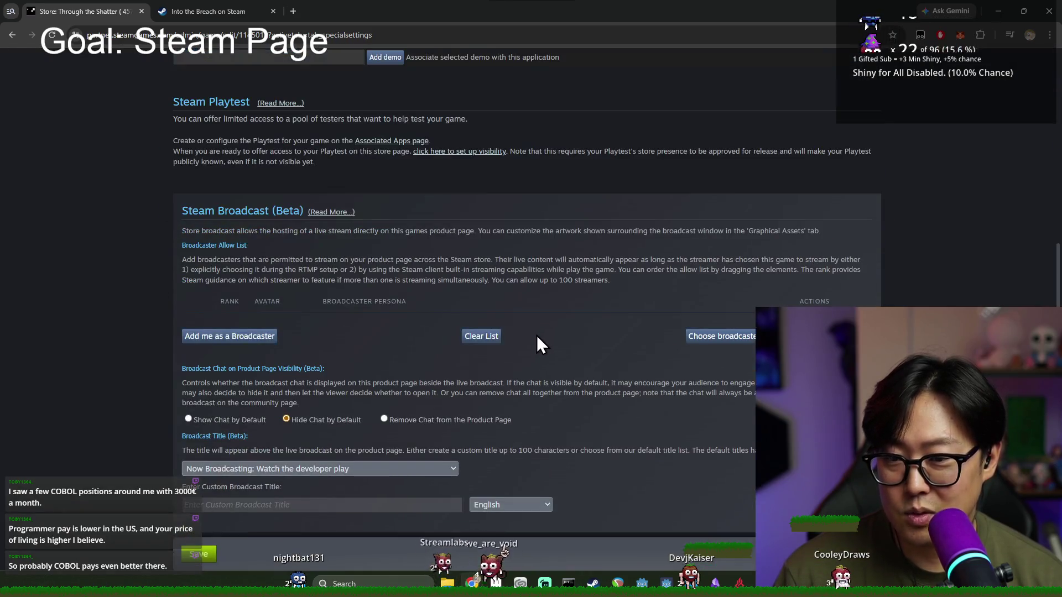
pyautogui.scroll(10, 534, 332)
pyautogui.click(574, 260)
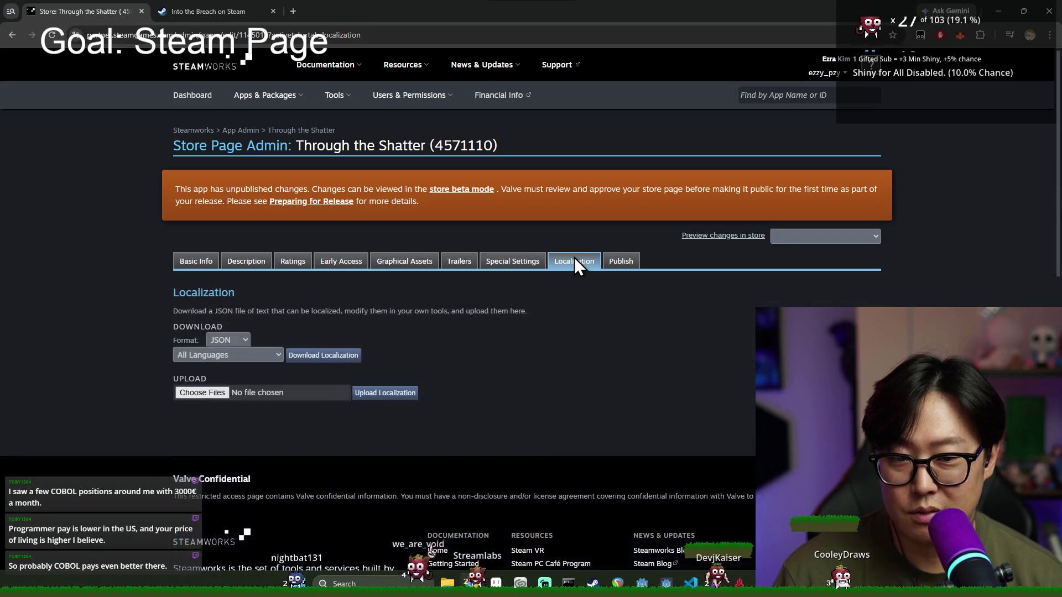
pyautogui.click(376, 263)
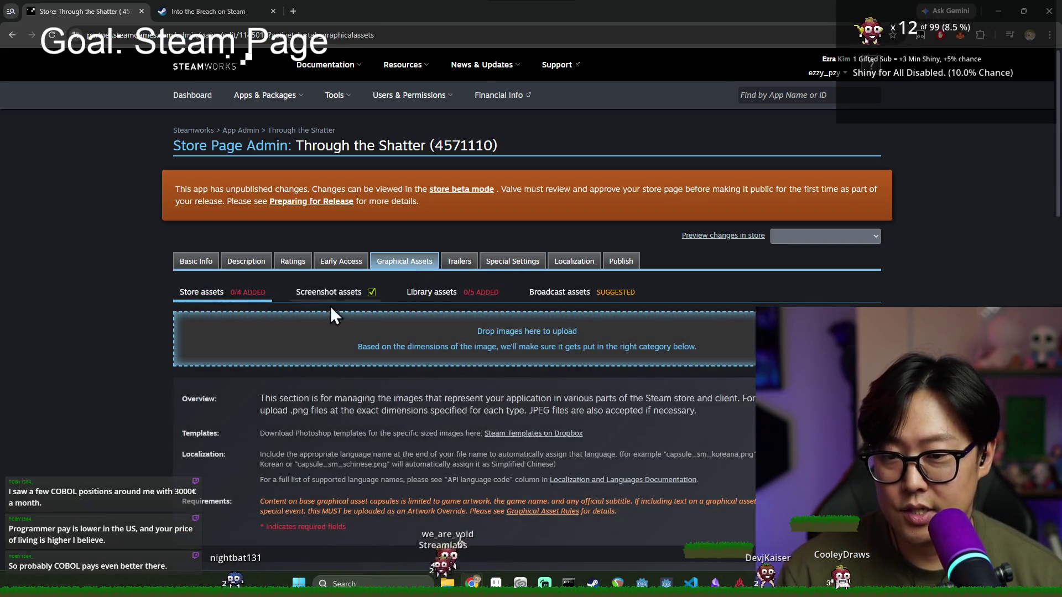
pyautogui.scroll(-3, 430, 171)
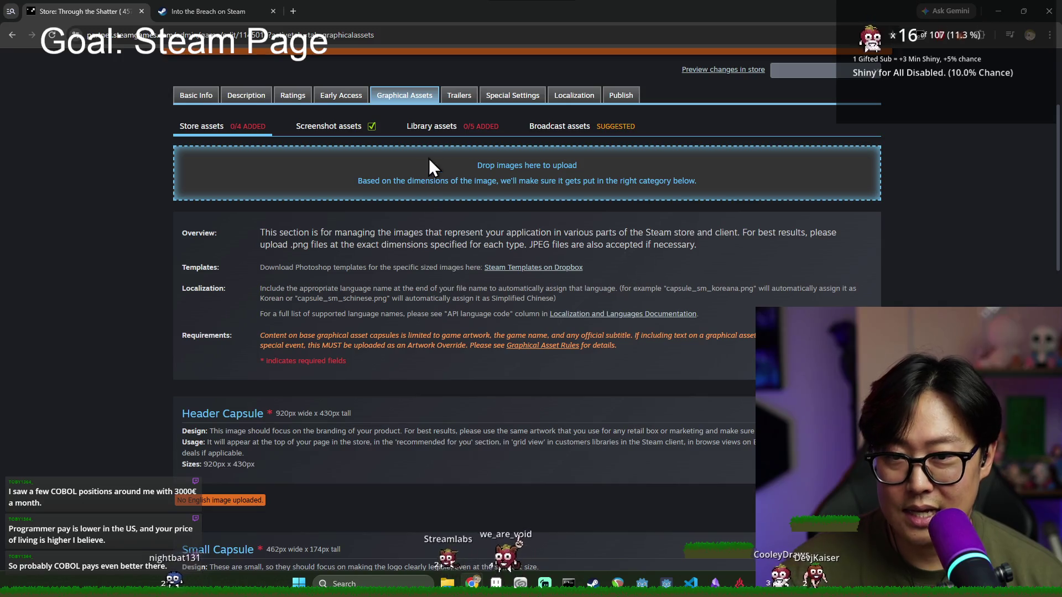
pyautogui.scroll(-2, 414, 313)
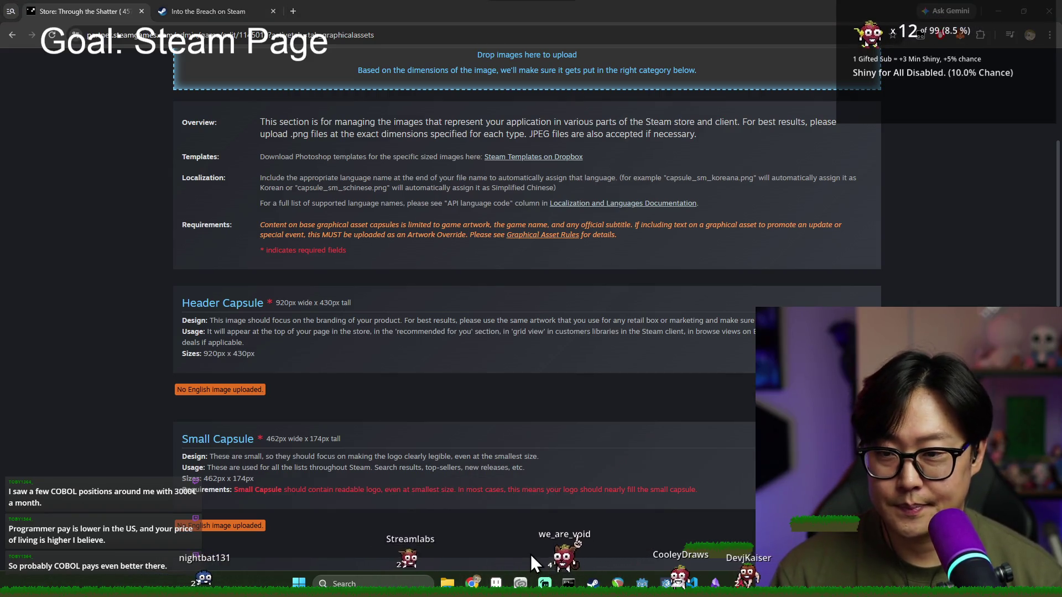
pyautogui.click(521, 583)
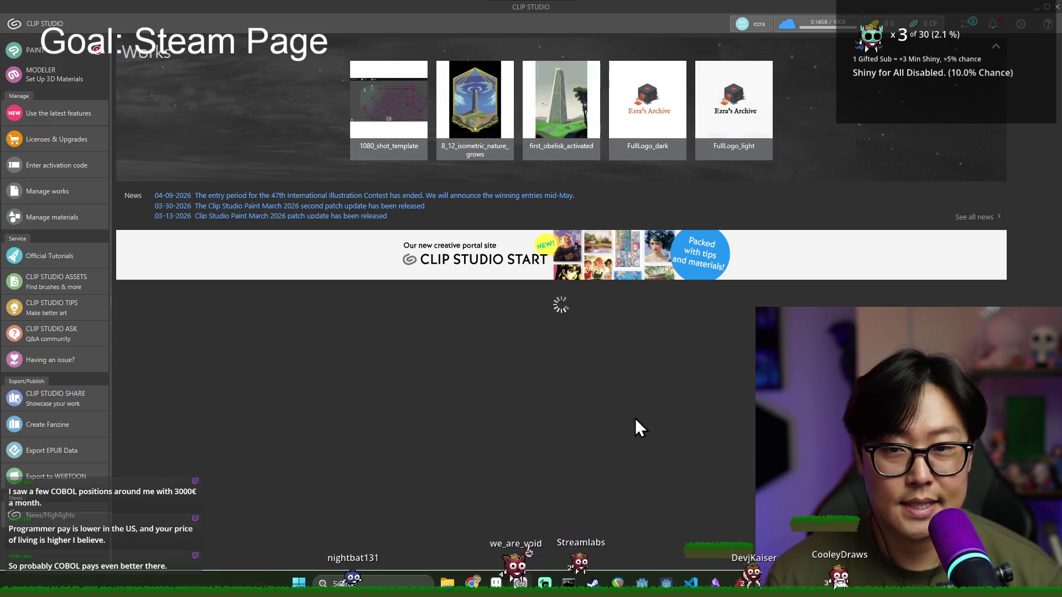
# Step: Launch Clip Studio Paint and close the Clip Studio launcher
pyautogui.click(44, 55)
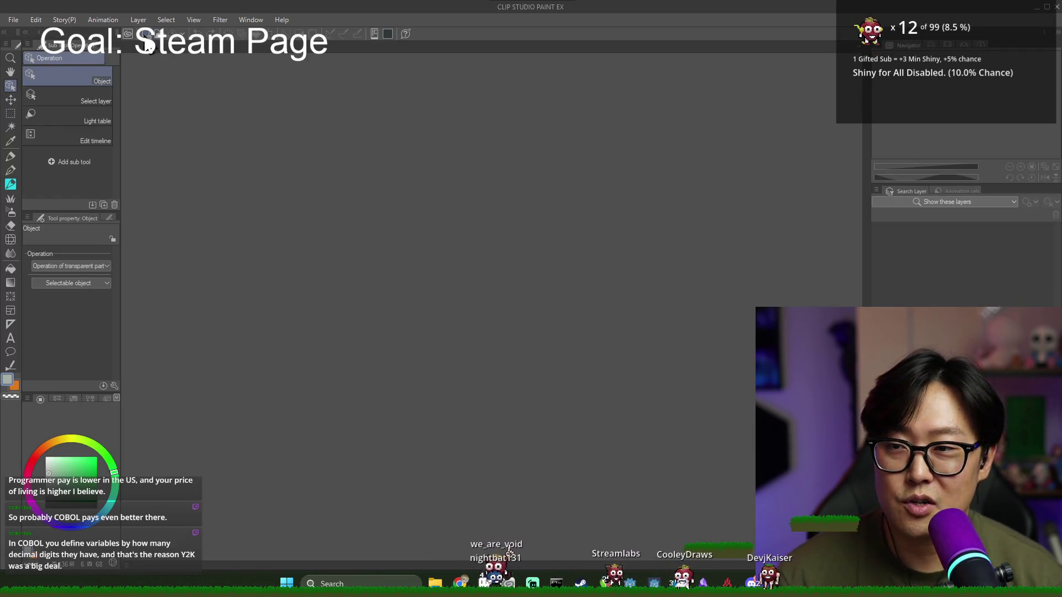
pyautogui.hotkey('alt', 'Tab')
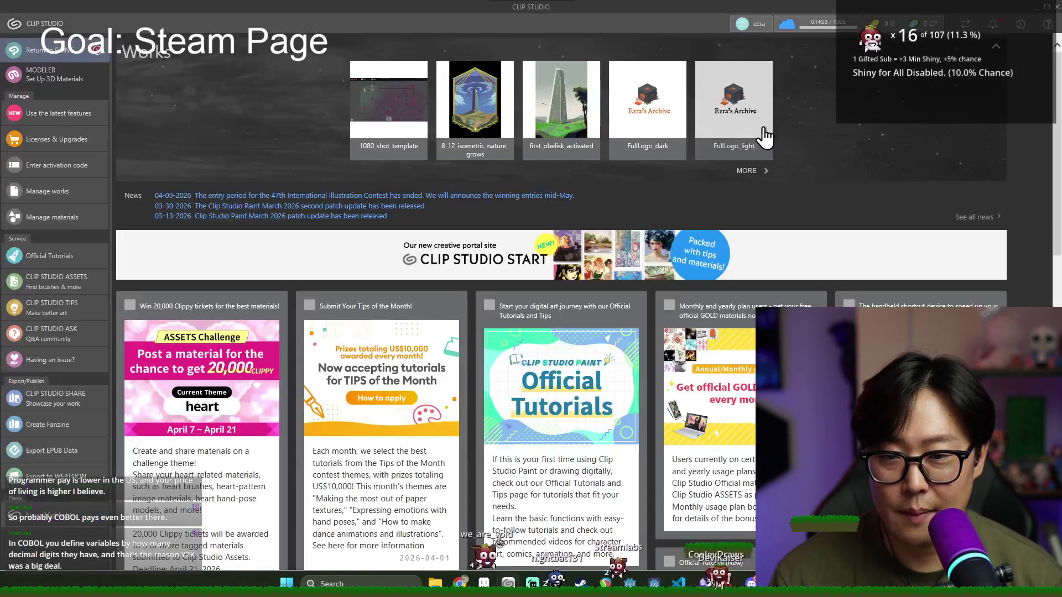
pyautogui.click(1059, 6)
# Step: Review the Header Capsule 920x430 and Small Capsule 462x174 sizes on the Steamworks page
pyautogui.hotkey('alt', 'Tab')
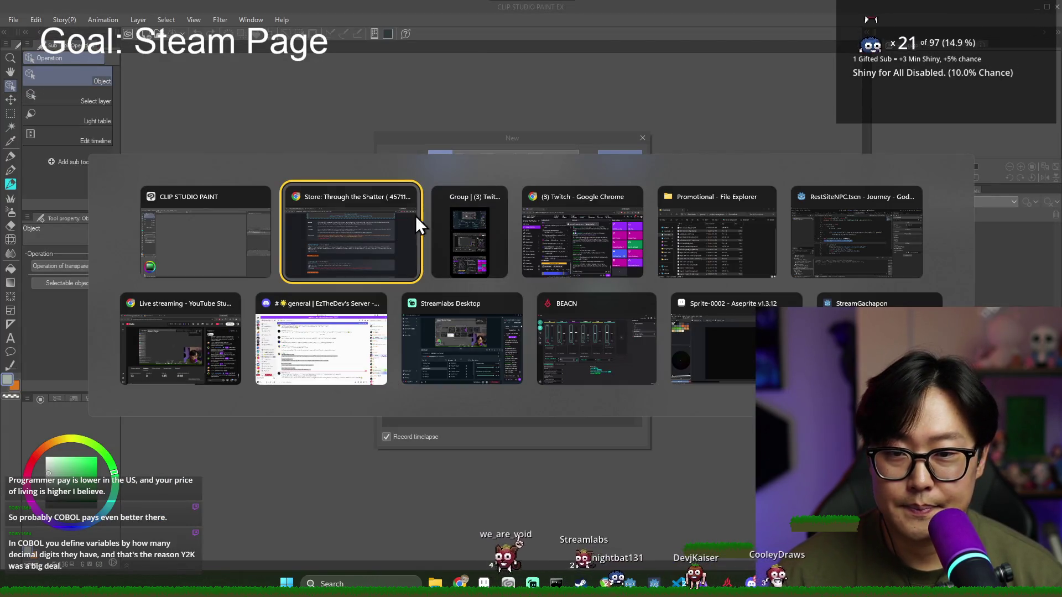
pyautogui.click(389, 240)
pyautogui.scroll(4, 259, 315)
pyautogui.scroll(-3, 271, 326)
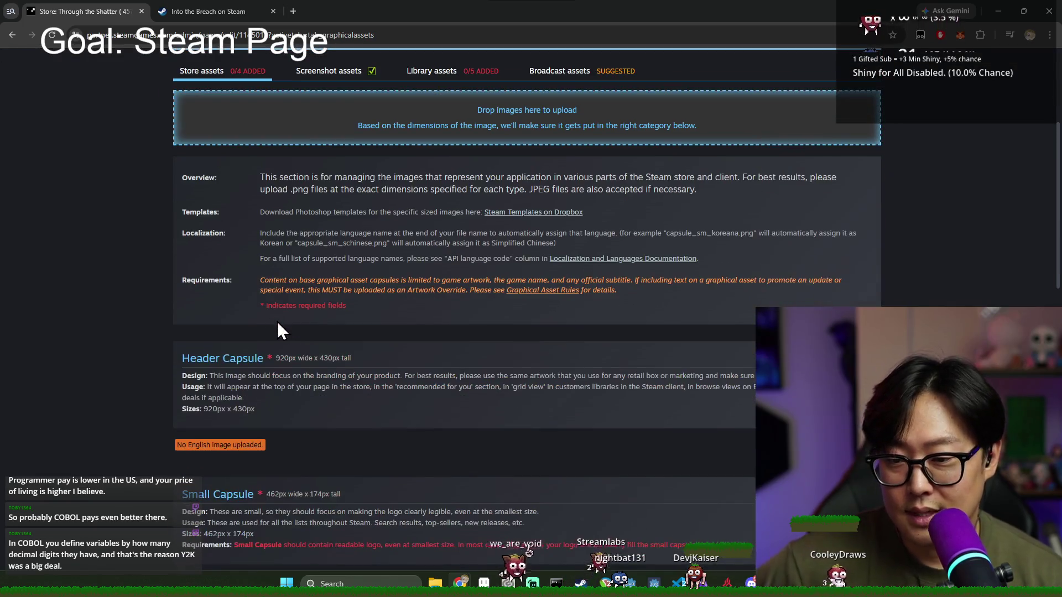
pyautogui.scroll(-1, 279, 363)
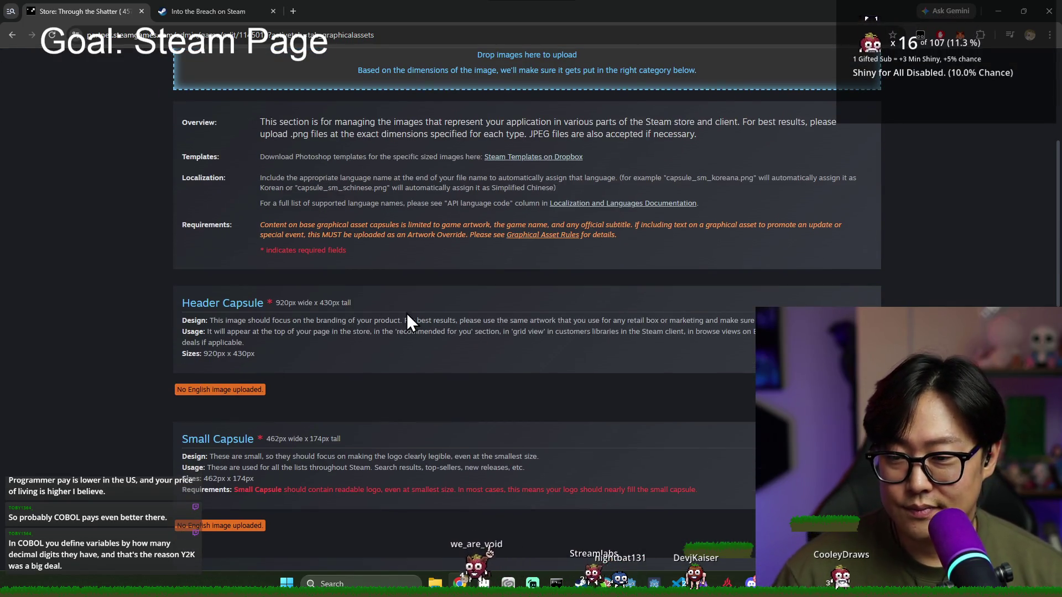
pyautogui.hotkey('alt', 'Tab')
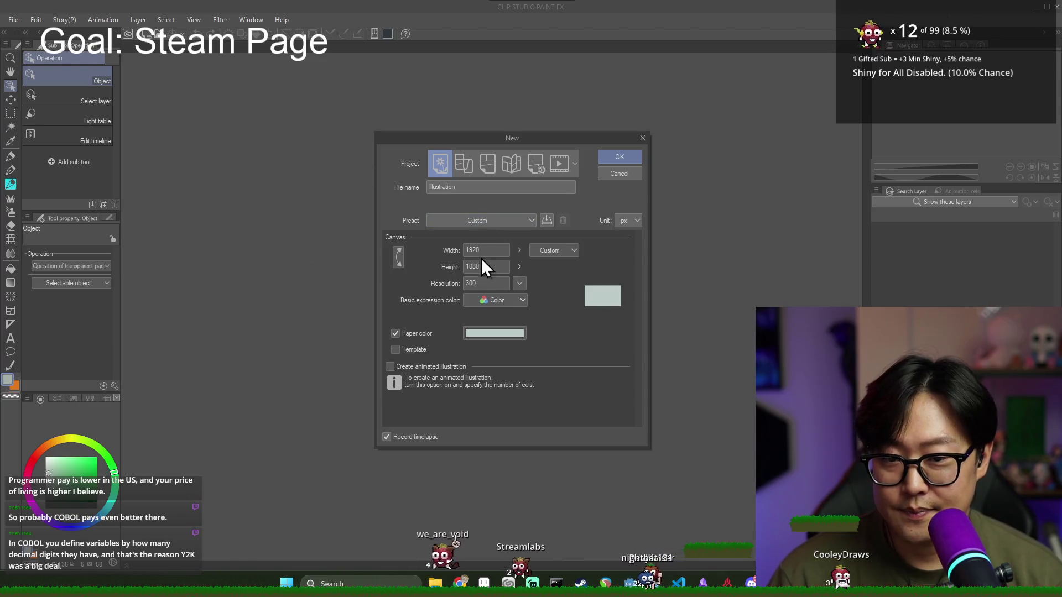
# Step: Create a new blank canvas 920 px wide by 430 px high
pyautogui.write('0')
pyautogui.press('Tab')
pyautogui.write('4')
pyautogui.press('Return')
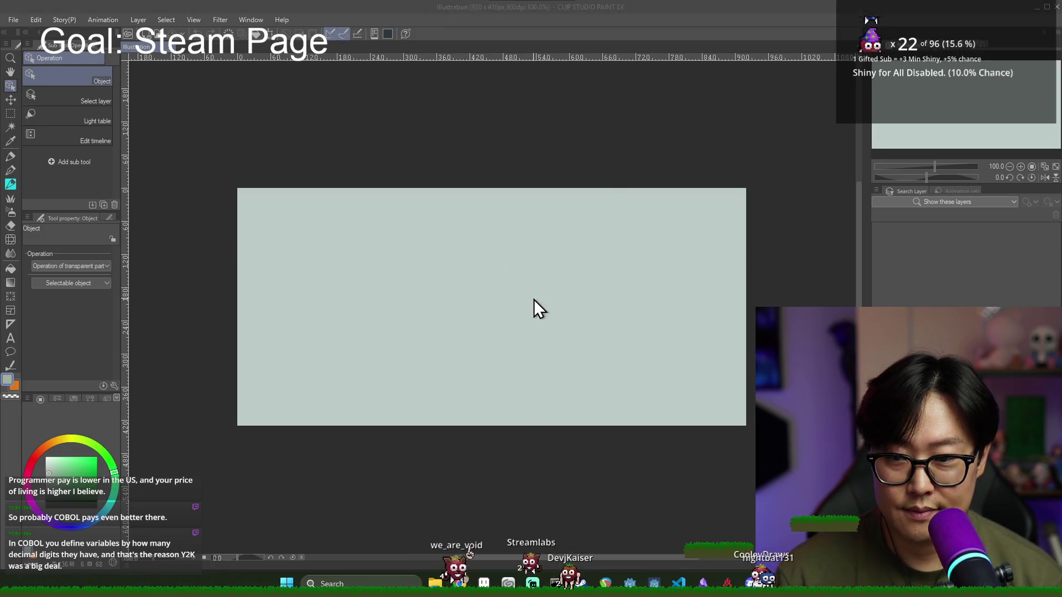
# Step: Reread the Header Capsule description in Steamworks, then bring up Clip Studio's Open dialog
pyautogui.hotkey('alt', 'Tab')
pyautogui.moveTo(283, 326); pyautogui.dragTo(249, 332)
pyautogui.click(353, 347)
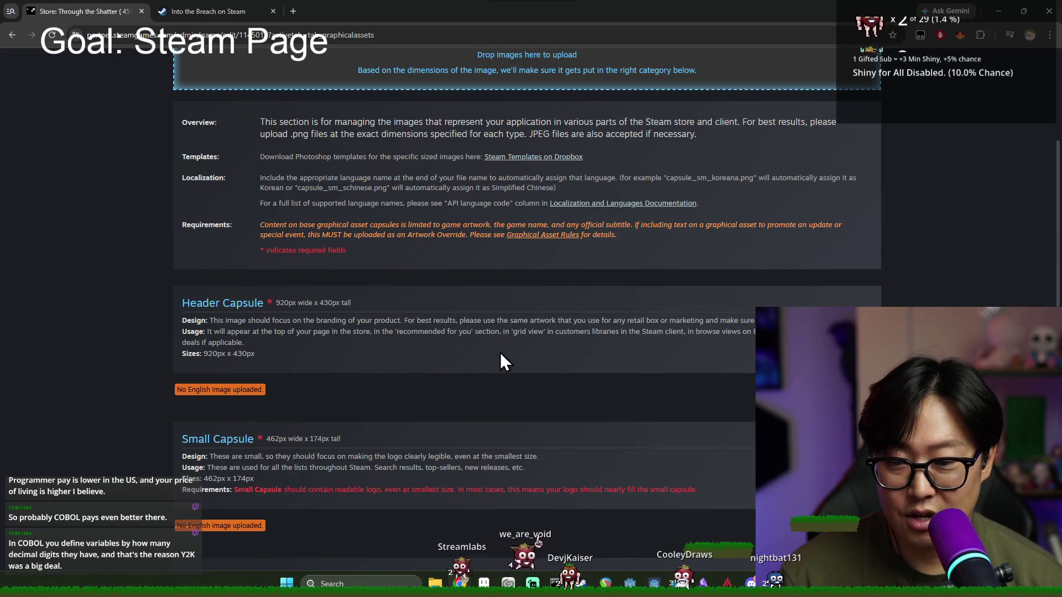
pyautogui.hotkey('alt', 'Tab')
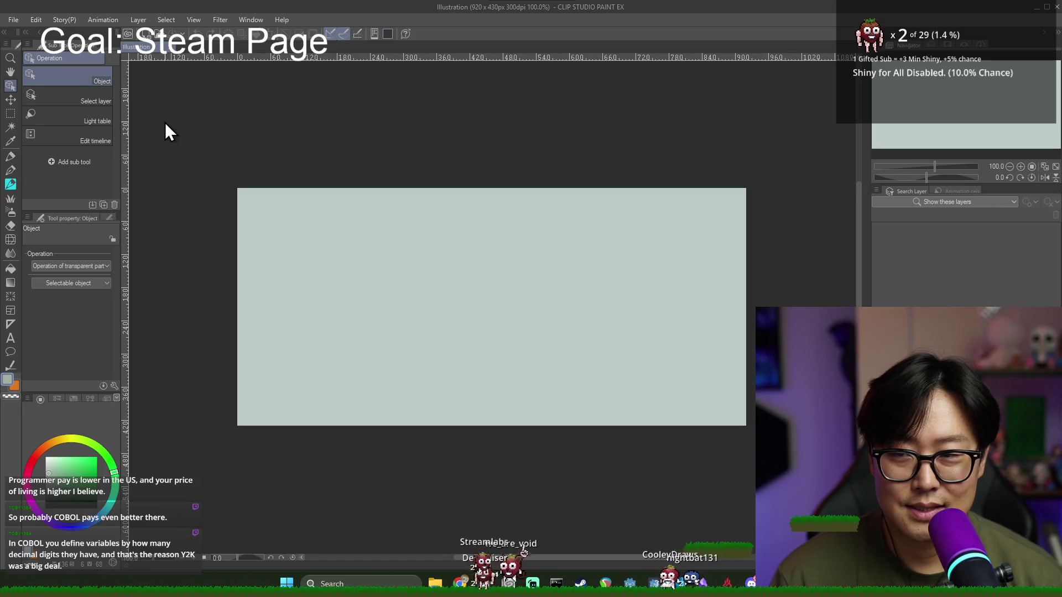
pyautogui.hotkey('ctrl', 'o')
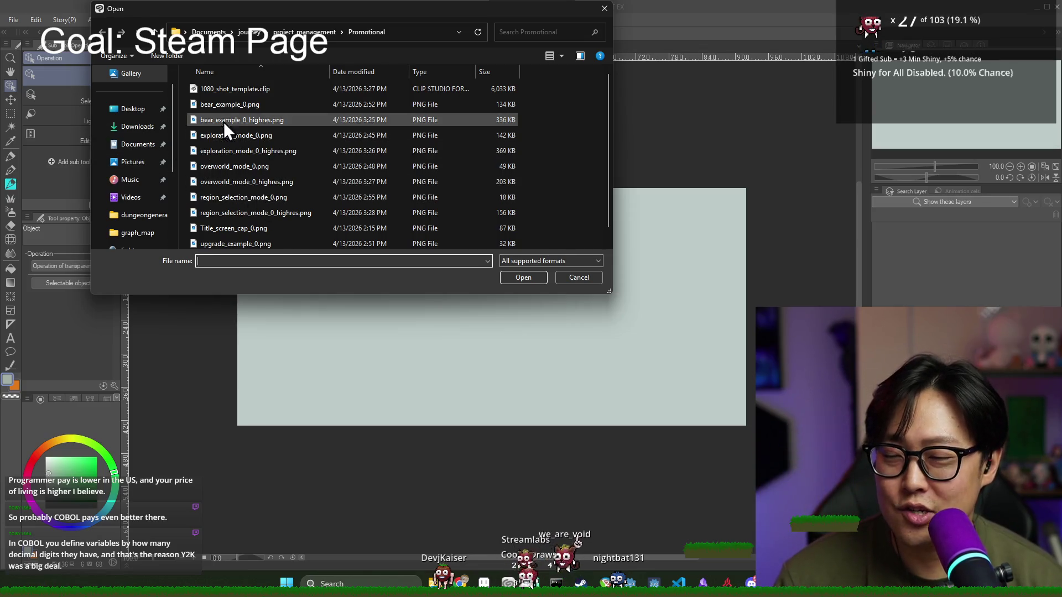
# Step: Browse from the Promotional folder to the journey title folder, then cancel the Open dialog
pyautogui.click(155, 32)
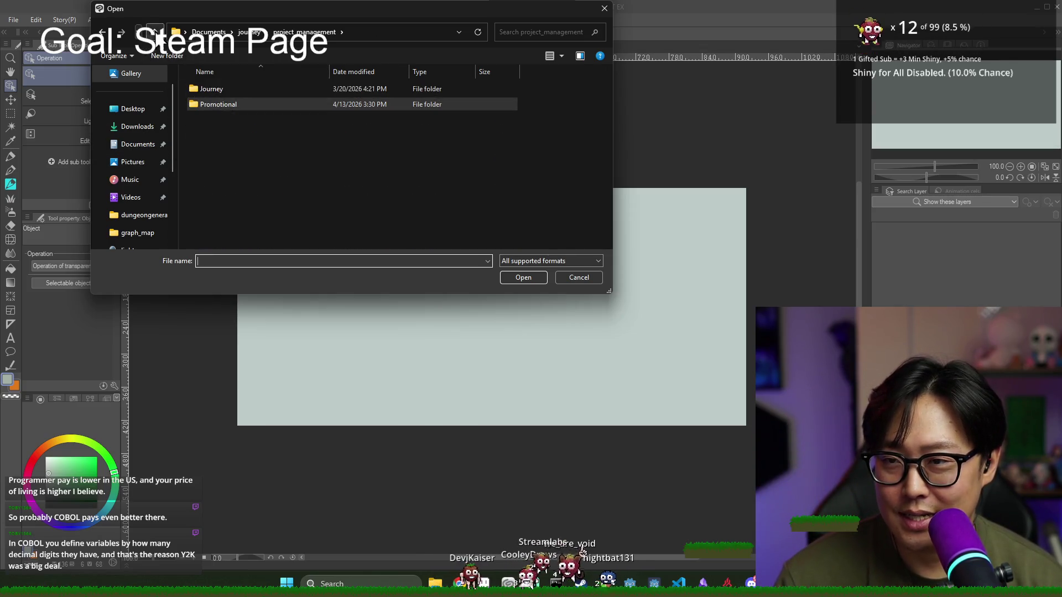
pyautogui.hotkey('alt', 'Up')
pyautogui.scroll(-3, 240, 234)
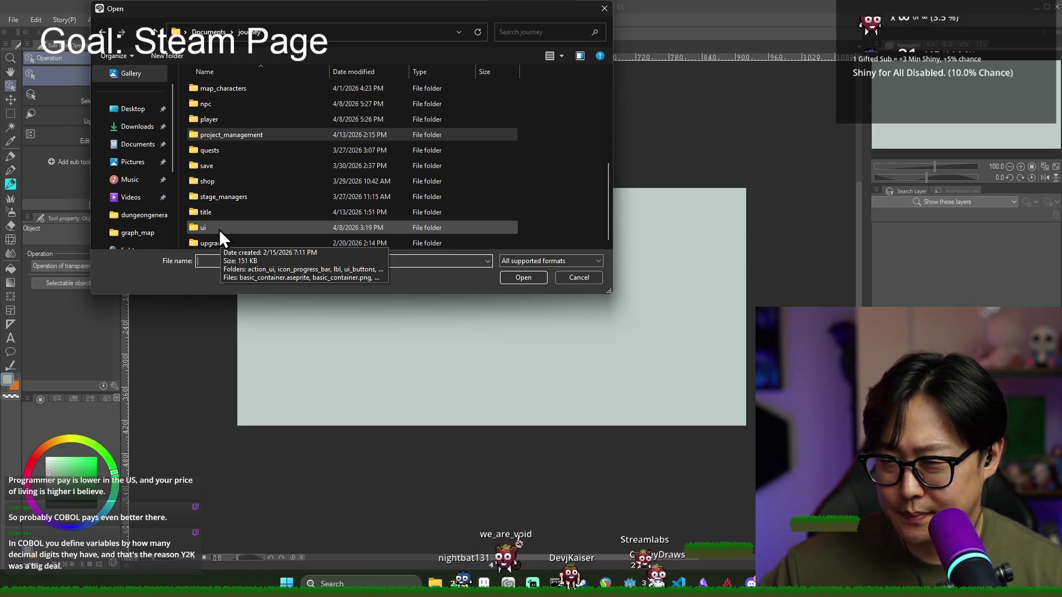
pyautogui.doubleClick(217, 216)
pyautogui.click(220, 166)
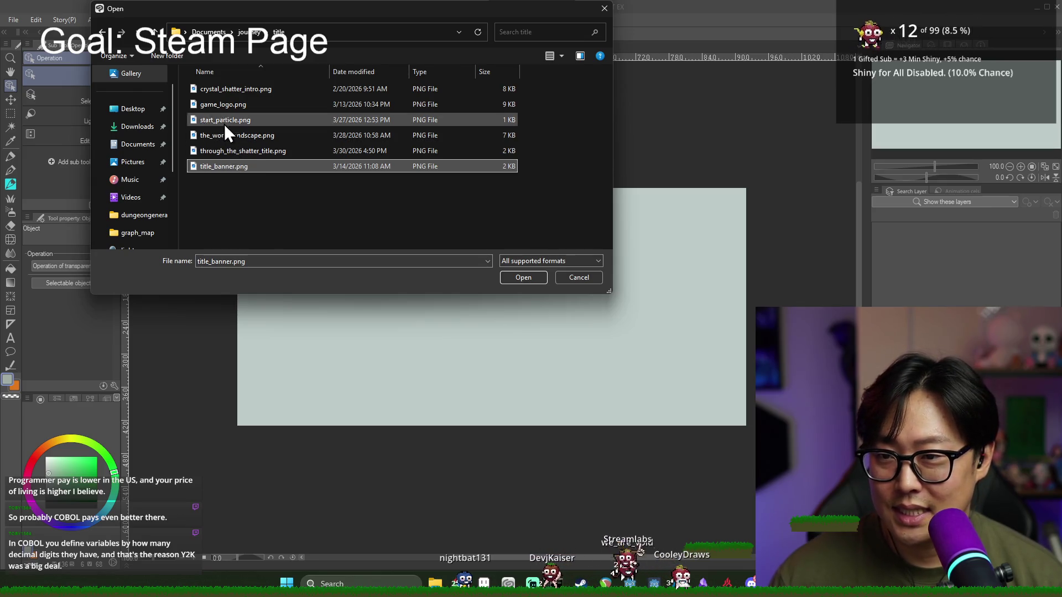
pyautogui.press('Escape')
# Step: Start importing an image onto the canvas from the File menu's Import submenu
pyautogui.click(8, 20)
pyautogui.moveTo(95, 252)
pyautogui.click(217, 252)
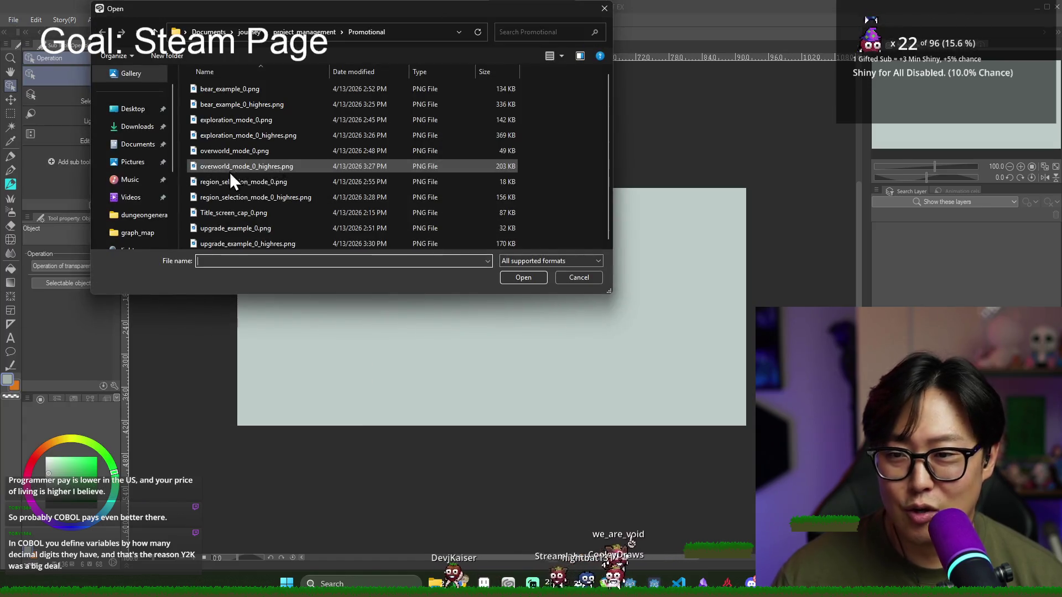
pyautogui.scroll(-2, 149, 220)
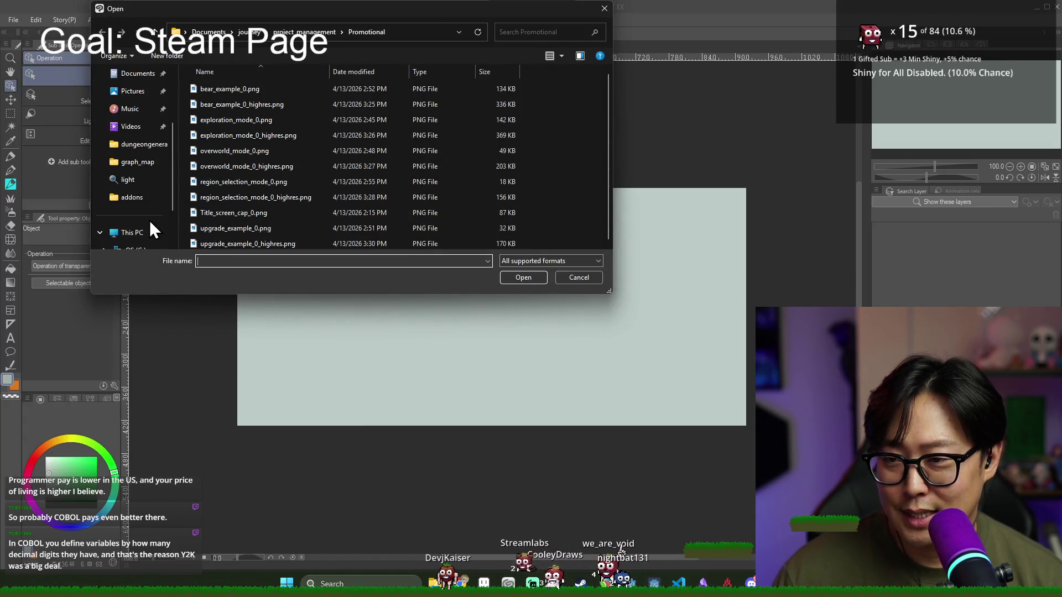
pyautogui.scroll(2, 150, 224)
pyautogui.scroll(-2, 149, 220)
pyautogui.scroll(2, 149, 219)
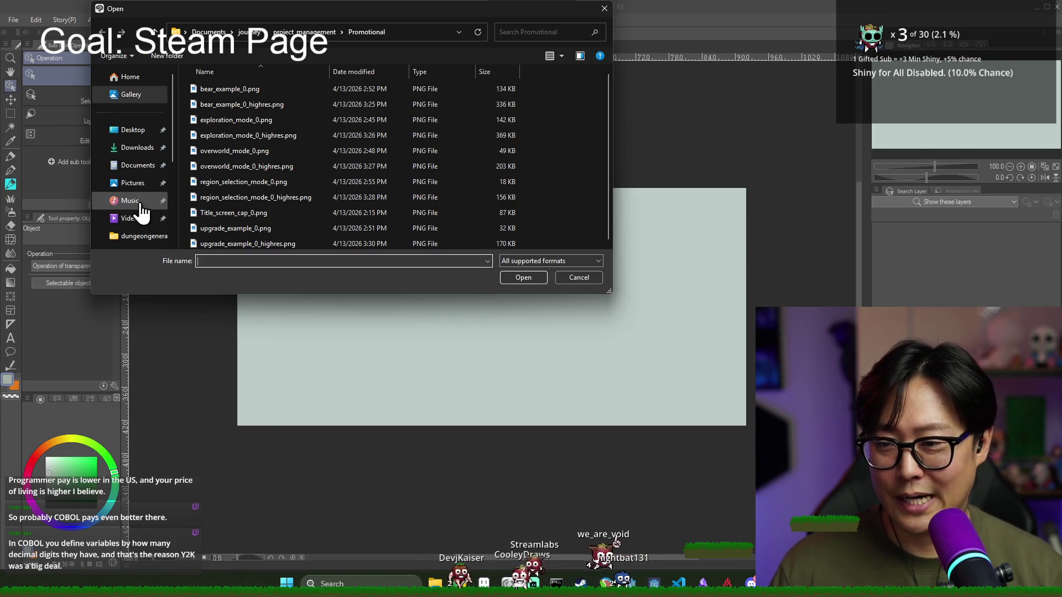
# Step: Navigate to Documents > journey > project_management > Promotional in the import dialog
pyautogui.click(163, 166)
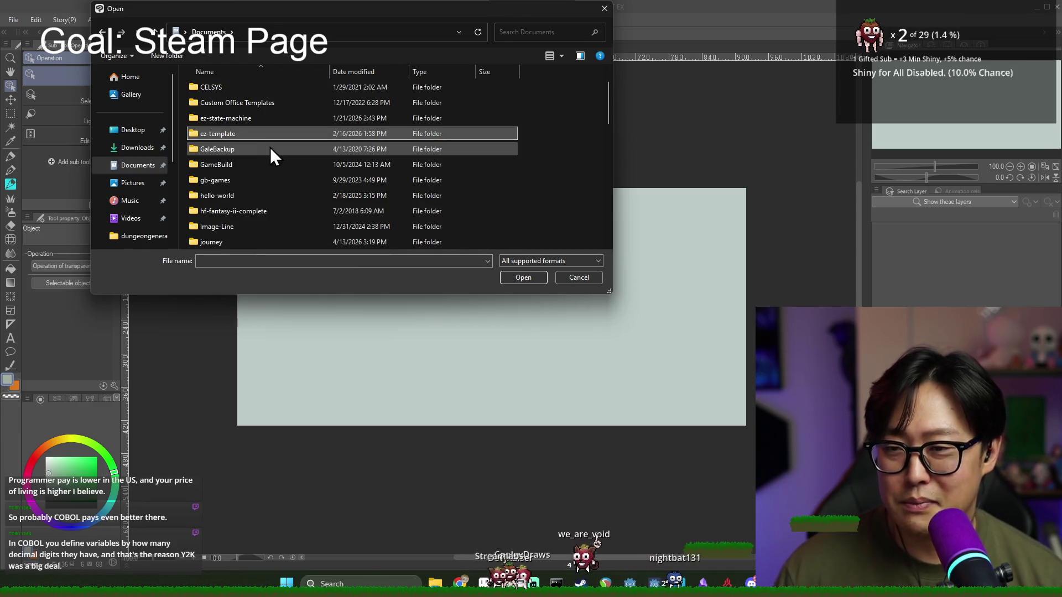
pyautogui.press('j')
pyautogui.press('Return')
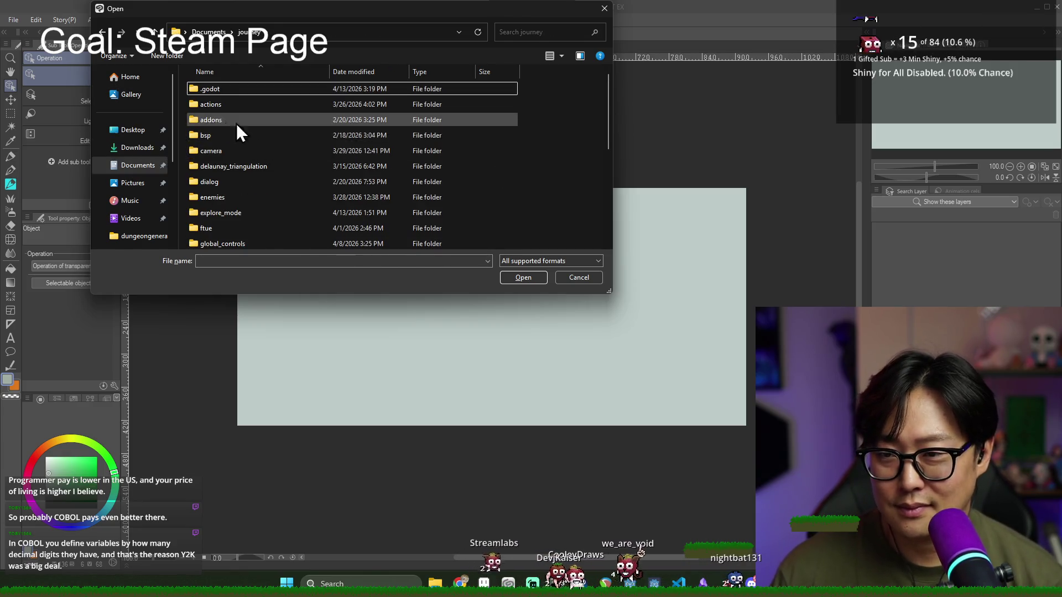
pyautogui.scroll(-5, 249, 149)
pyautogui.doubleClick(250, 135)
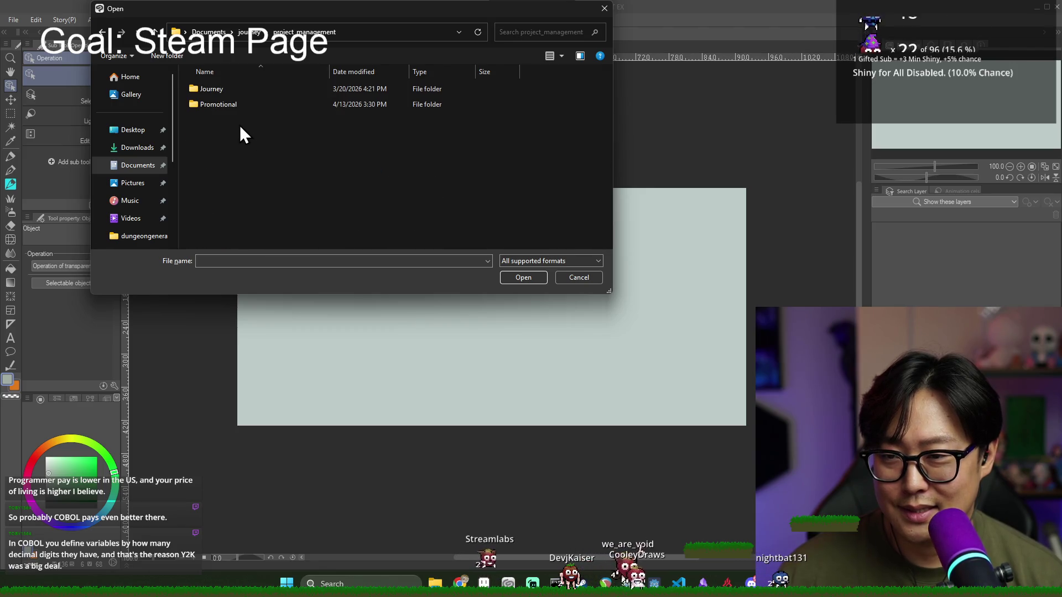
pyautogui.doubleClick(240, 105)
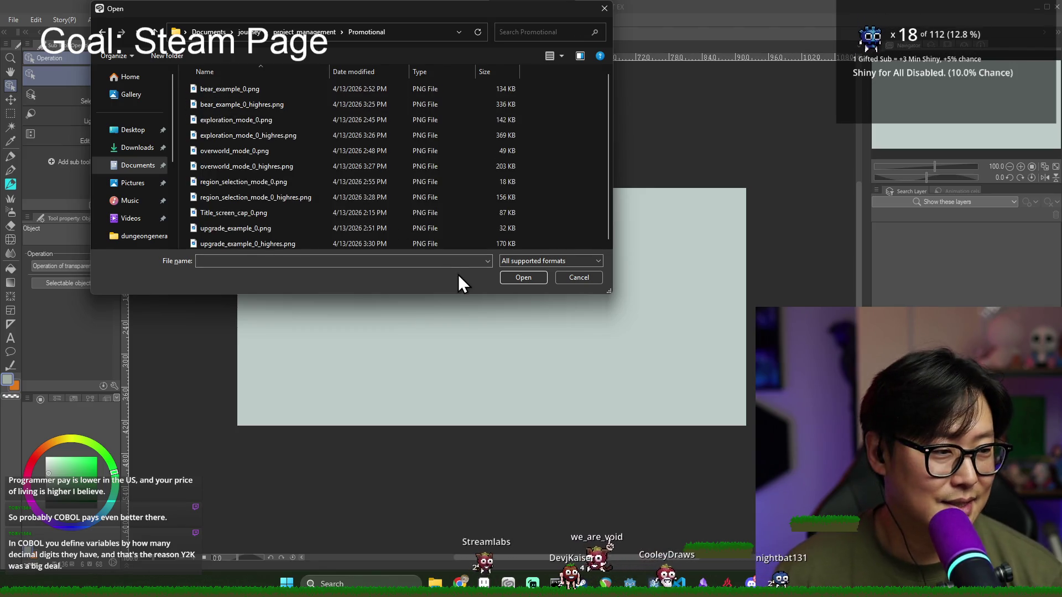
pyautogui.click(238, 90)
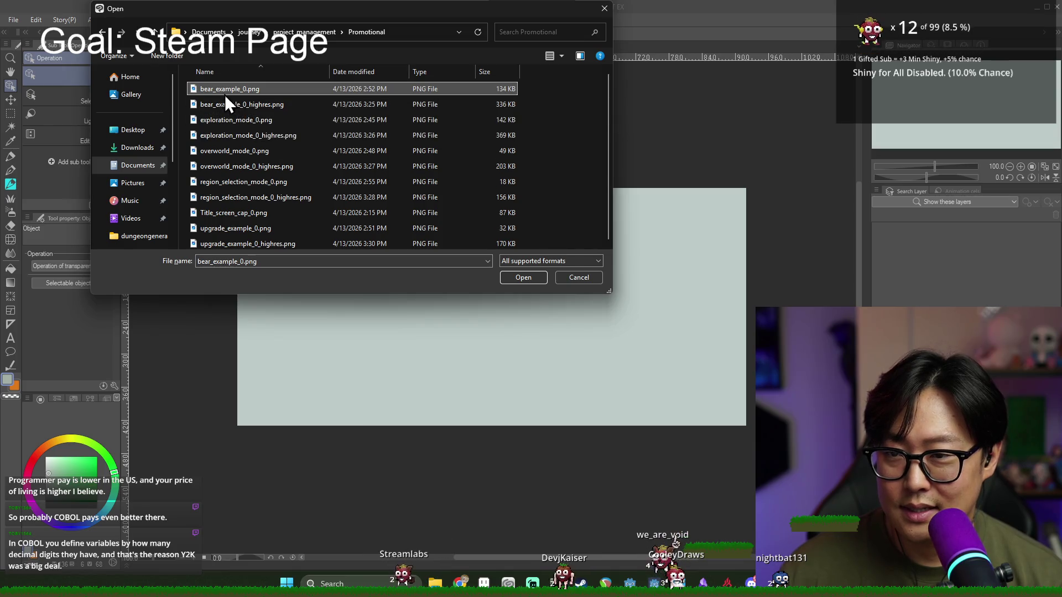
# Step: Select all six PNGs in the journey title folder, from title_banner.png upward, and import them
pyautogui.click(152, 32)
pyautogui.click(153, 32)
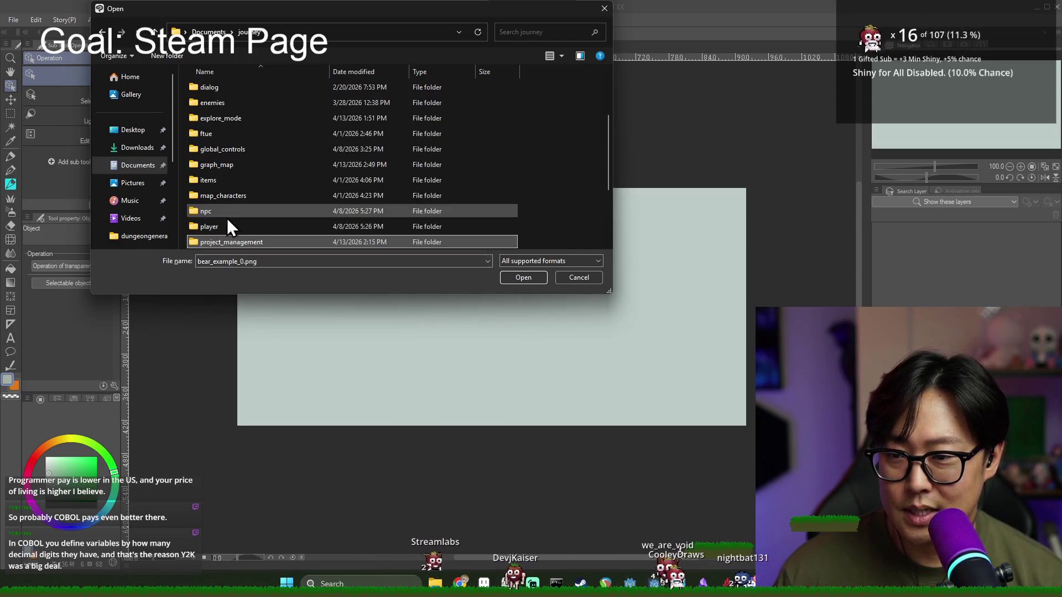
pyautogui.scroll(-2, 227, 144)
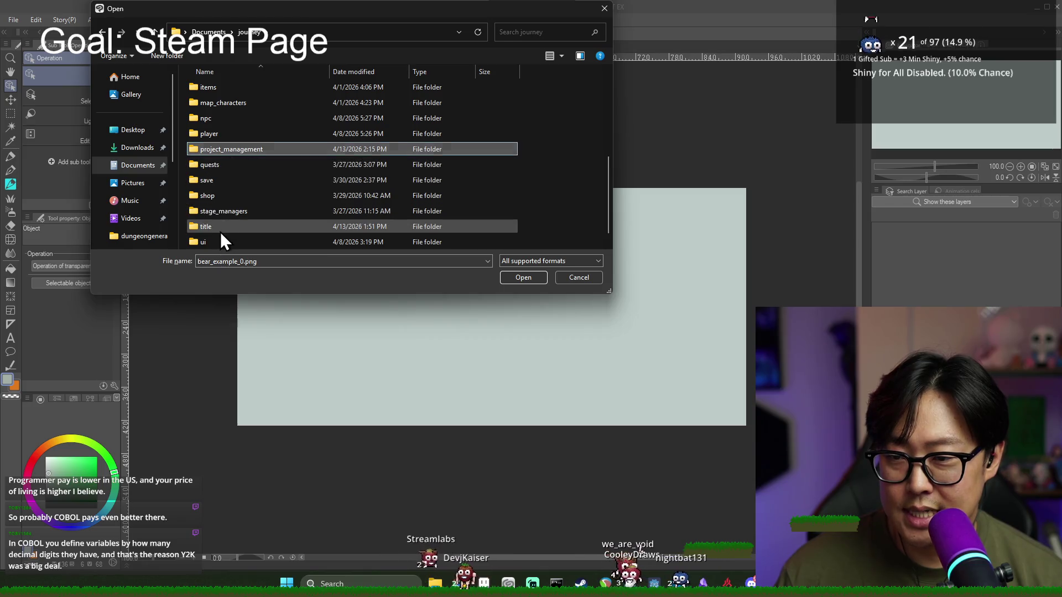
pyautogui.doubleClick(220, 231)
pyautogui.click(226, 166)
pyautogui.keyDown('shift'); pyautogui.click(231, 92); pyautogui.keyUp('shift')
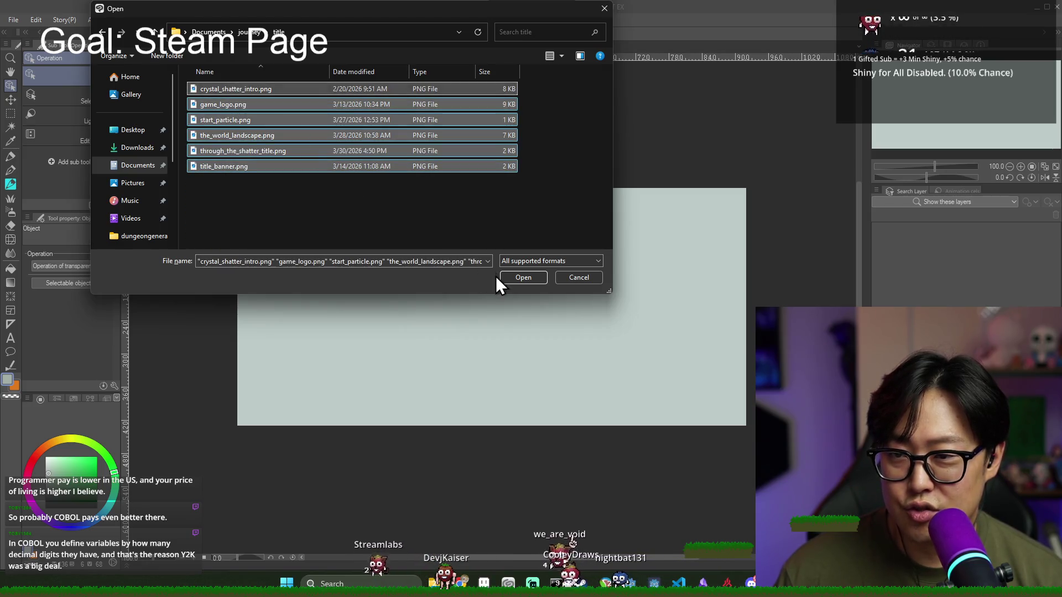
pyautogui.click(520, 277)
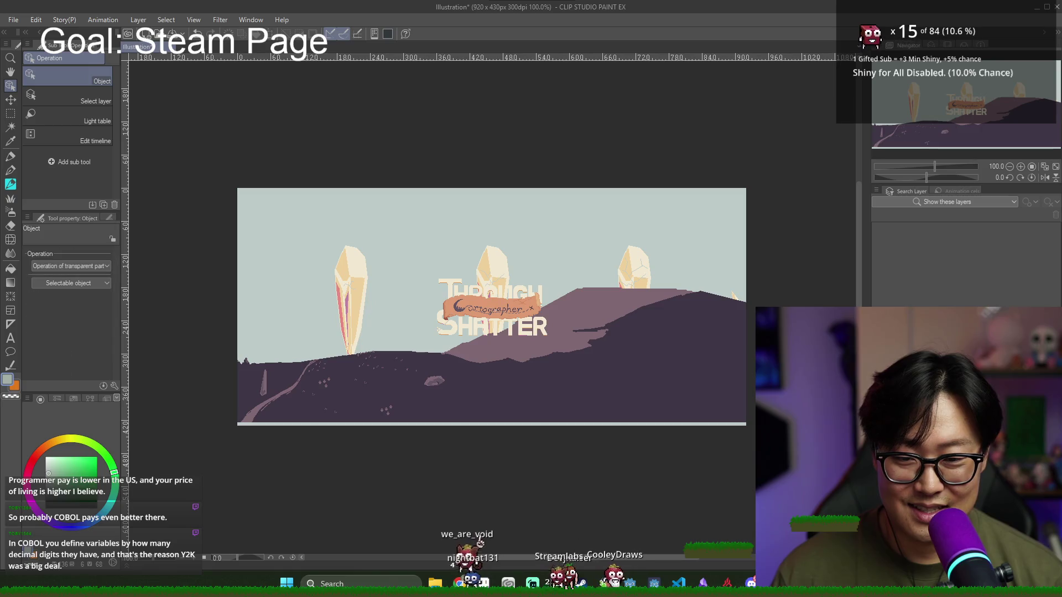
# Step: Delete the cartographer ribbon layer and one other unwanted imported layer
pyautogui.click(489, 554)
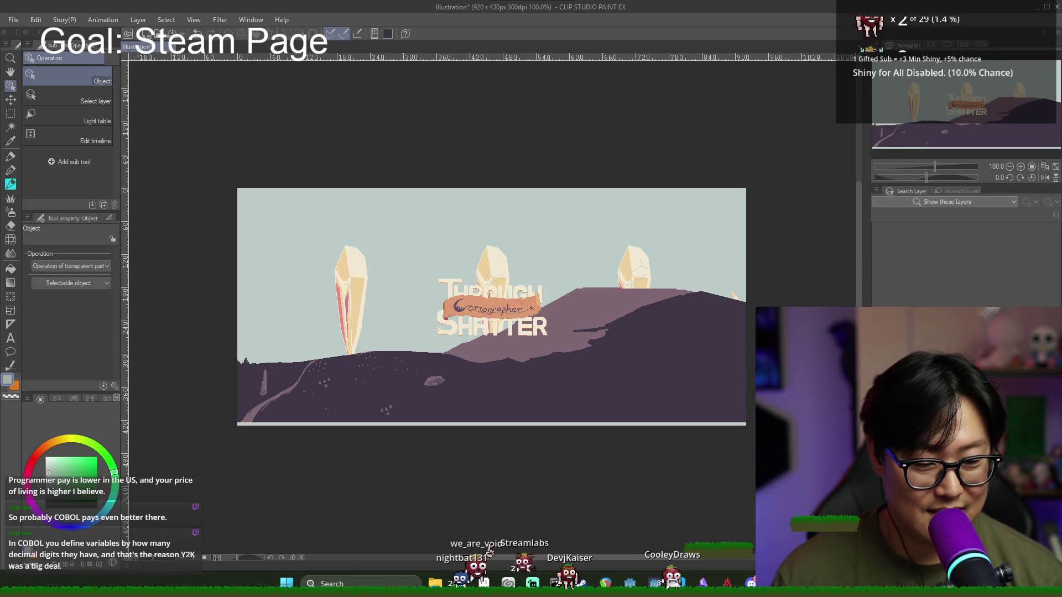
pyautogui.click(623, 278)
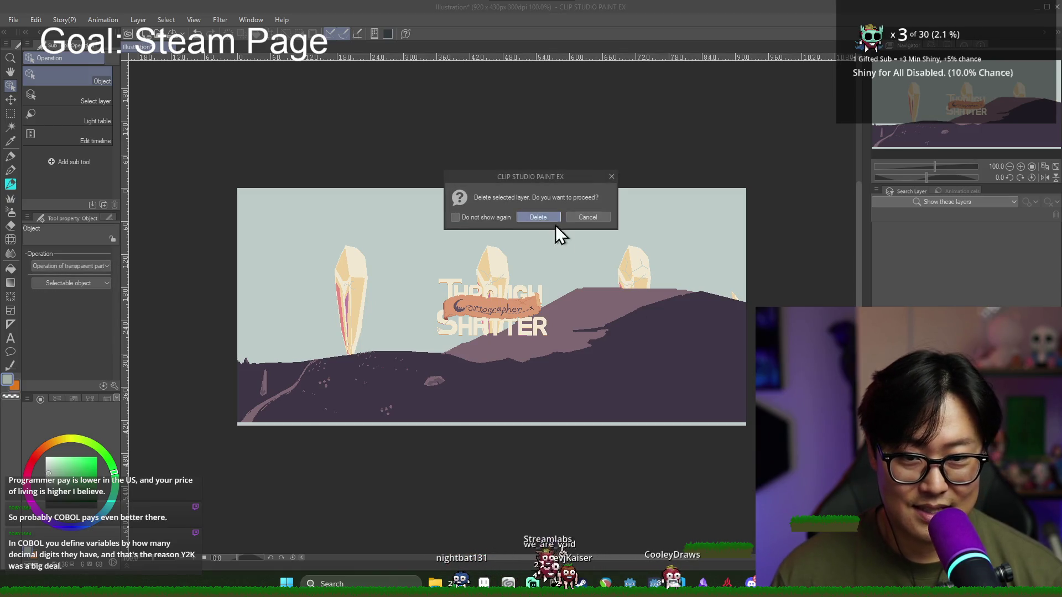
pyautogui.click(546, 221)
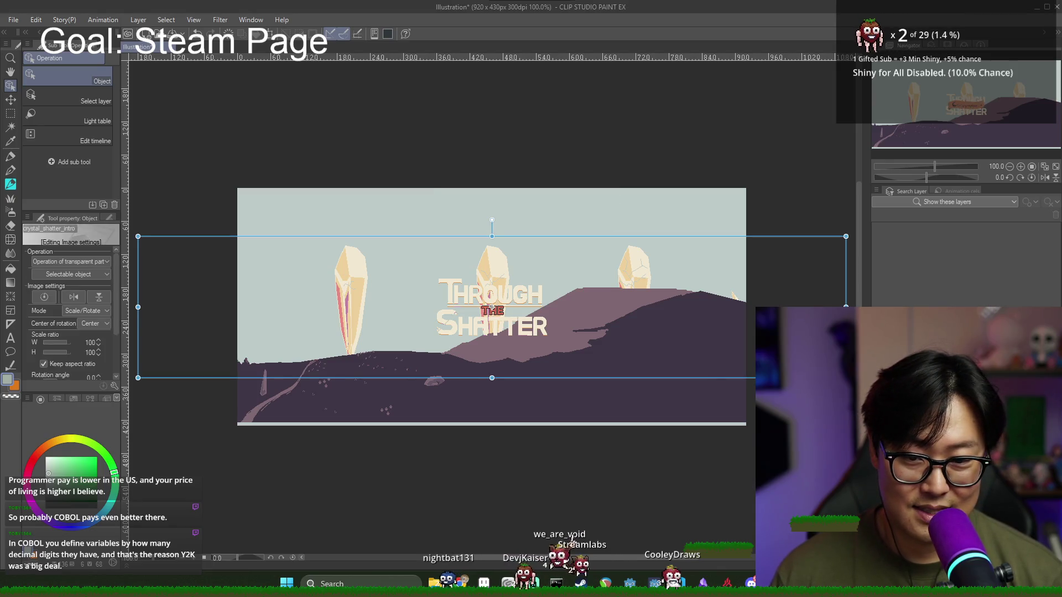
pyautogui.click(553, 545)
pyautogui.press('Delete')
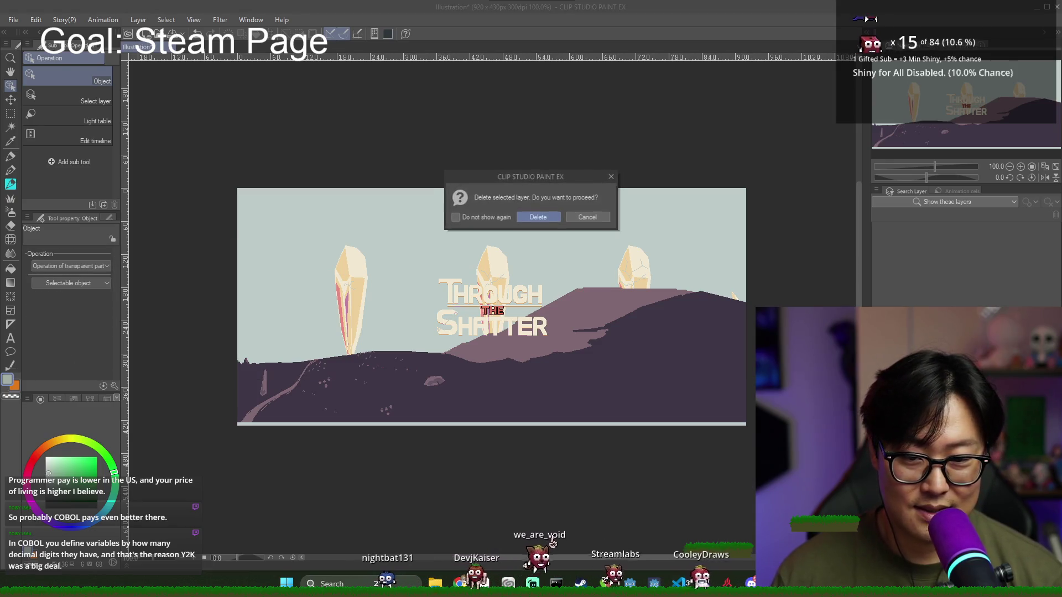
pyautogui.click(539, 219)
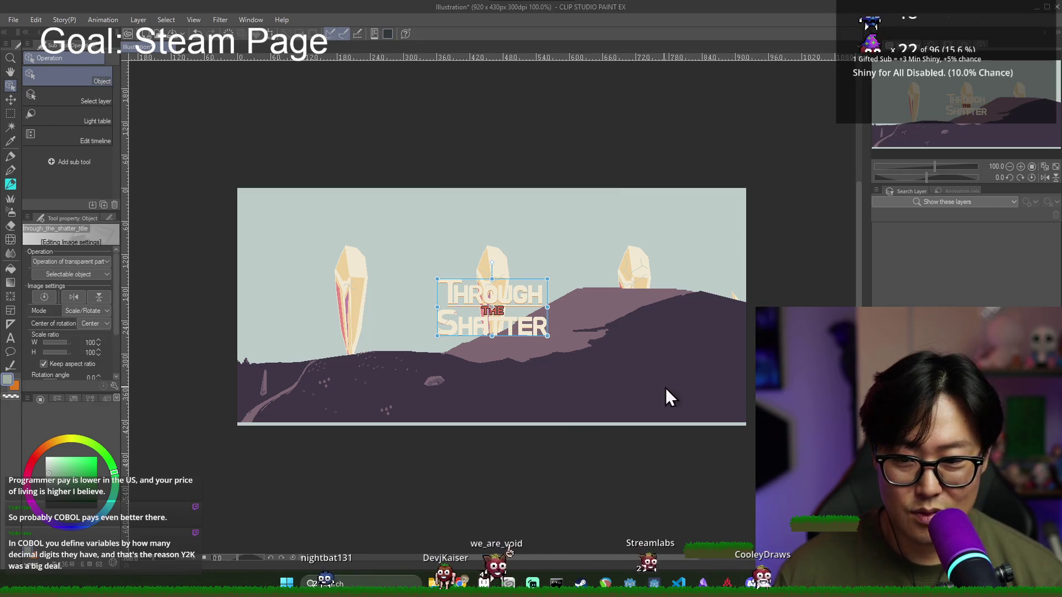
# Step: Move the world landscape layer about 40 px lower on the canvas
pyautogui.click(774, 398)
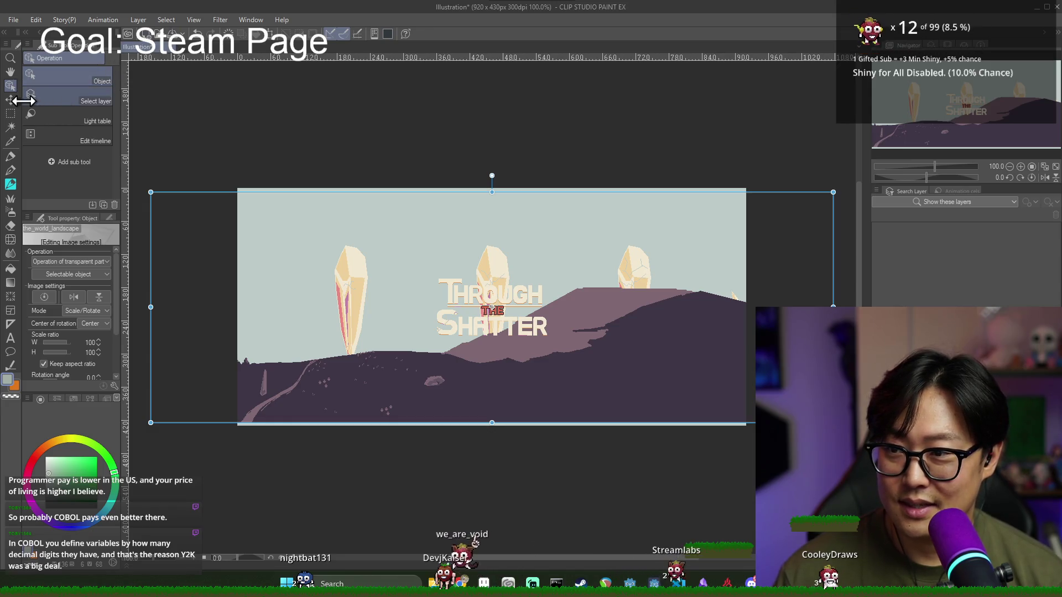
pyautogui.click(9, 99)
pyautogui.moveTo(497, 348)
pyautogui.mouseDown()
pyautogui.moveTo(519, 389)
pyautogui.moveTo(519, 375)
pyautogui.mouseUp()
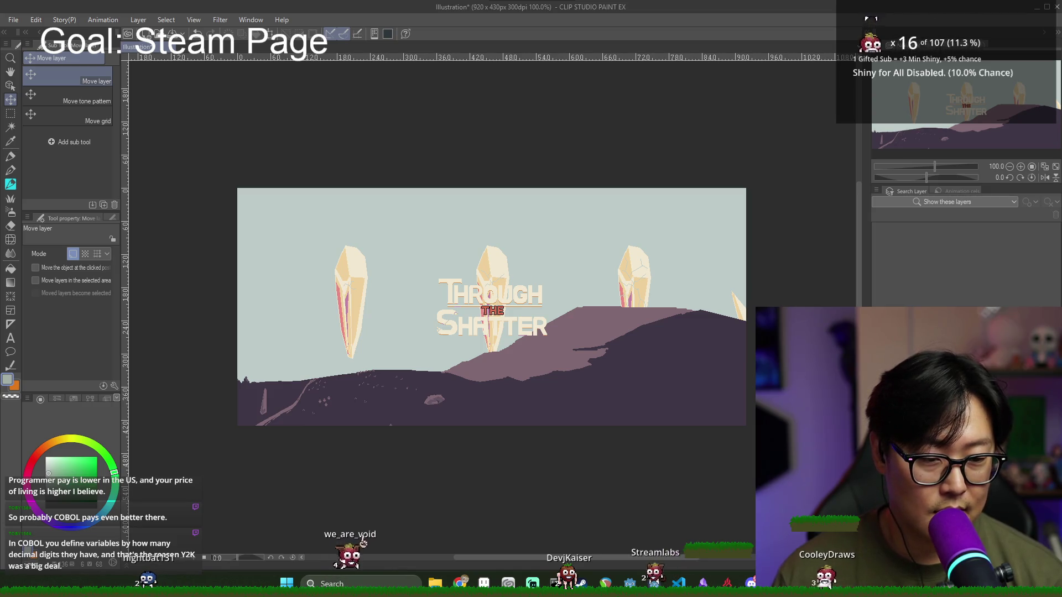
pyautogui.press('Delete')
# Step: Restore the title, trial-scale it to 266% and reposition it, then undo the change
pyautogui.hotkey('ctrl', 'z')
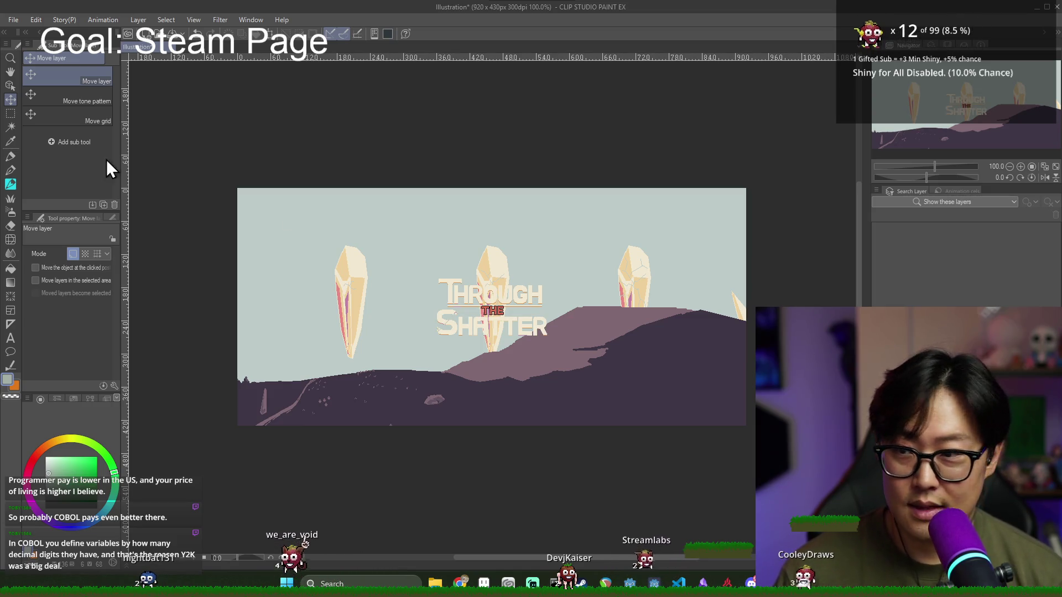
pyautogui.click(33, 20)
pyautogui.moveTo(74, 303)
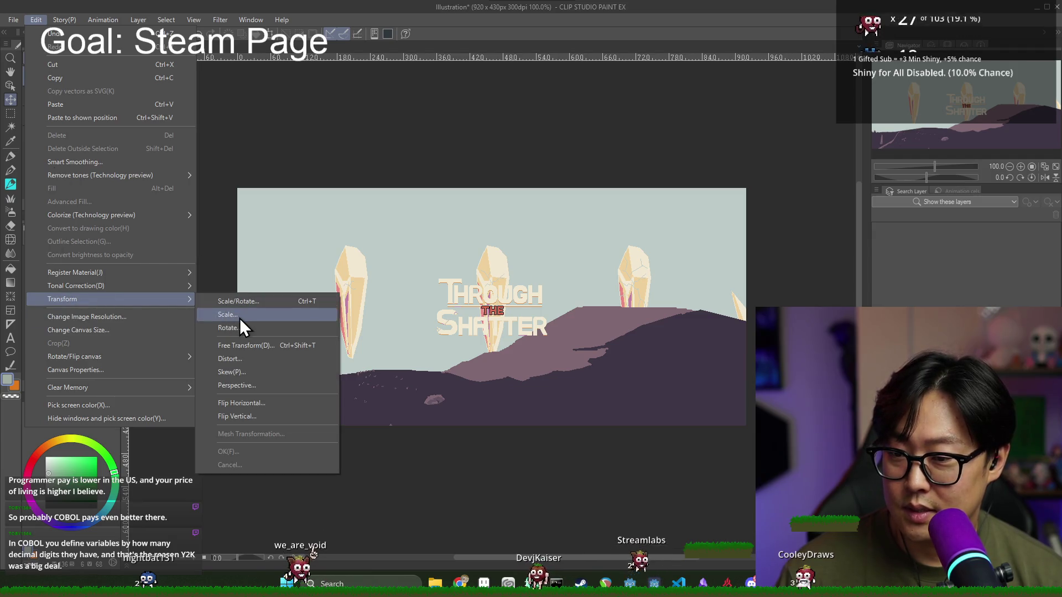
pyautogui.click(240, 317)
pyautogui.moveTo(547, 278); pyautogui.dragTo(731, 182)
pyautogui.moveTo(595, 245)
pyautogui.mouseDown()
pyautogui.moveTo(447, 296)
pyautogui.moveTo(416, 285)
pyautogui.moveTo(417, 272)
pyautogui.moveTo(575, 276)
pyautogui.moveTo(591, 294)
pyautogui.mouseUp()
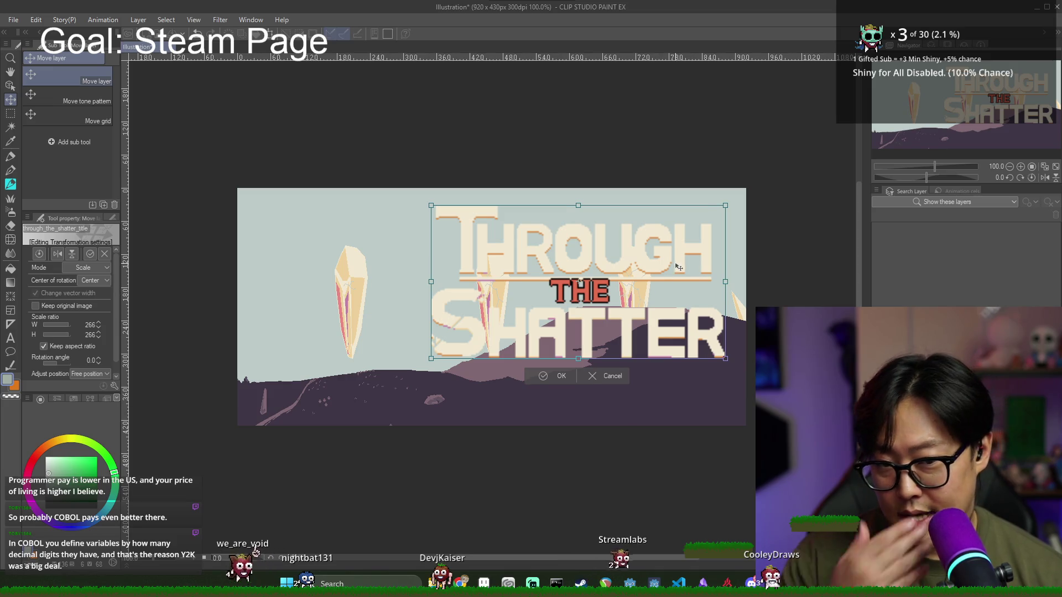
pyautogui.moveTo(664, 291); pyautogui.dragTo(667, 295)
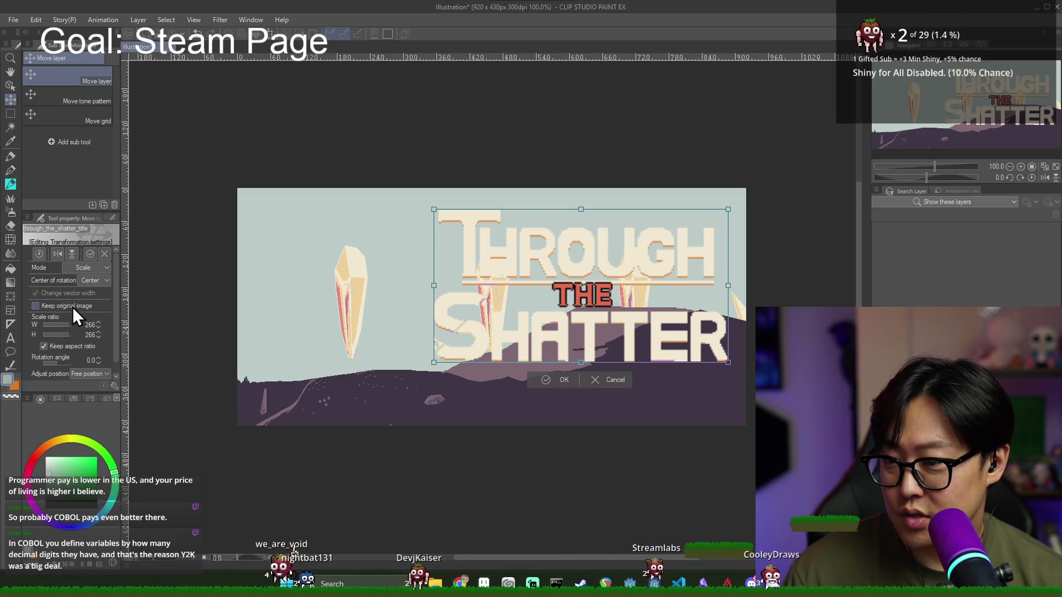
pyautogui.click(564, 380)
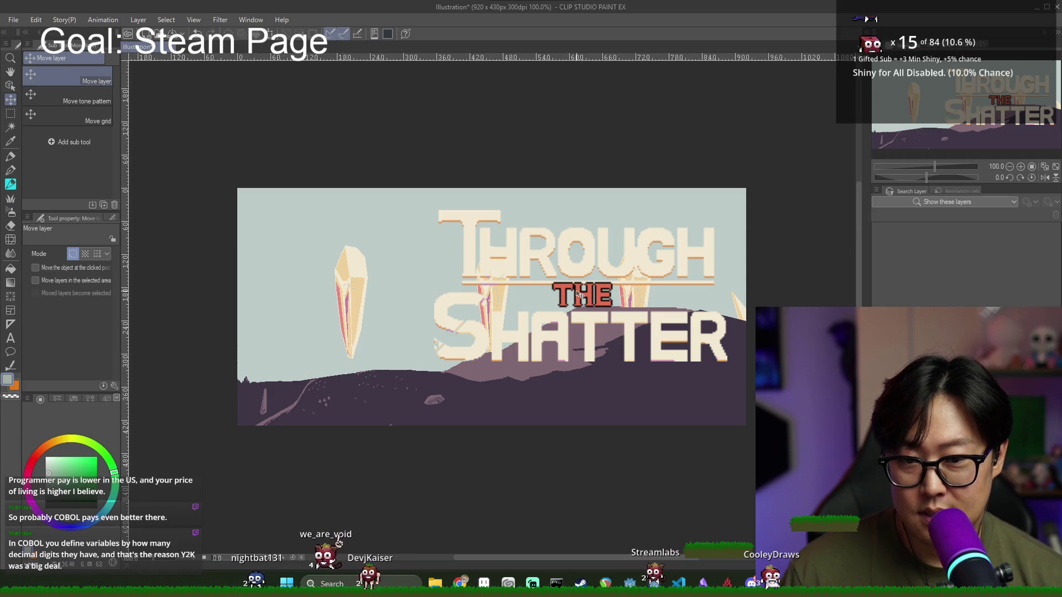
pyautogui.hotkey('ctrl', 'z')
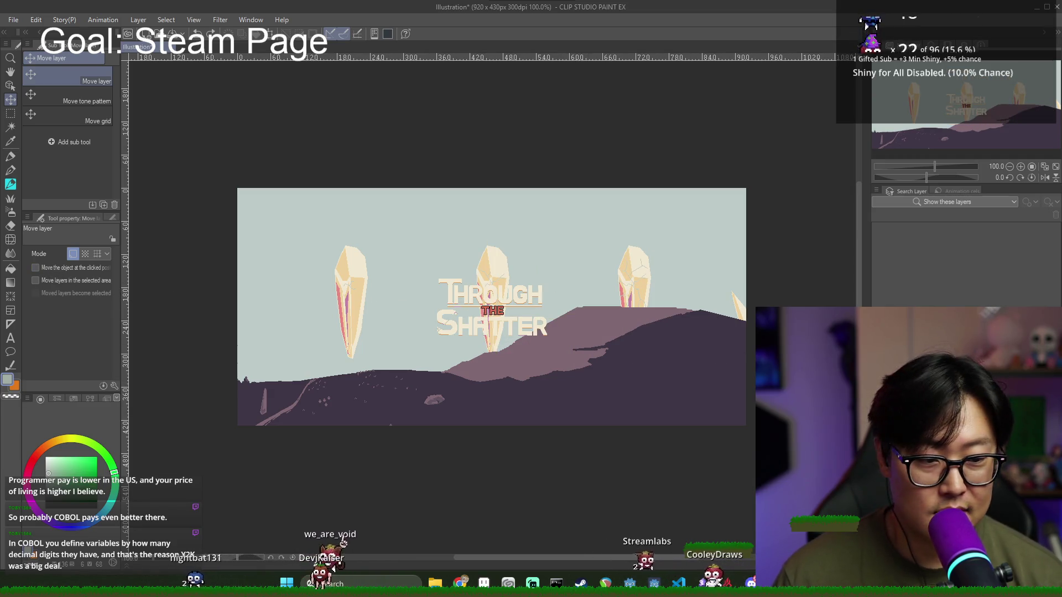
# Step: Start another Scale transform on the title and widen the tool property panel
pyautogui.click(31, 19)
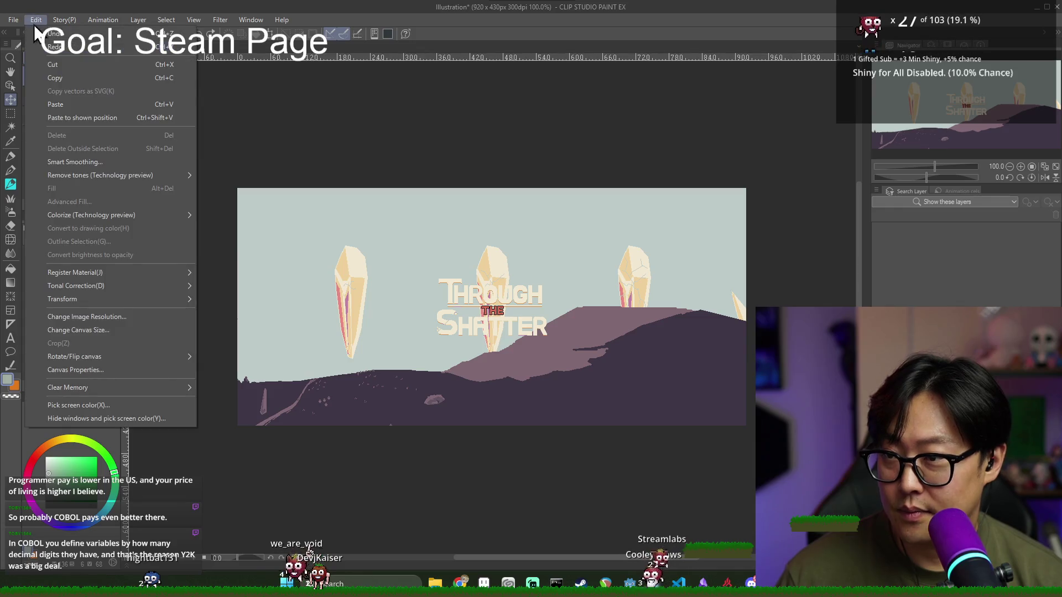
pyautogui.click(31, 16)
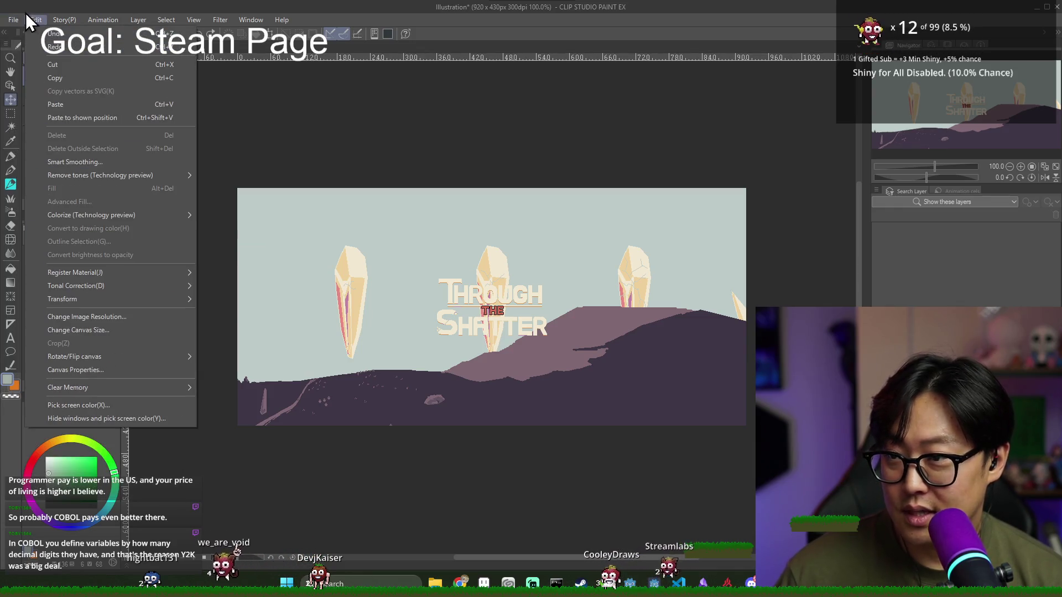
pyautogui.moveTo(183, 299)
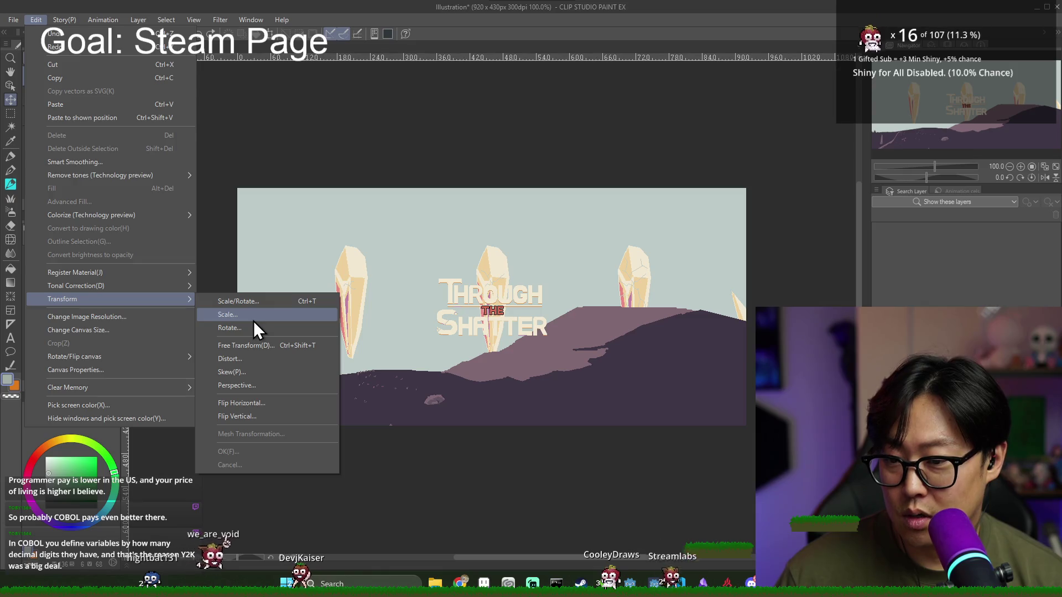
pyautogui.click(253, 321)
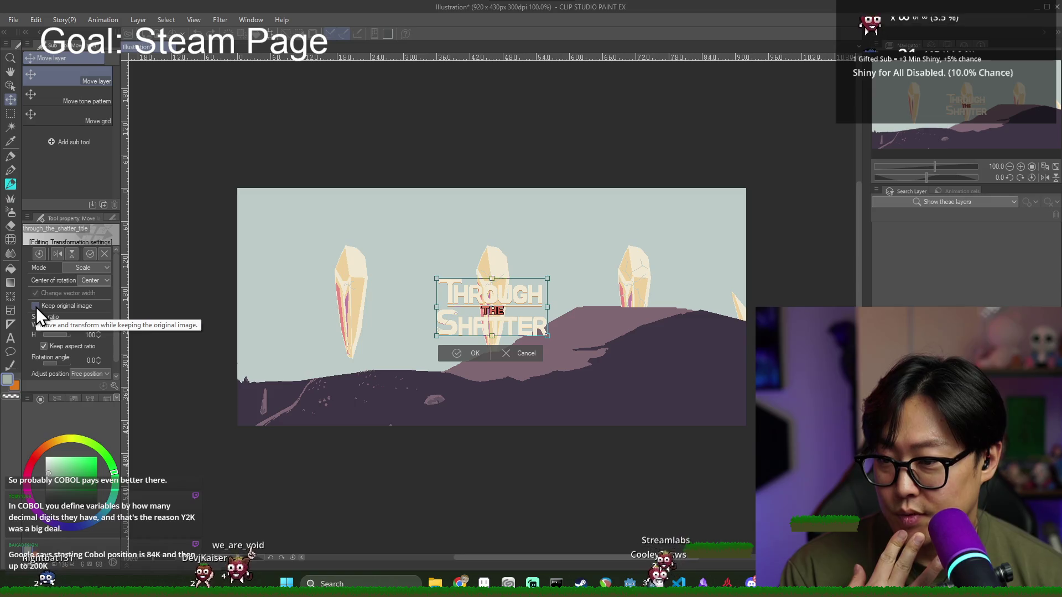
pyautogui.scroll(-1, 83, 303)
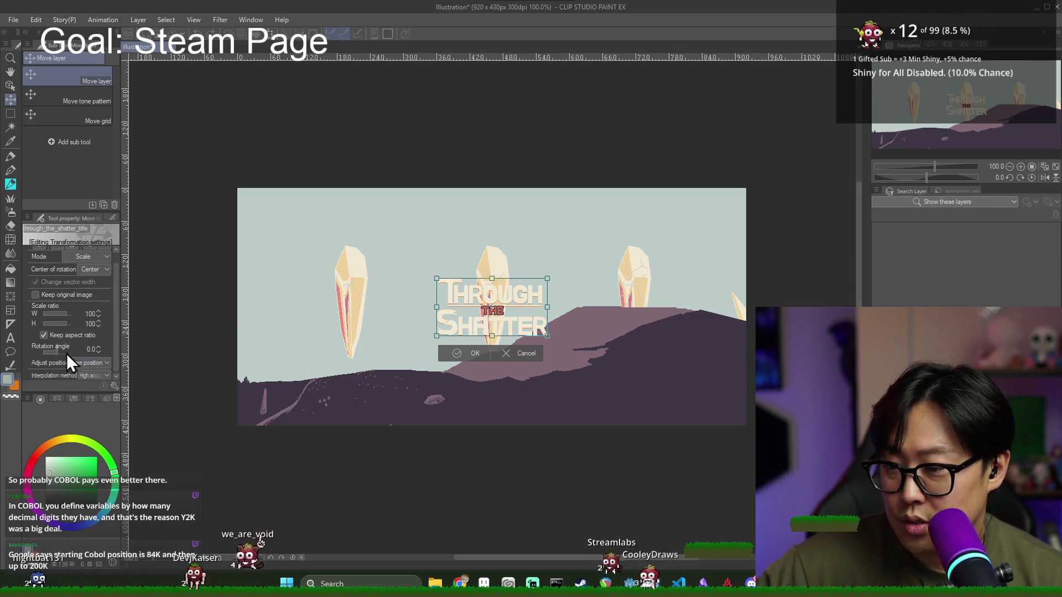
pyautogui.click(91, 376)
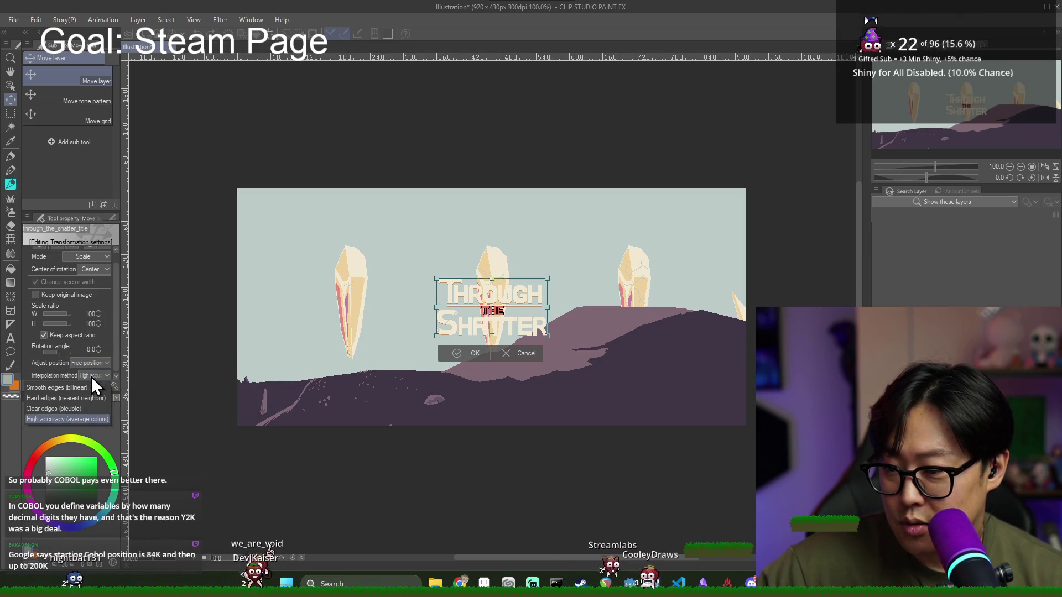
pyautogui.click(87, 416)
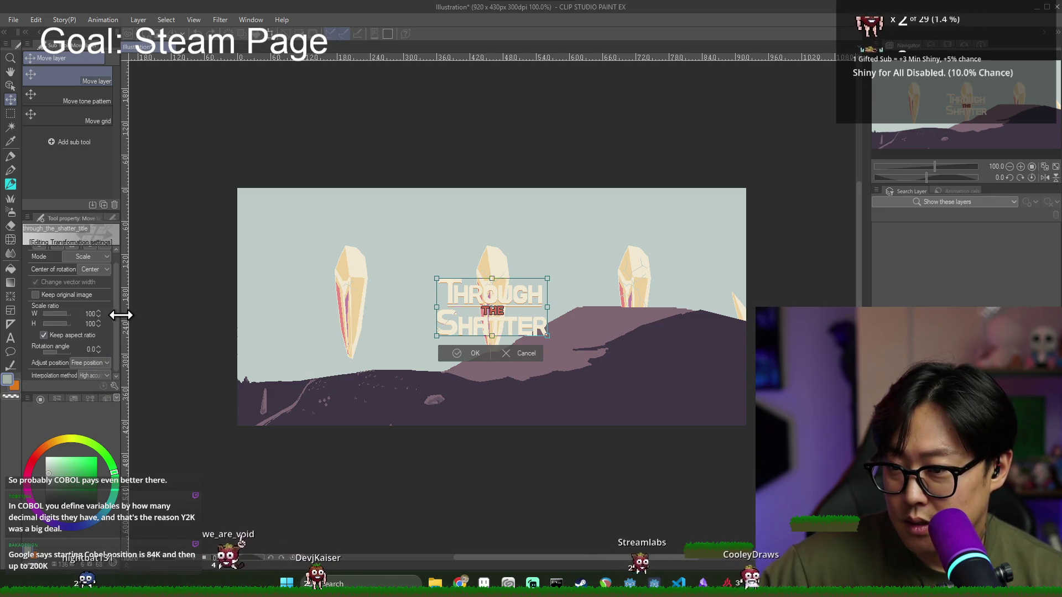
pyautogui.moveTo(120, 315); pyautogui.dragTo(219, 313)
pyautogui.moveTo(143, 213); pyautogui.dragTo(142, 139)
# Step: Enlarge the title using Clear edges (bicubic) interpolation, then undo it
pyautogui.click(137, 351)
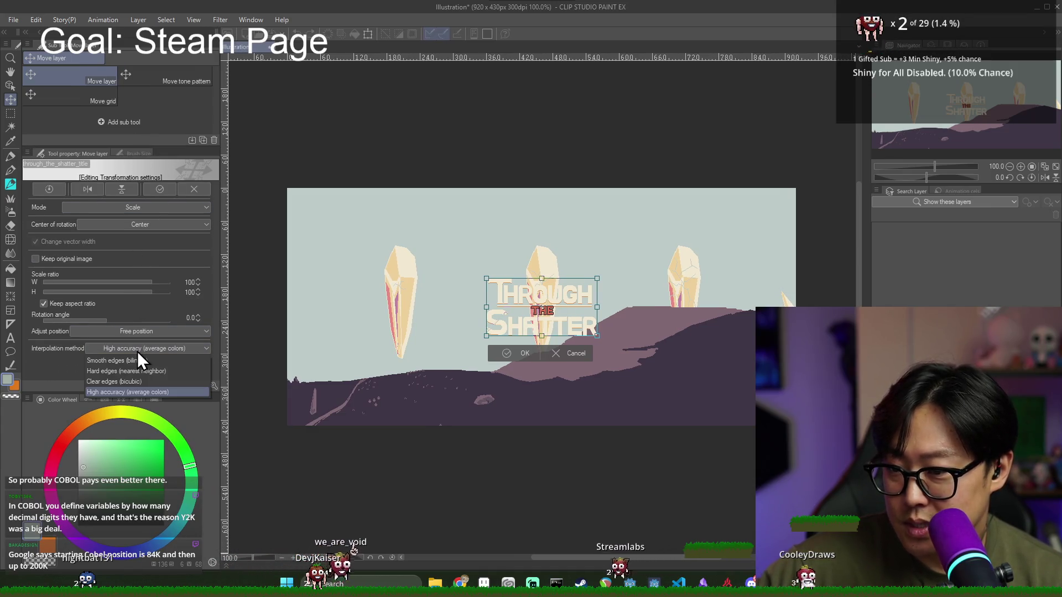
pyautogui.click(151, 381)
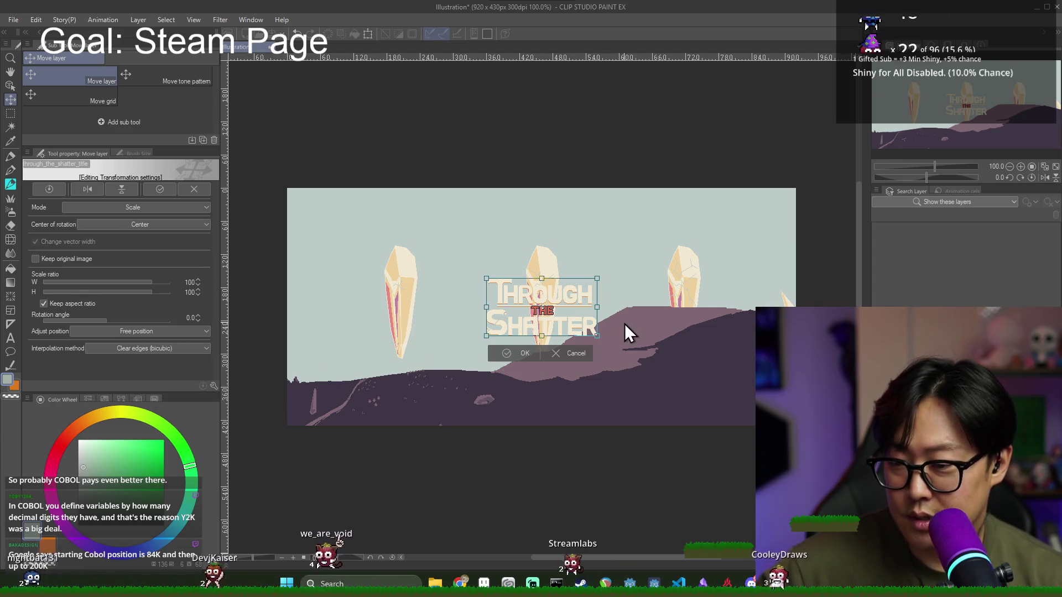
pyautogui.moveTo(598, 275); pyautogui.dragTo(750, 203)
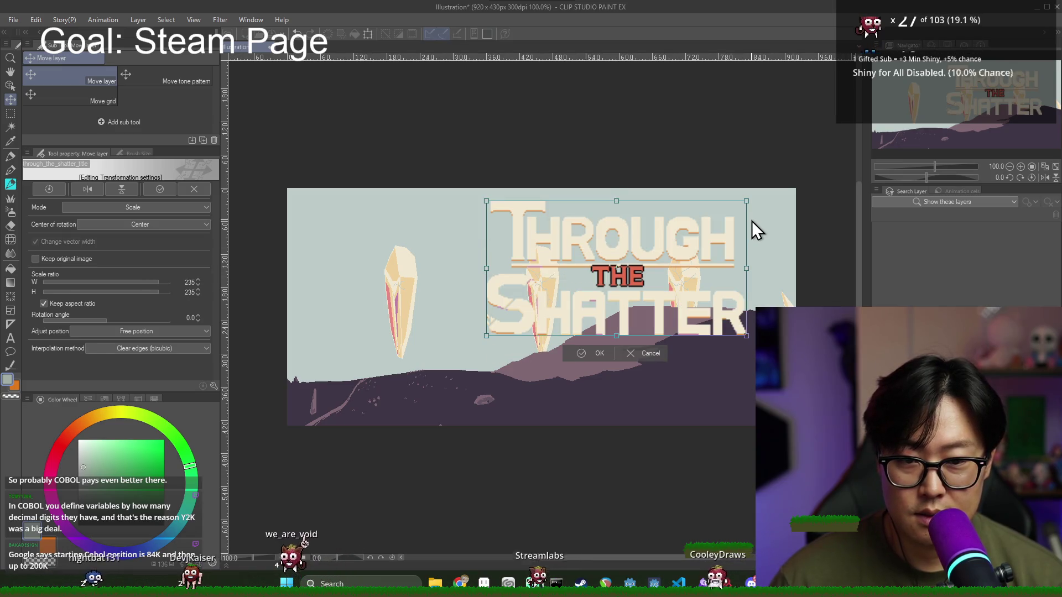
pyautogui.click(587, 354)
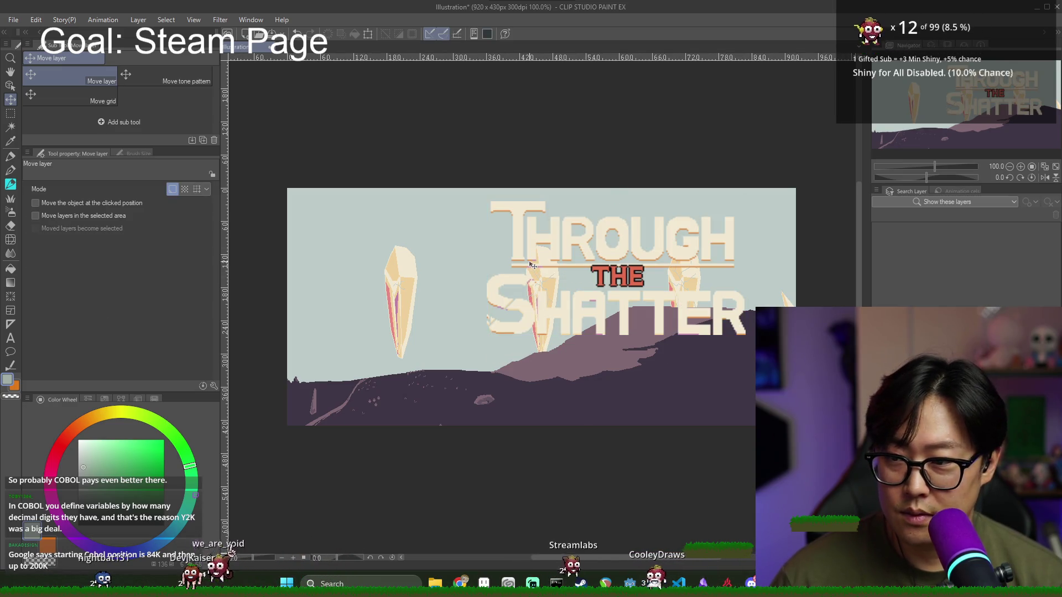
pyautogui.hotkey('ctrl', 'z')
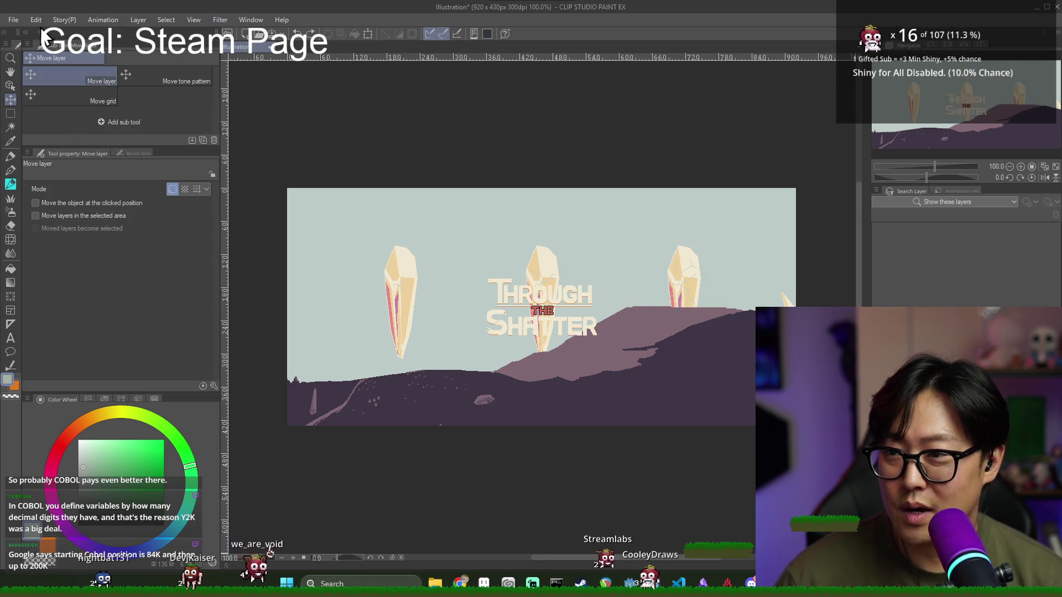
# Step: Rescale the title to about 222% with Hard edges (nearest neighbor) interpolation, then undo it
pyautogui.click(37, 20)
pyautogui.moveTo(83, 300)
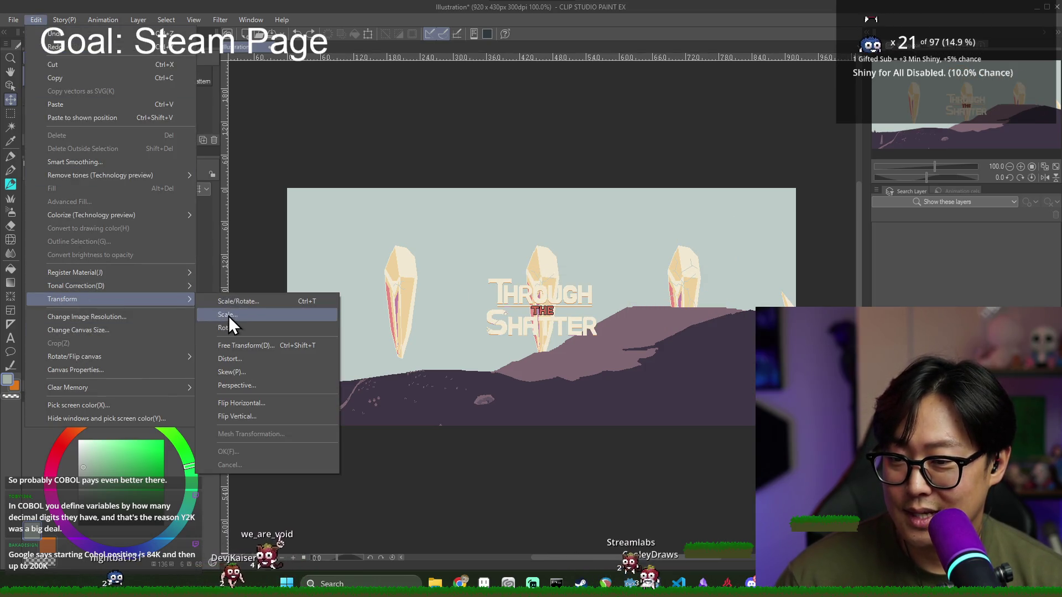
pyautogui.click(228, 316)
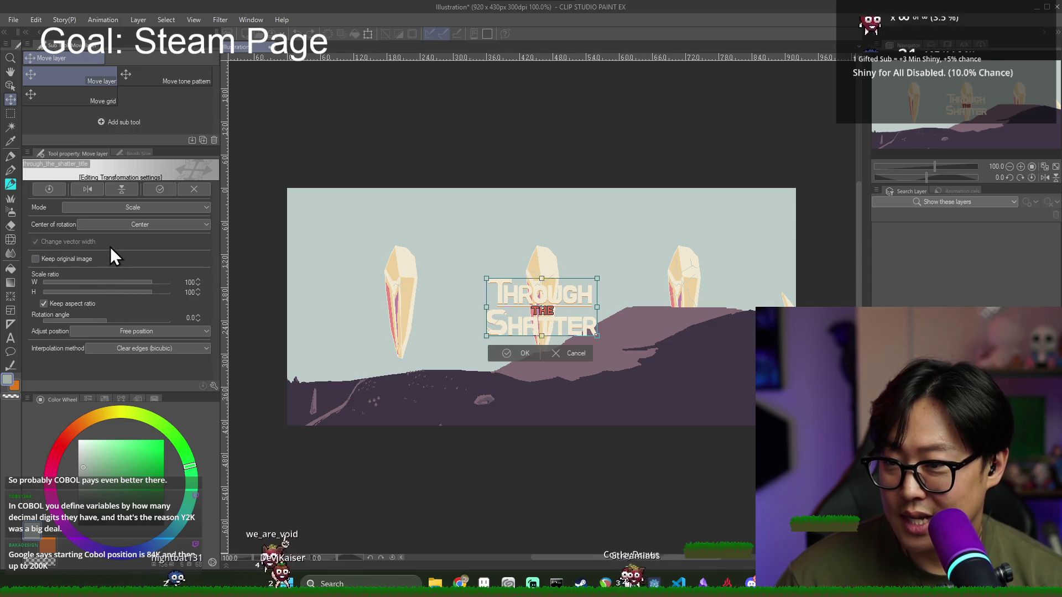
pyautogui.click(112, 208)
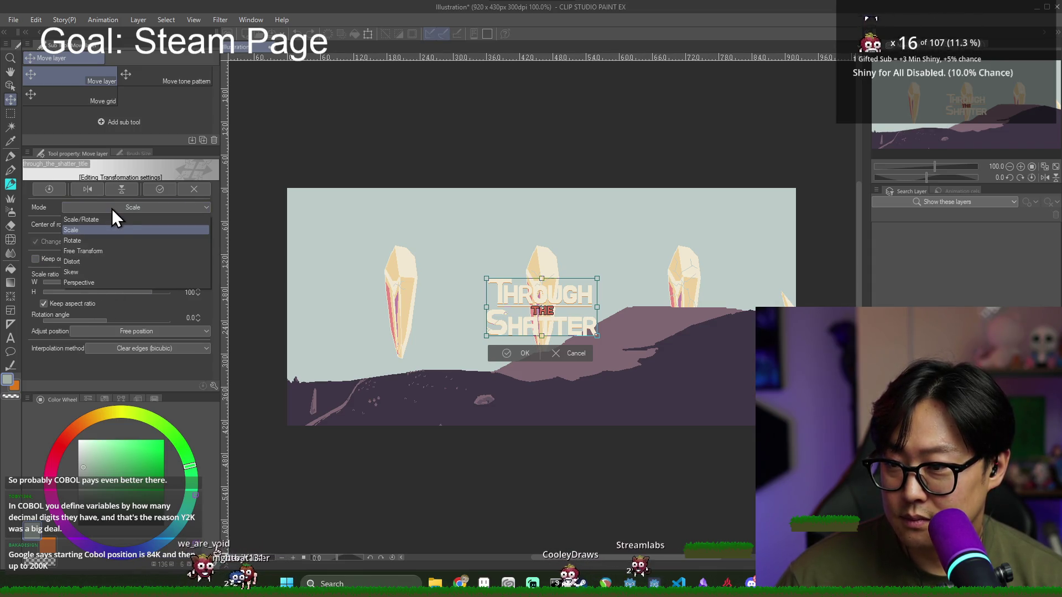
pyautogui.click(94, 230)
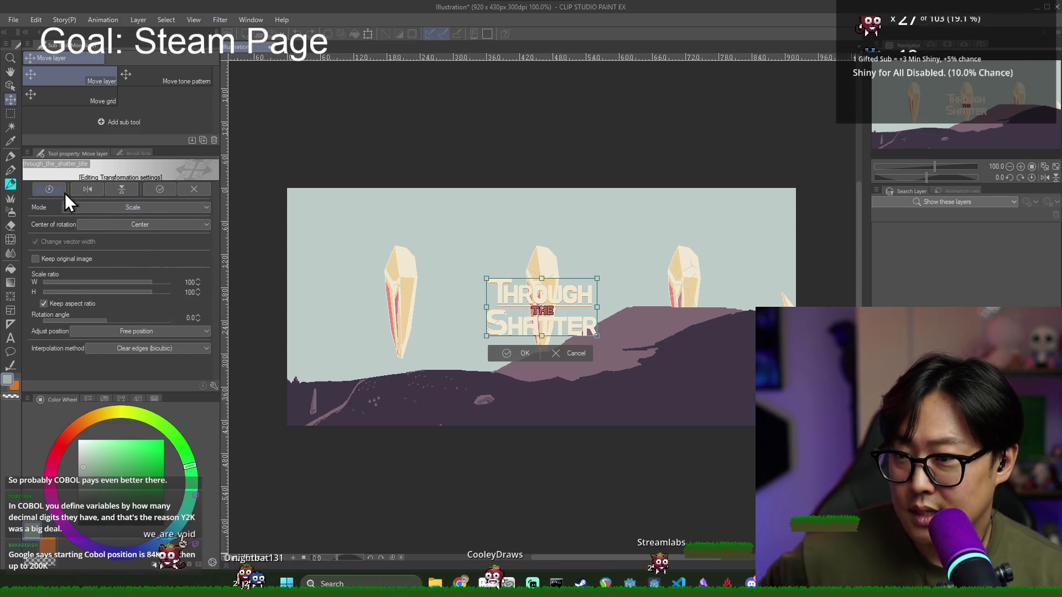
pyautogui.click(26, 152)
pyautogui.click(49, 362)
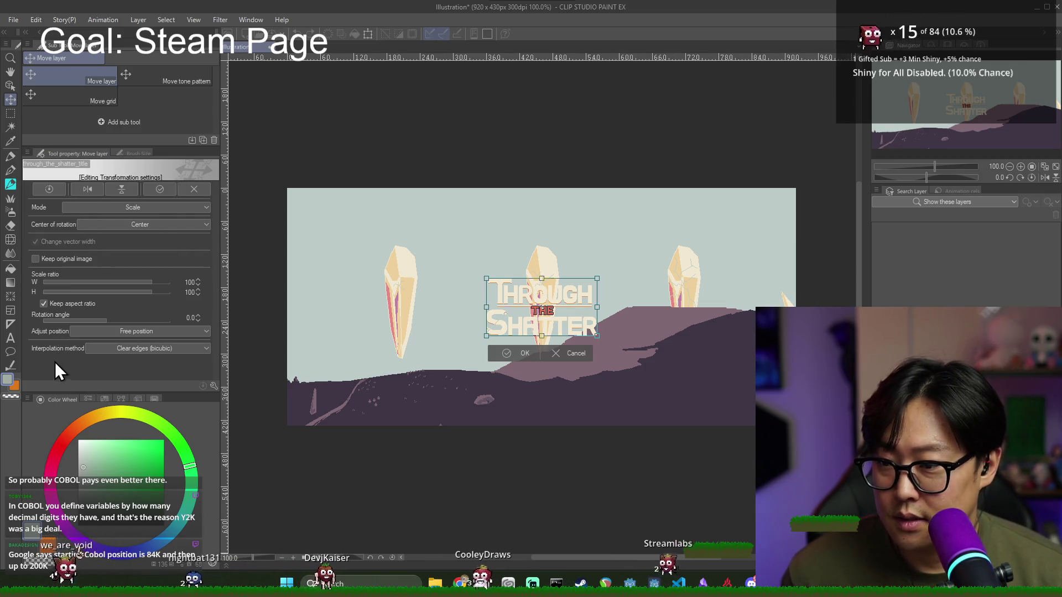
pyautogui.click(125, 349)
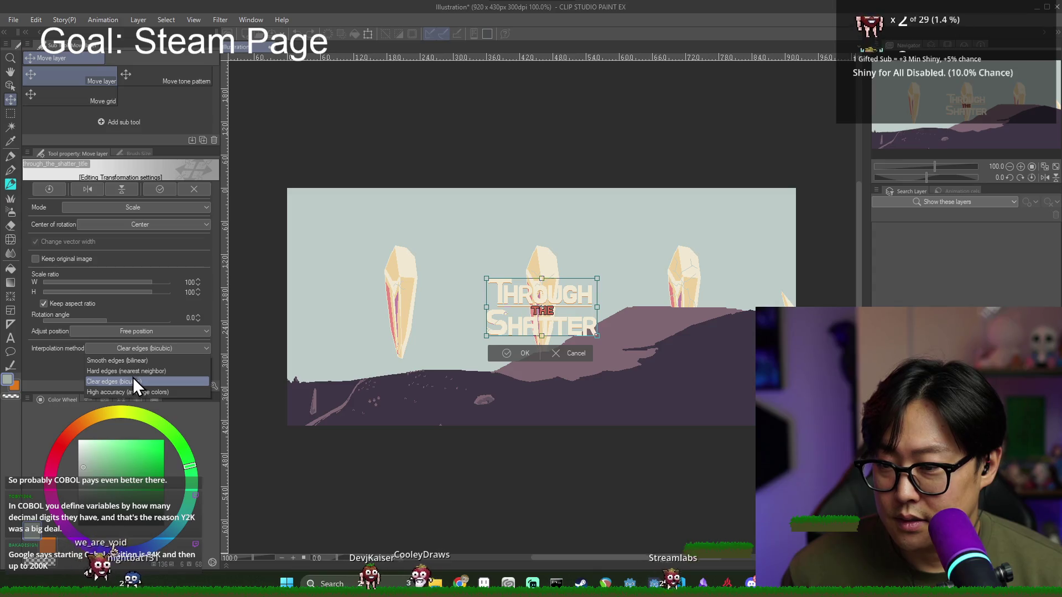
pyautogui.click(132, 374)
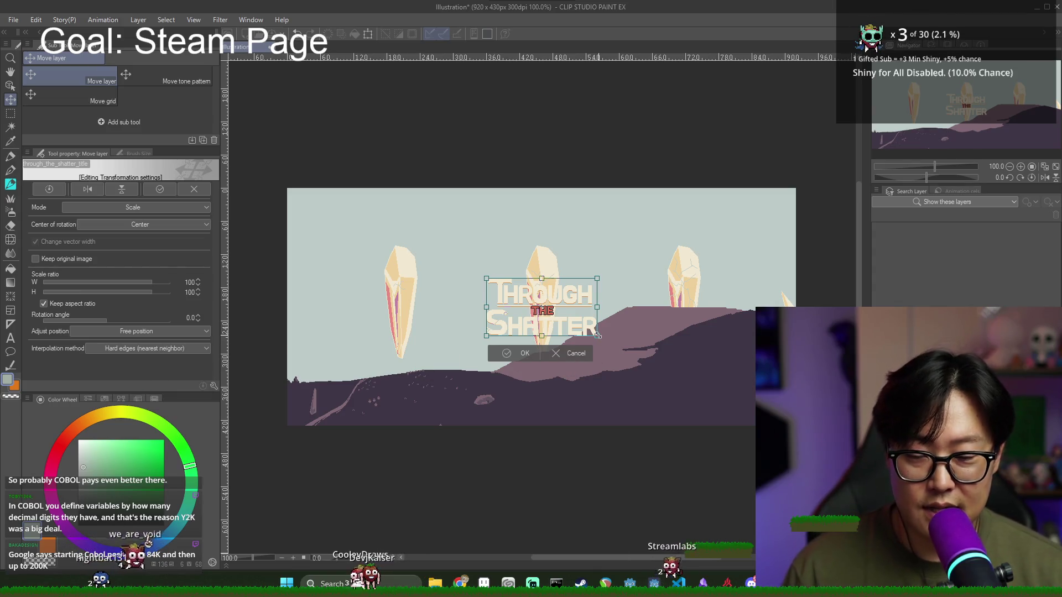
pyautogui.moveTo(597, 336); pyautogui.dragTo(731, 406)
pyautogui.click(583, 424)
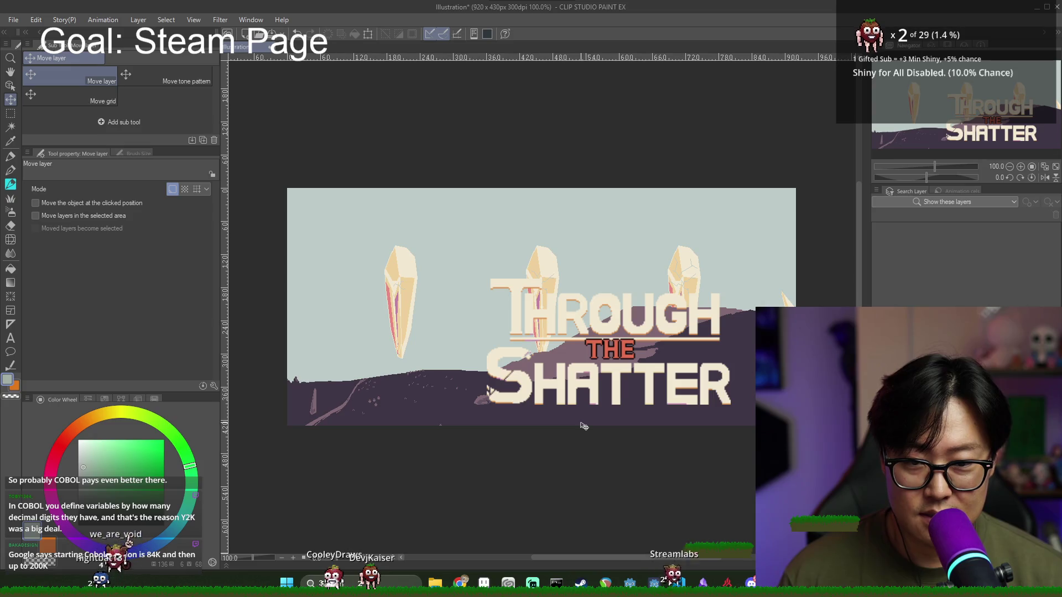
pyautogui.hotkey('ctrl', 'z')
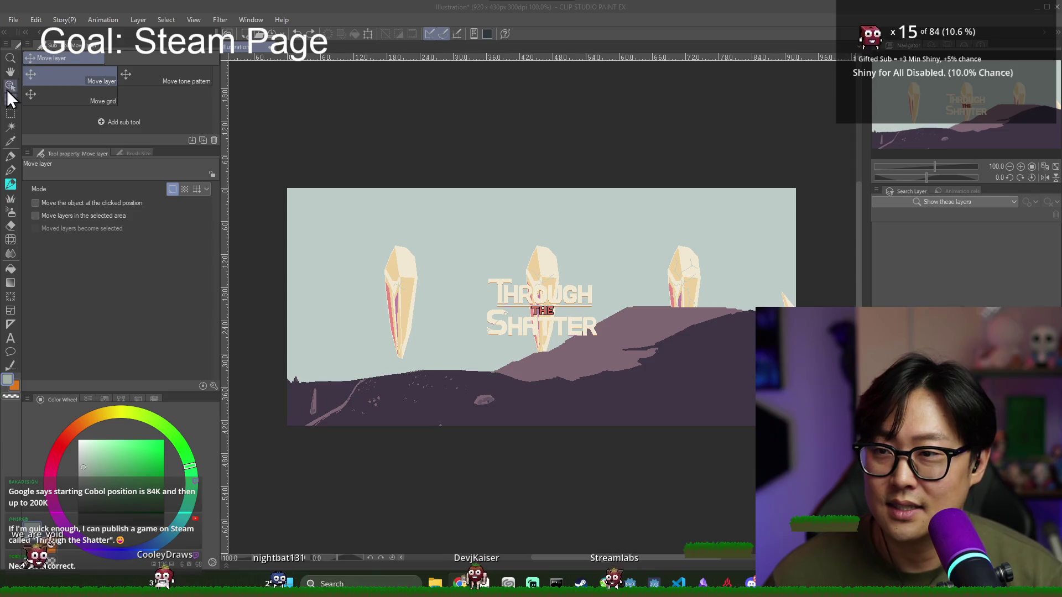
# Step: Start a Scale/Rotate transform on the Through the Shatter title from the Edit menu
pyautogui.click(11, 184)
pyautogui.click(11, 114)
pyautogui.click(36, 19)
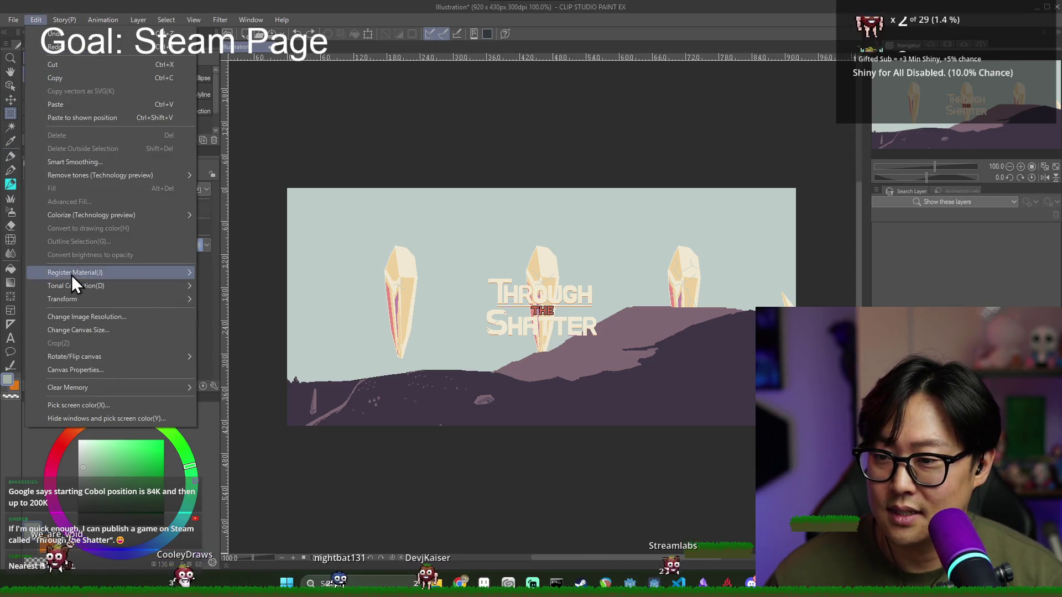
pyautogui.moveTo(76, 298)
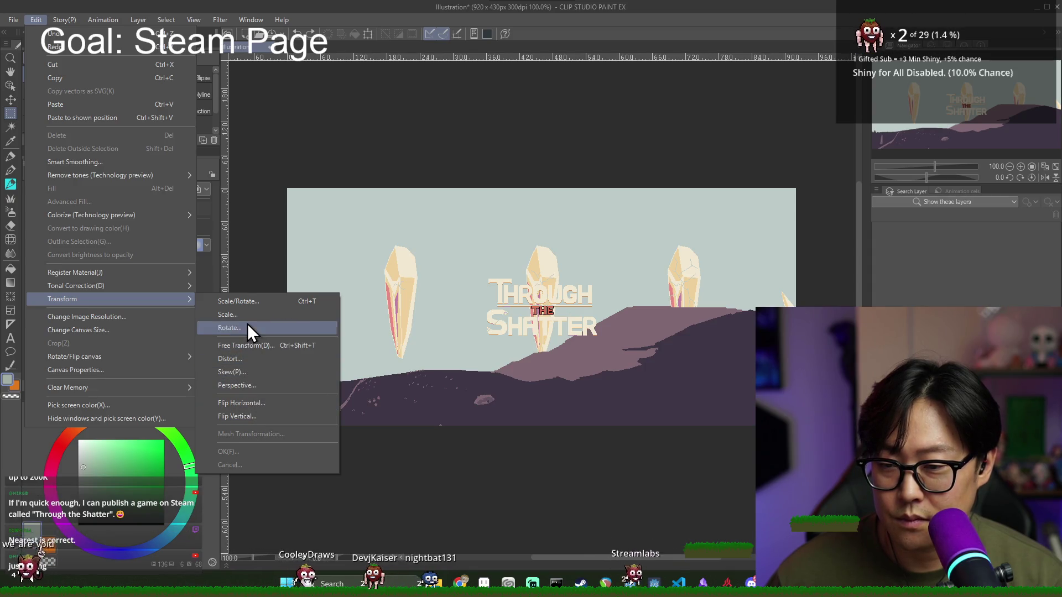
pyautogui.click(251, 303)
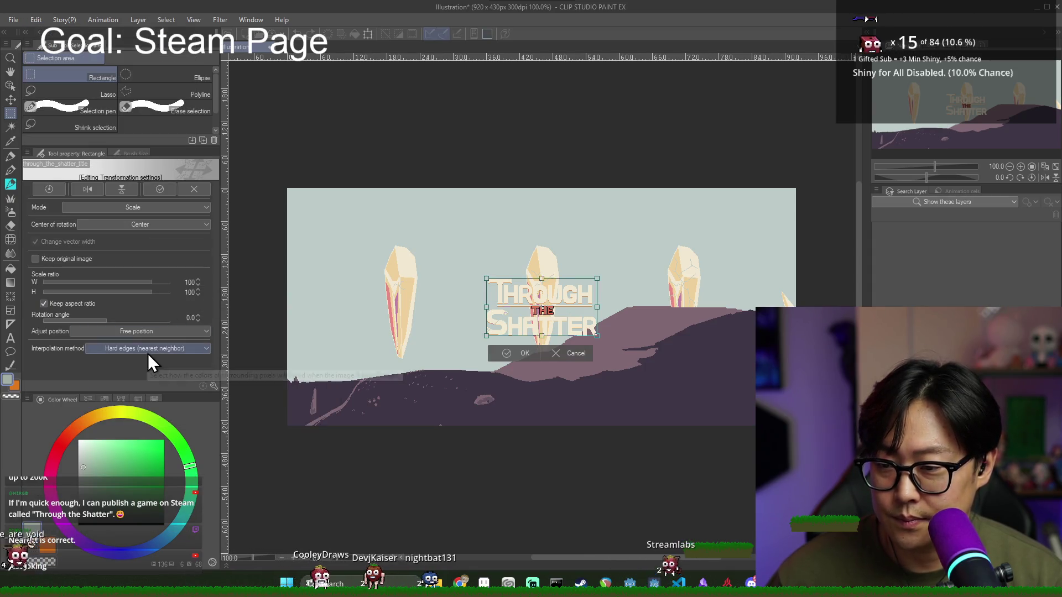
# Step: Set interpolation to Hard edges, turn off keep-original-image, and leave rotation centre at Center
pyautogui.click(91, 349)
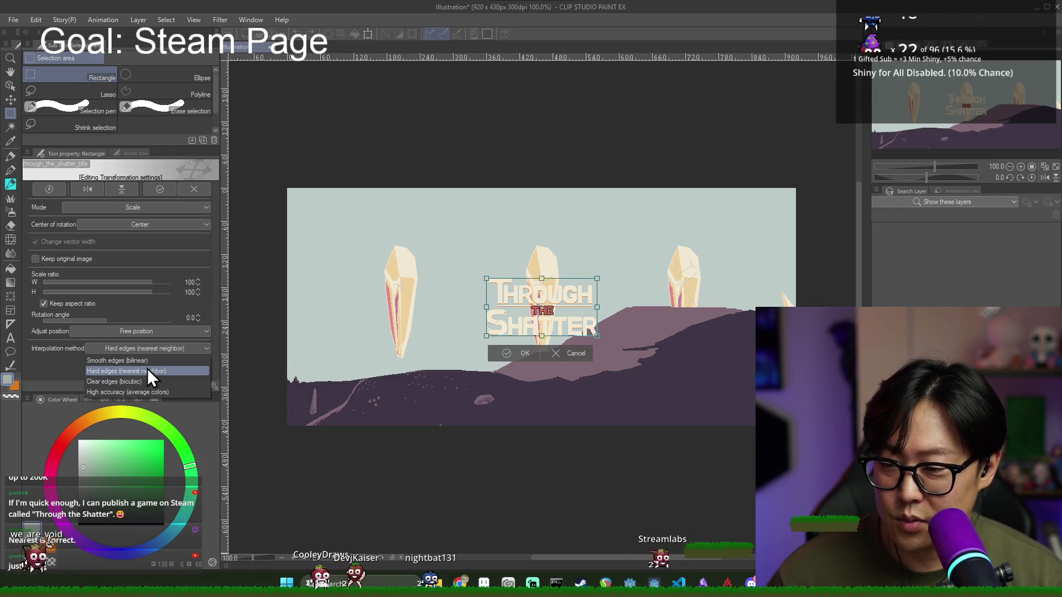
pyautogui.click(164, 393)
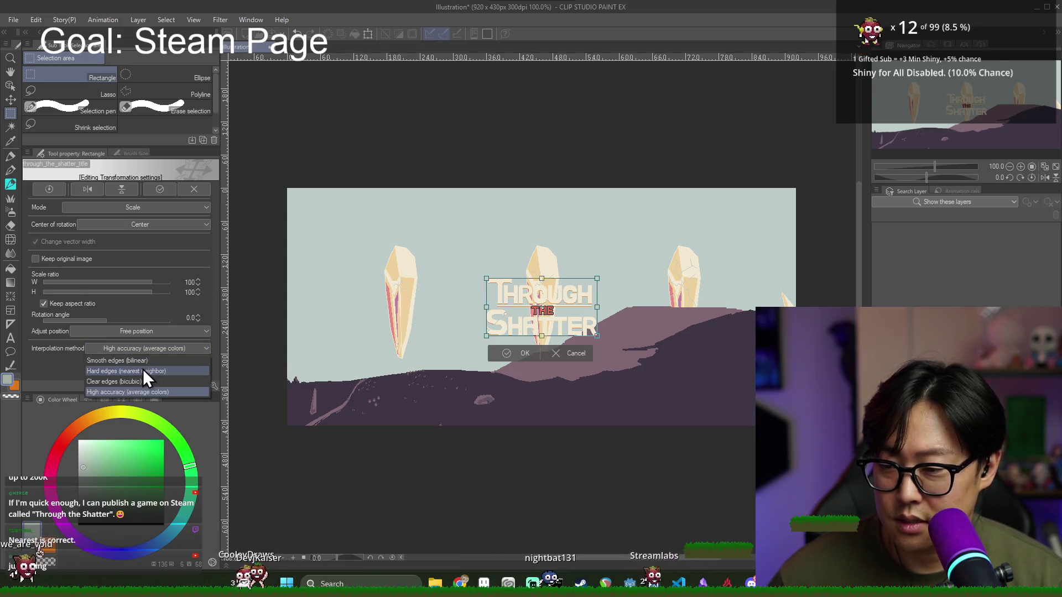
pyautogui.click(145, 373)
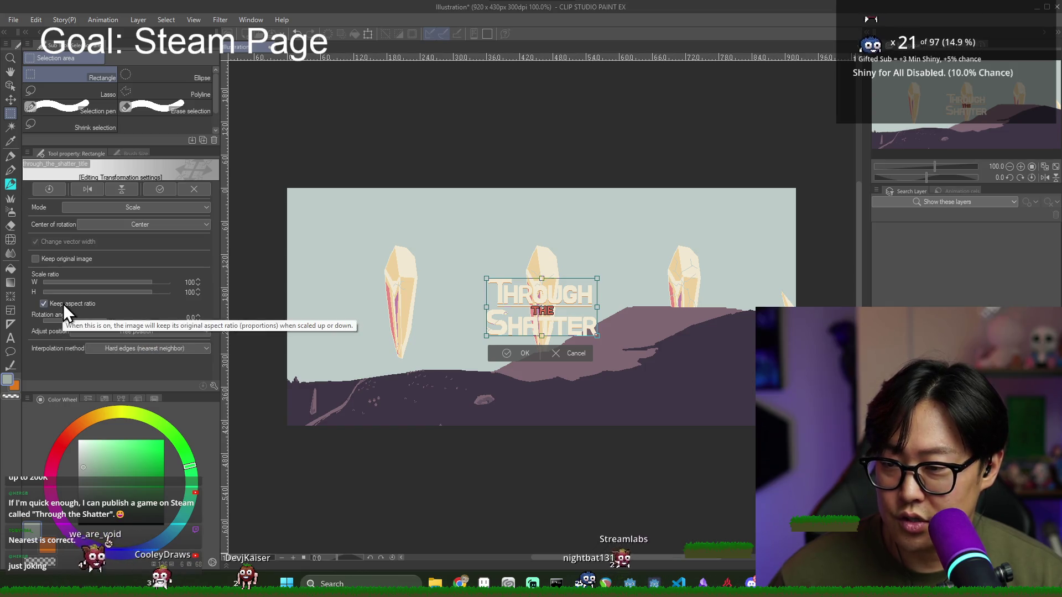
pyautogui.click(65, 258)
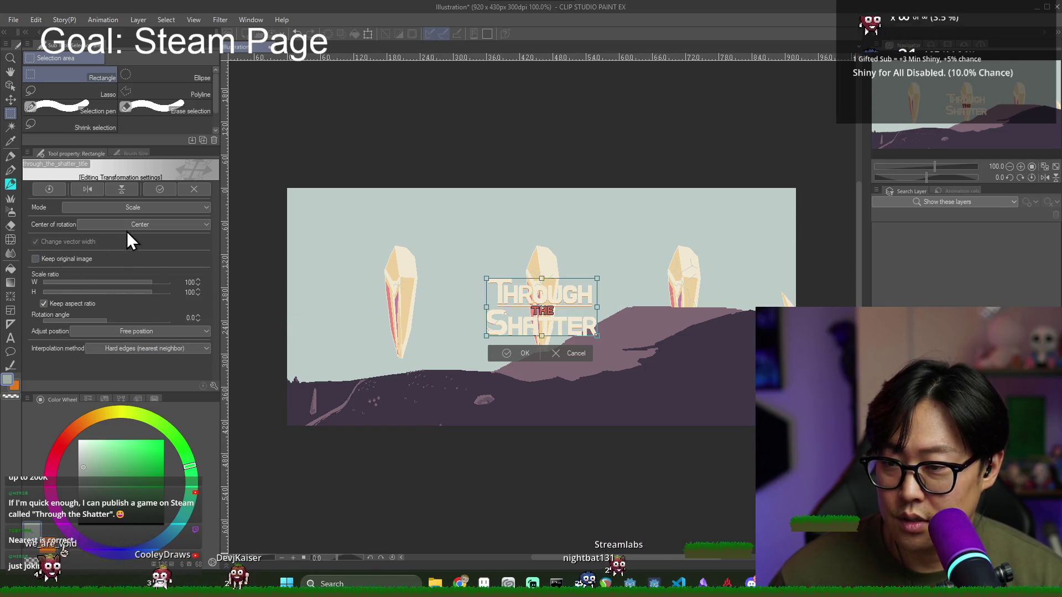
pyautogui.click(137, 224)
pyautogui.click(139, 224)
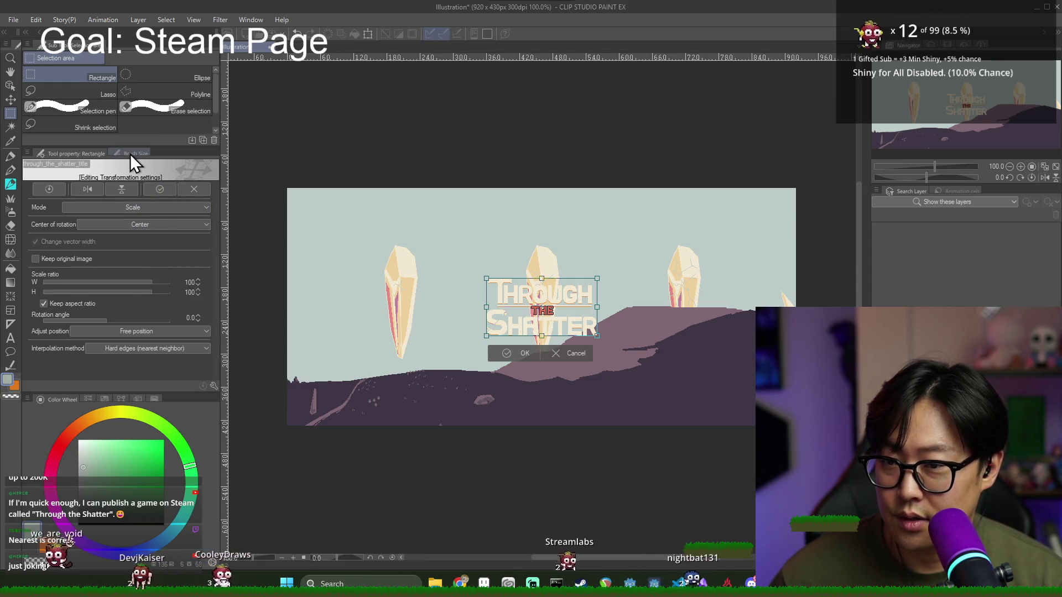
# Step: Tidy the tool property palette and reconfirm Hard edges (nearest neighbor) interpolation
pyautogui.click(27, 154)
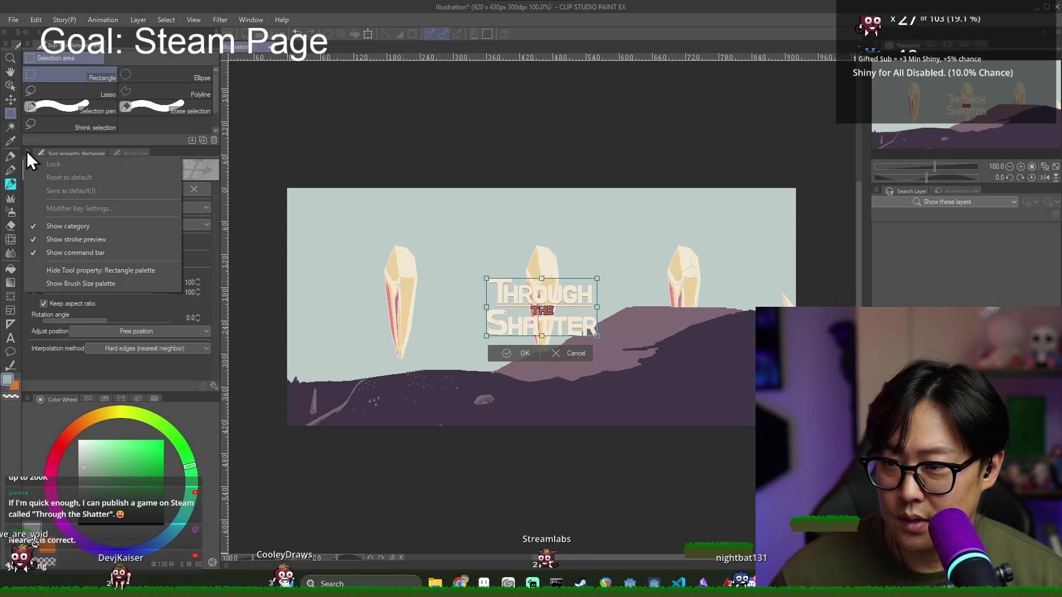
pyautogui.click(26, 153)
pyautogui.moveTo(95, 391); pyautogui.dragTo(95, 394)
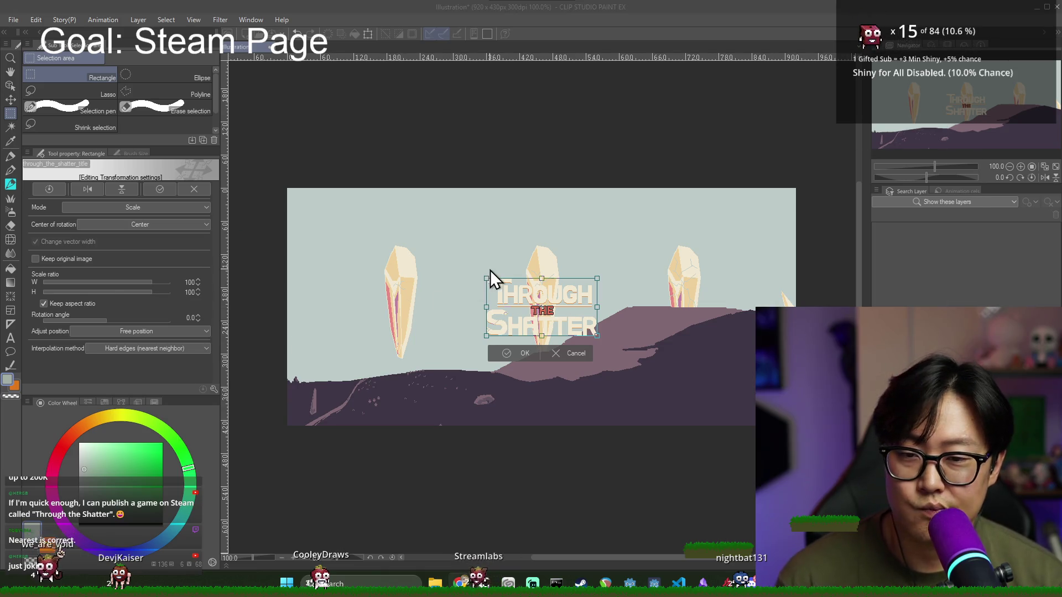
pyautogui.hotkey('alt', 'Tab')
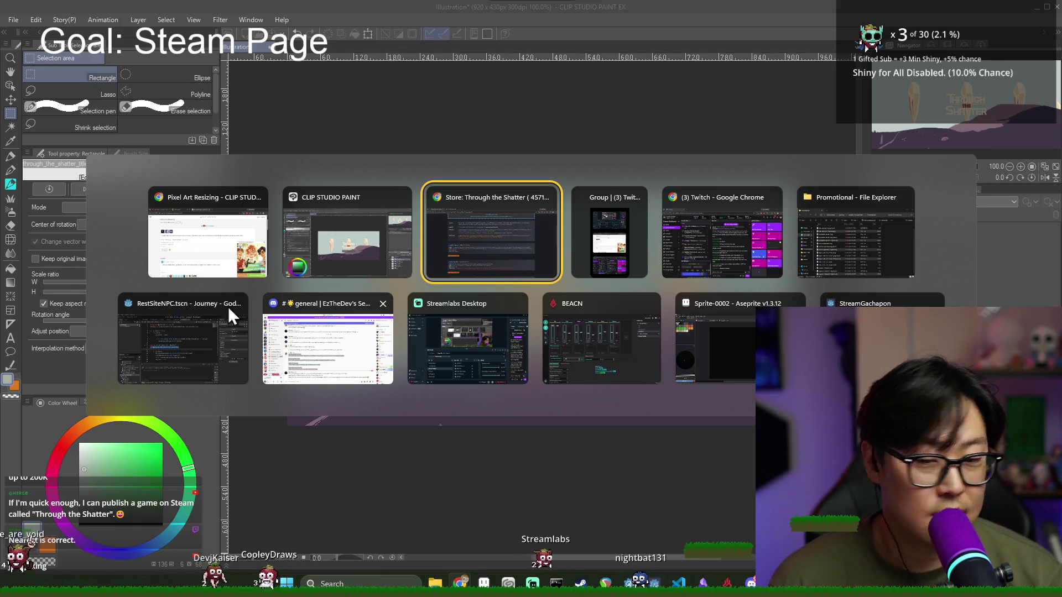
pyautogui.press('Escape')
pyautogui.click(164, 349)
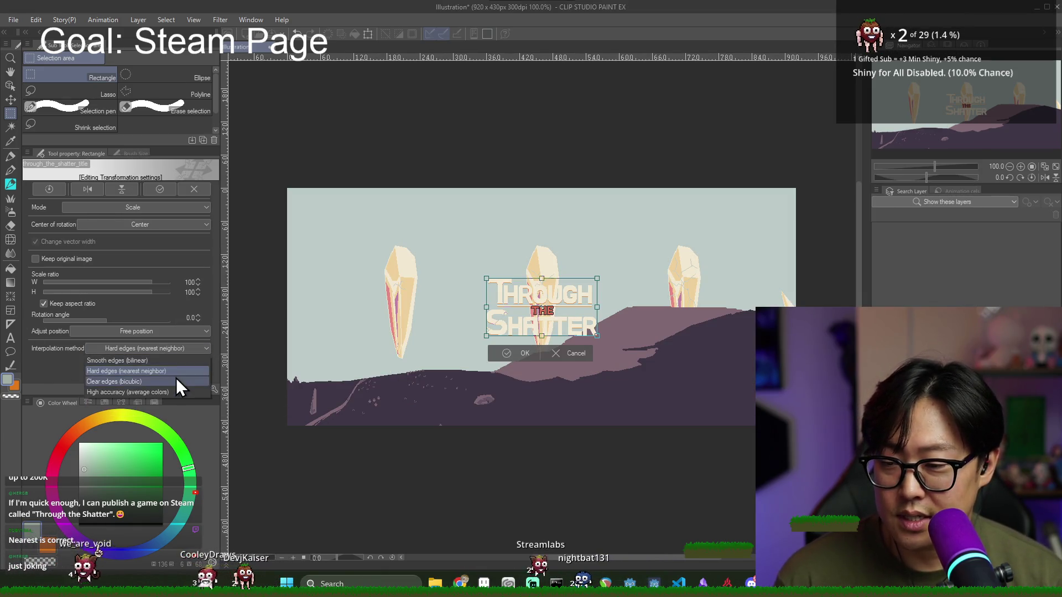
pyautogui.click(174, 370)
# Step: Drag the handles to scale the title up to 264% and confirm with OK
pyautogui.scroll(3, 559, 295)
pyautogui.scroll(5, 609, 313)
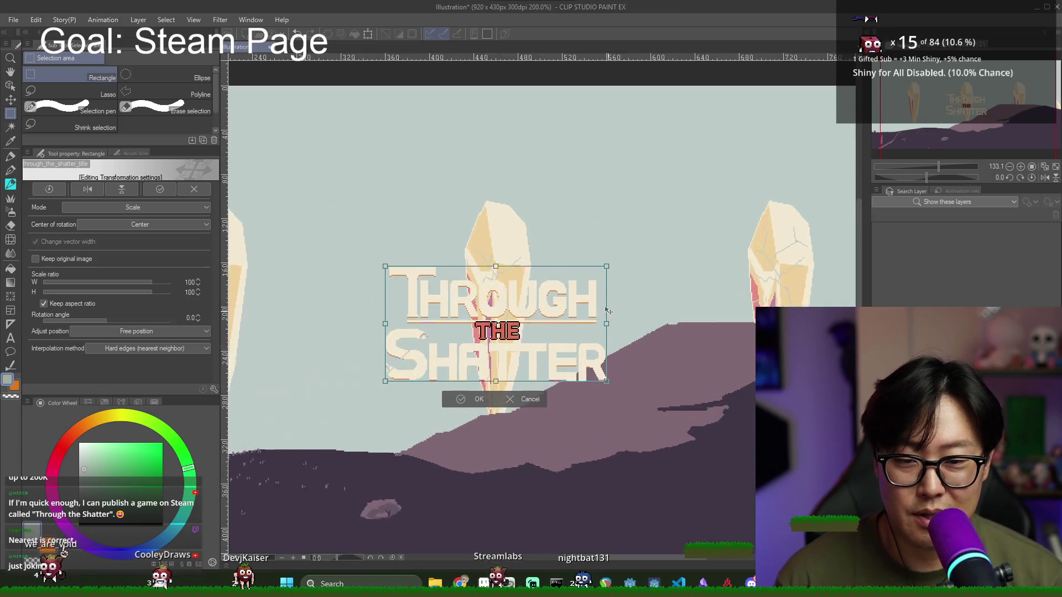
pyautogui.moveTo(611, 250); pyautogui.dragTo(1006, 45)
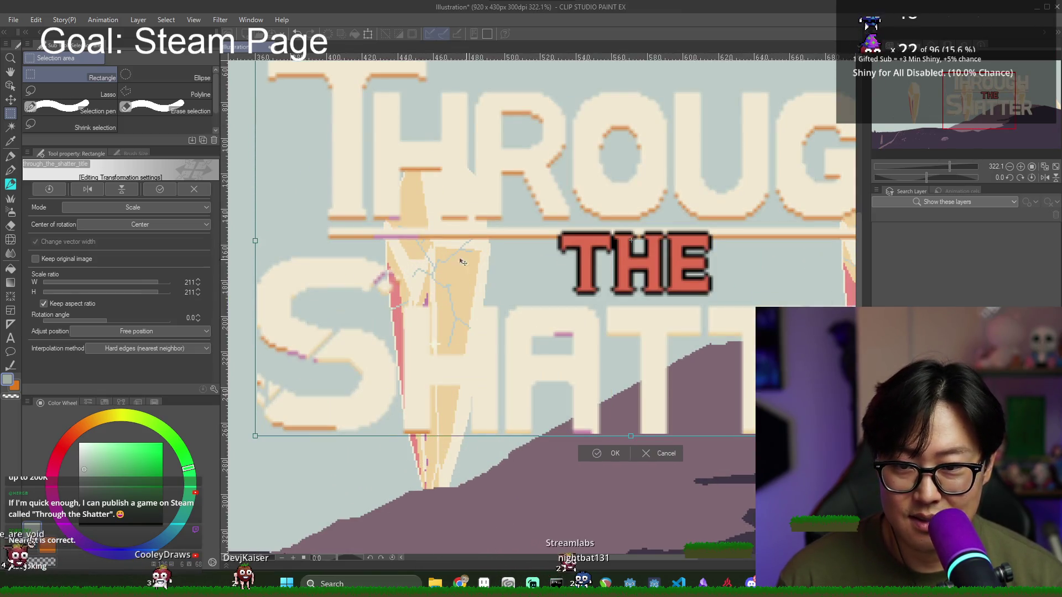
pyautogui.scroll(2, 344, 197)
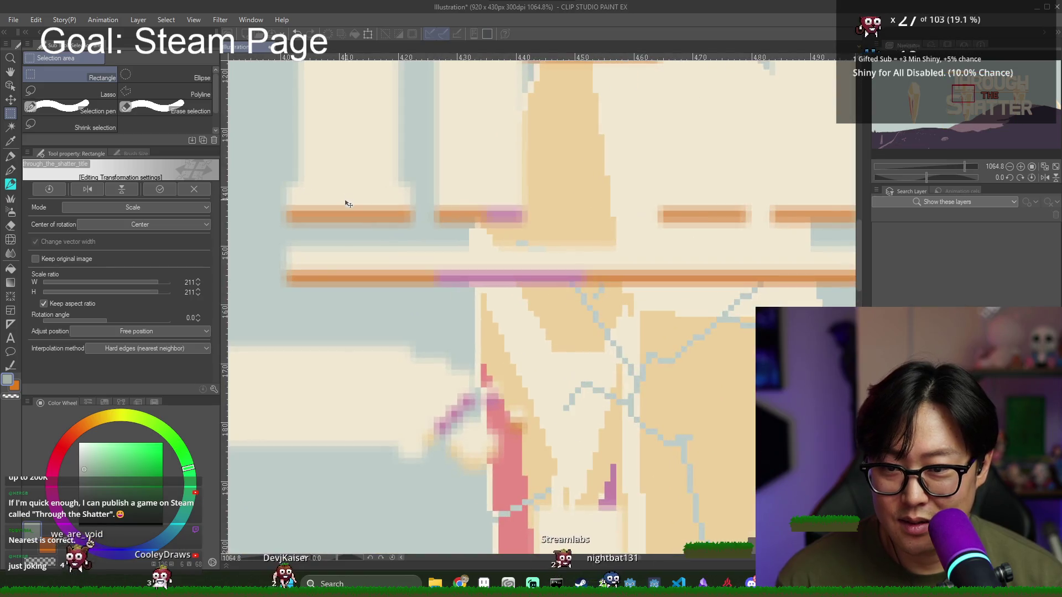
pyautogui.scroll(-4, 344, 204)
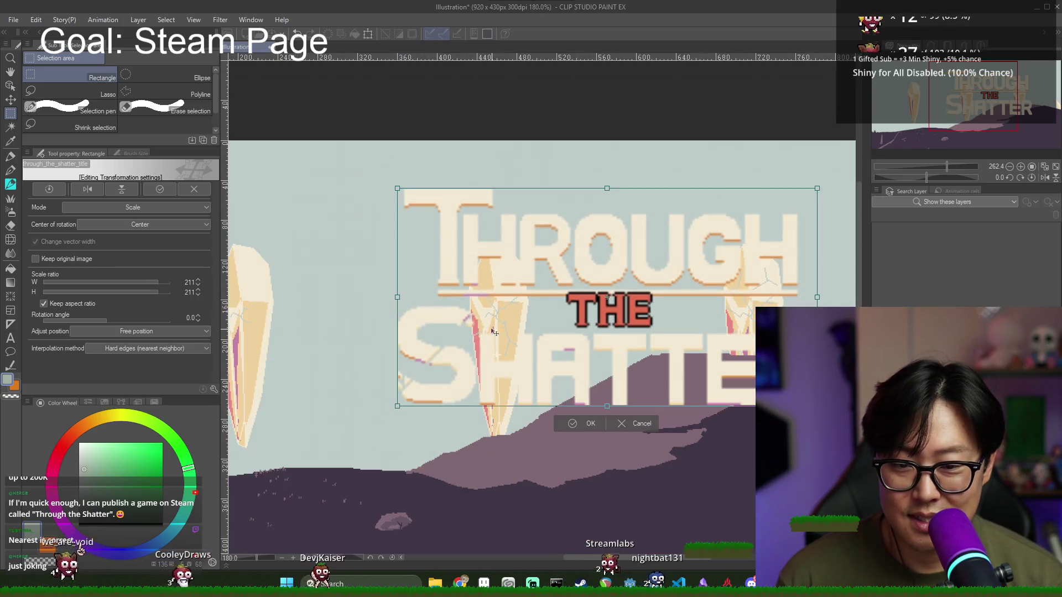
pyautogui.scroll(-2, 544, 350)
pyautogui.moveTo(398, 190); pyautogui.dragTo(291, 133)
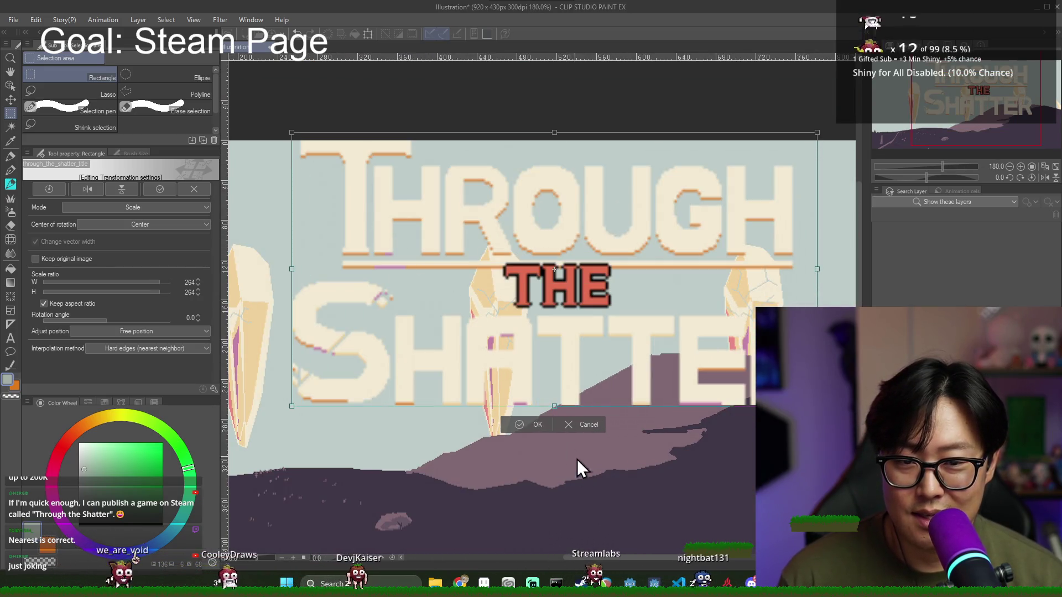
pyautogui.click(545, 426)
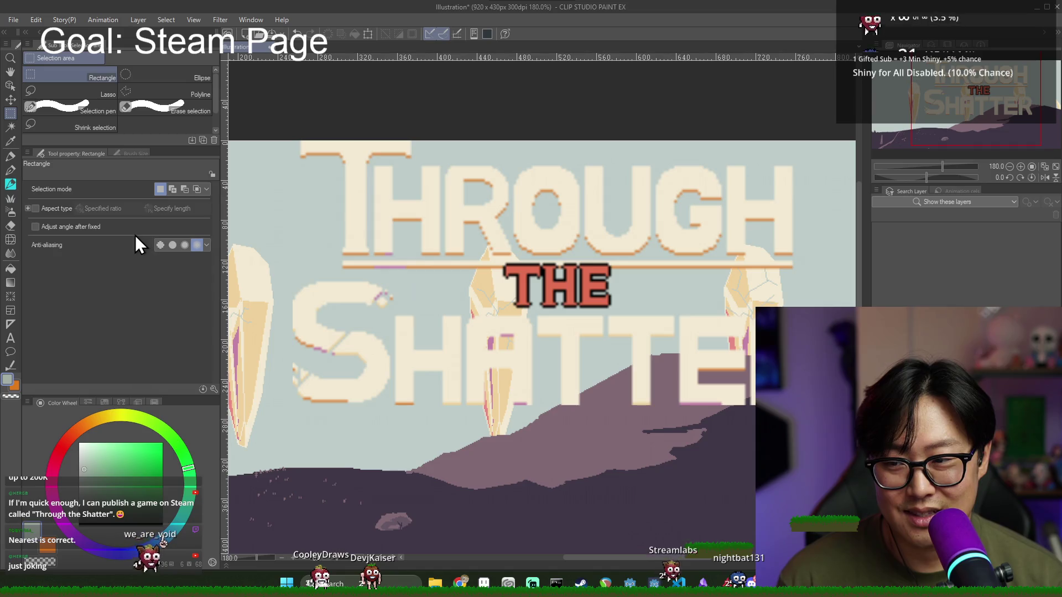
# Step: Set selection anti-aliasing to none, then undo the title's enlargement
pyautogui.click(161, 245)
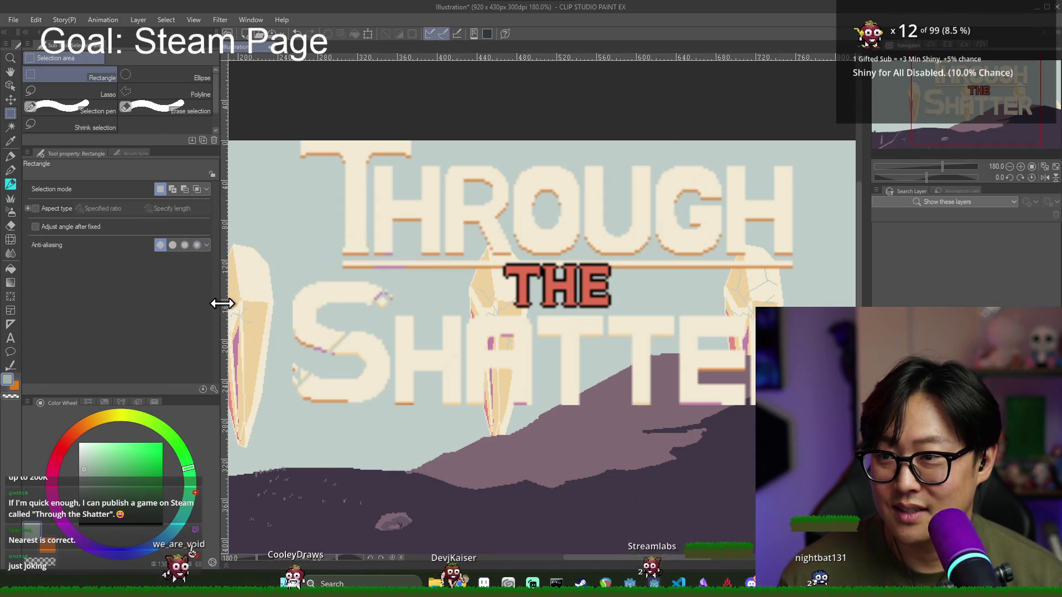
pyautogui.scroll(-2, 293, 264)
pyautogui.hotkey('ctrl', 'z')
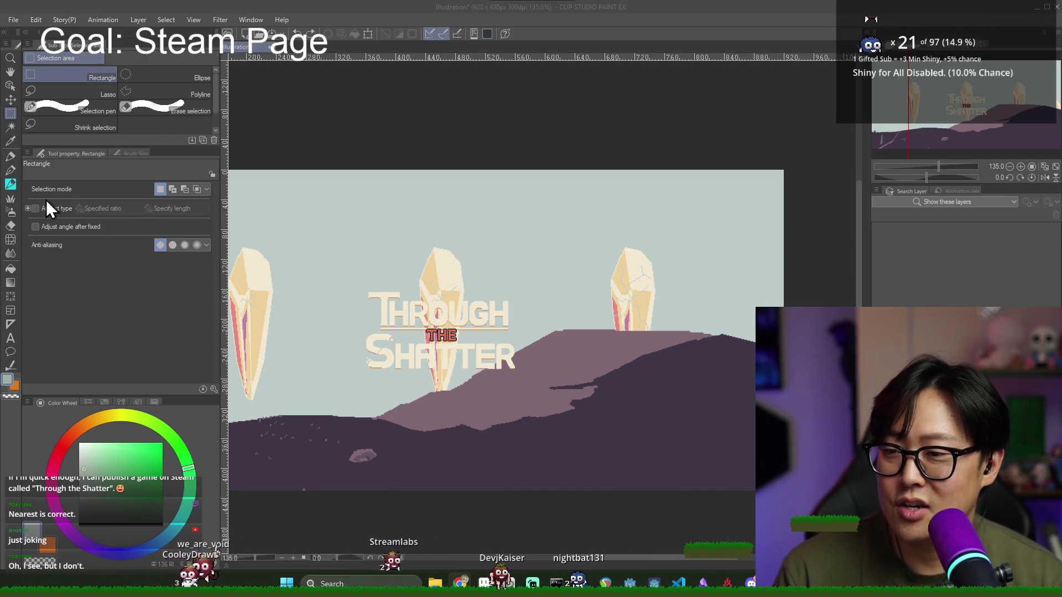
# Step: Return focus to the drawing window and open the Edit menu
pyautogui.click(115, 221)
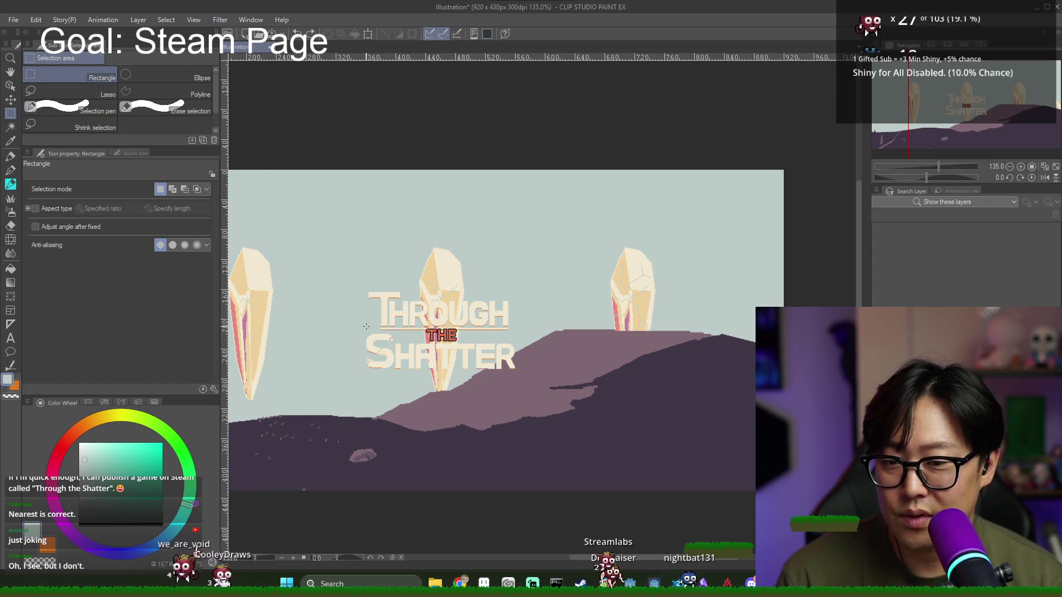
pyautogui.click(36, 19)
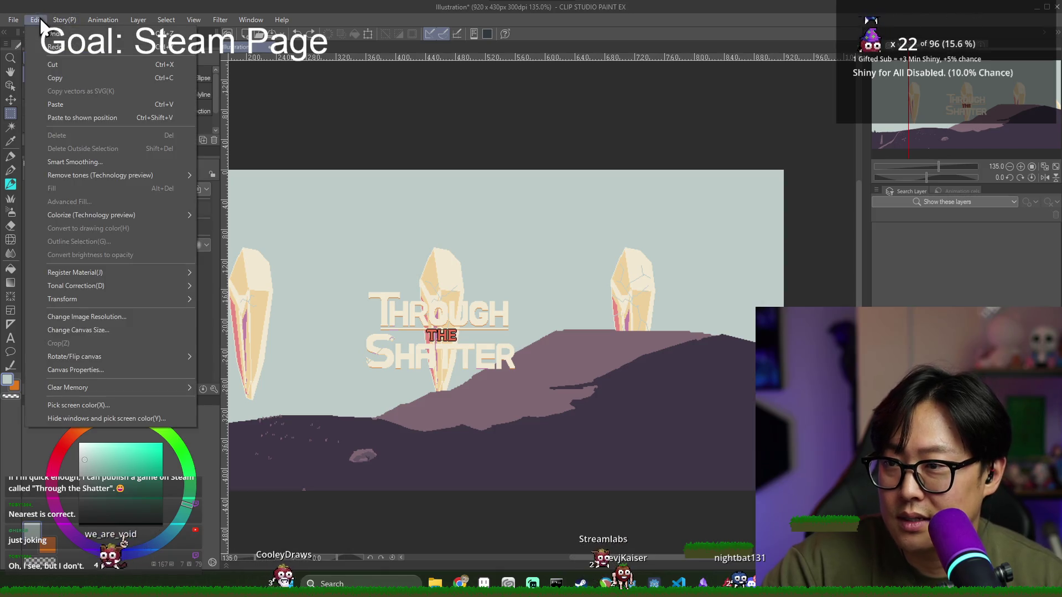
# Step: Scale the title to 241% with Scale/Rotate using Hard edges interpolation
pyautogui.moveTo(107, 300)
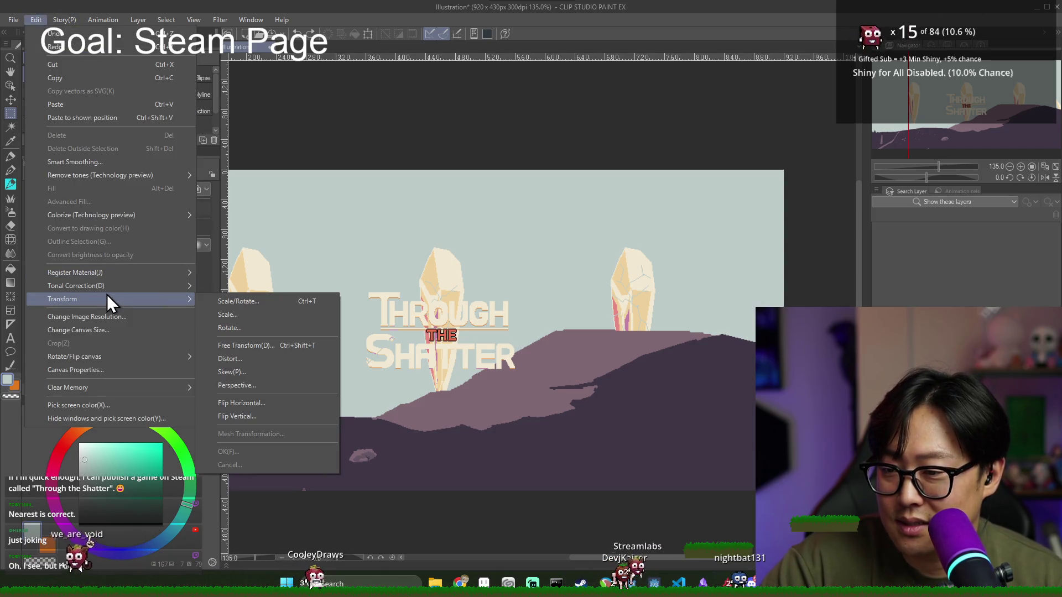
pyautogui.click(238, 301)
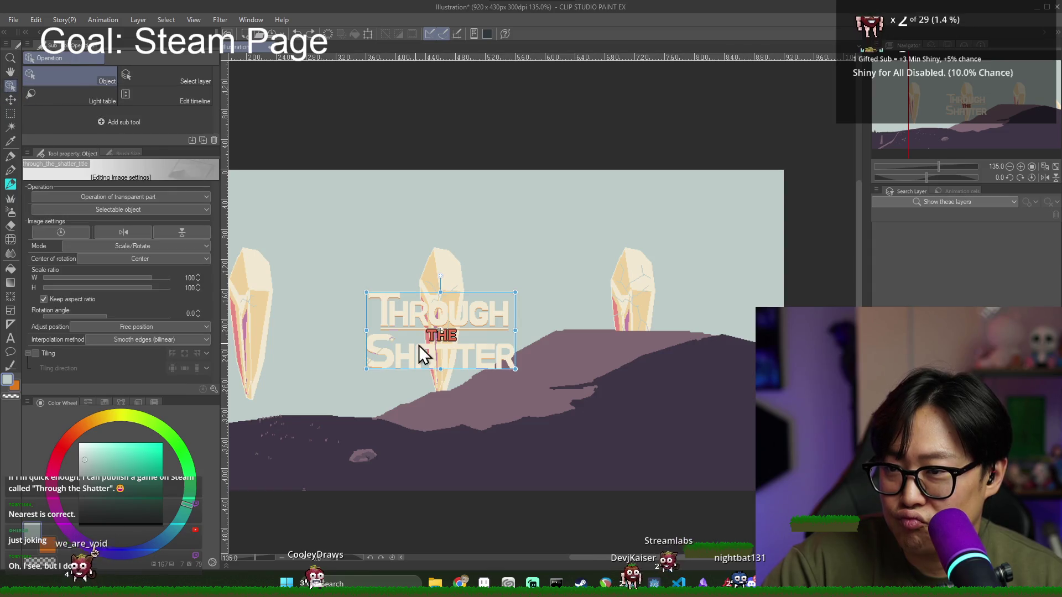
pyautogui.moveTo(513, 290)
pyautogui.mouseDown()
pyautogui.moveTo(723, 199)
pyautogui.moveTo(605, 264)
pyautogui.moveTo(719, 232)
pyautogui.moveTo(492, 310)
pyautogui.moveTo(584, 274)
pyautogui.mouseUp()
pyautogui.moveTo(105, 316); pyautogui.dragTo(122, 321)
pyautogui.click(151, 342)
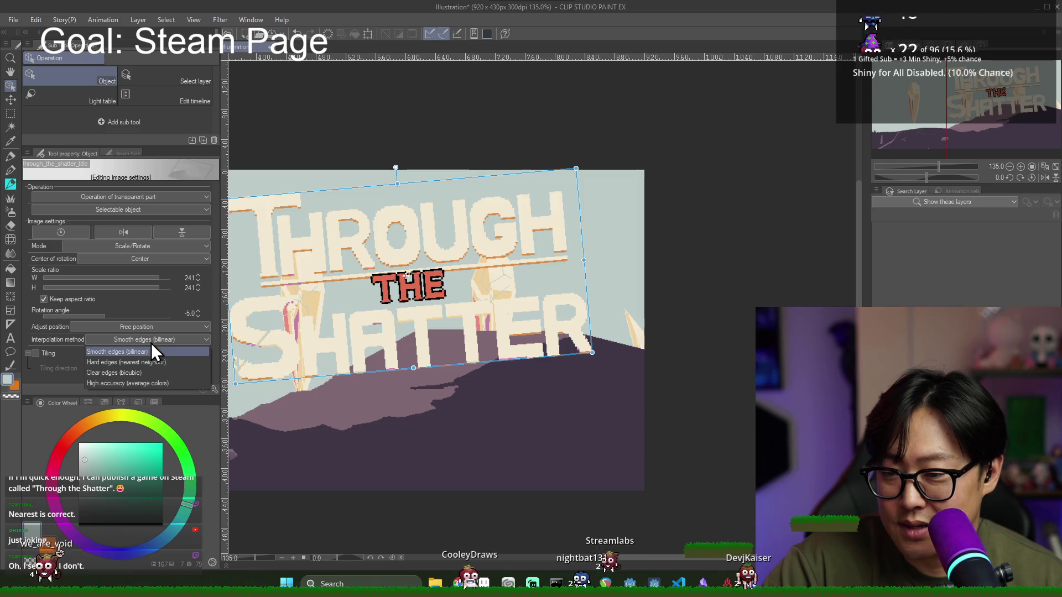
pyautogui.click(146, 362)
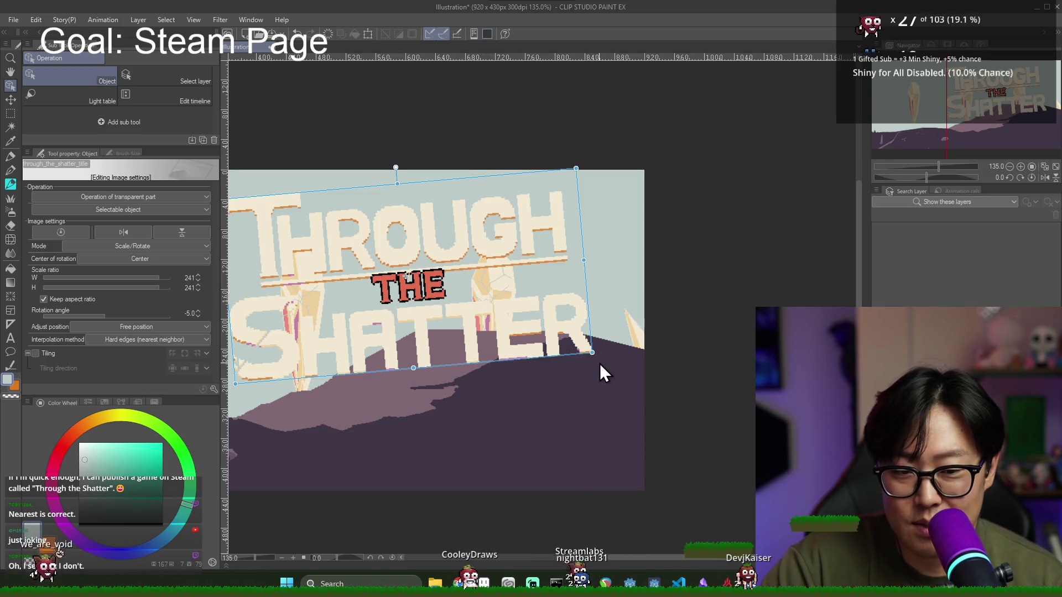
# Step: Undo the tilt, reposition the title on the right, commit, then select the crystal artwork
pyautogui.hotkey('ctrl', 'z')
pyautogui.scroll(-2, 363, 345)
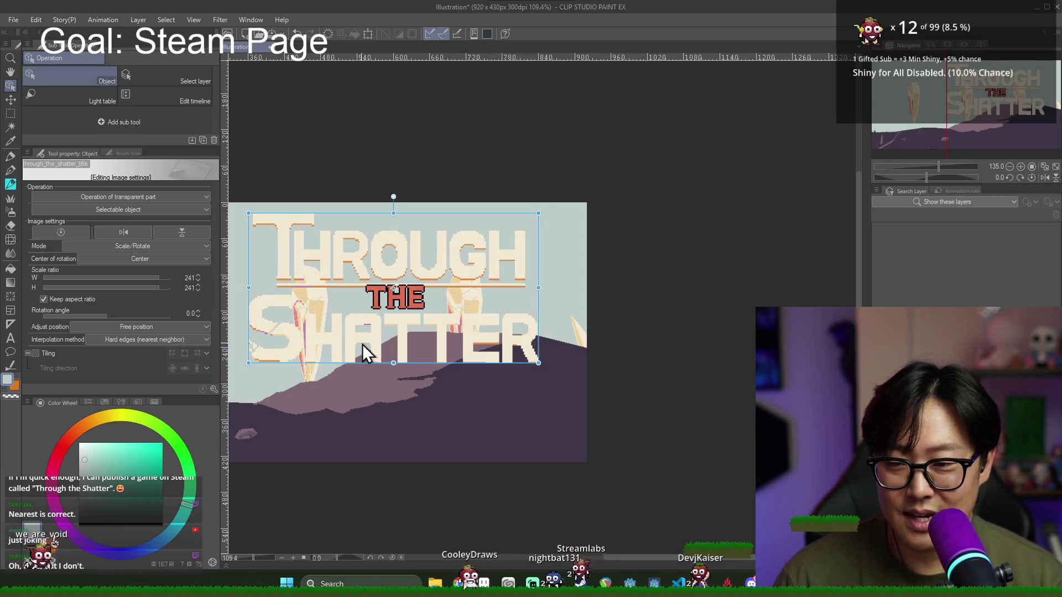
pyautogui.scroll(-1, 526, 360)
pyautogui.moveTo(433, 321)
pyautogui.mouseDown()
pyautogui.moveTo(470, 349)
pyautogui.moveTo(444, 360)
pyautogui.mouseUp()
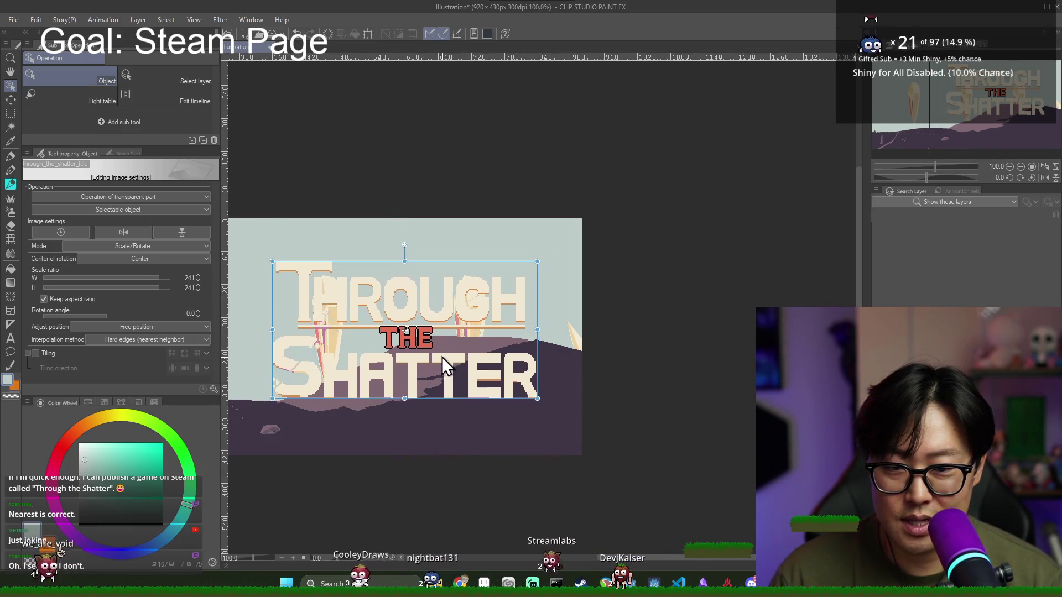
pyautogui.scroll(-1, 548, 241)
pyautogui.moveTo(572, 304)
pyautogui.mouseDown()
pyautogui.moveTo(523, 292)
pyautogui.moveTo(536, 281)
pyautogui.moveTo(527, 286)
pyautogui.moveTo(534, 321)
pyautogui.moveTo(533, 280)
pyautogui.moveTo(539, 291)
pyautogui.moveTo(599, 284)
pyautogui.mouseUp()
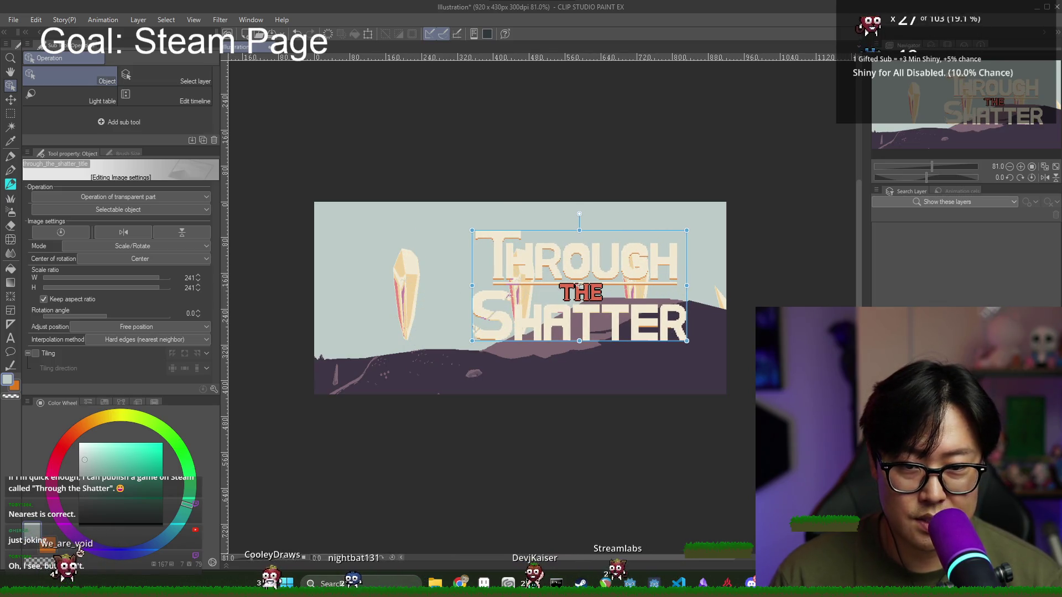
pyautogui.hotkey('ctrl', 'd')
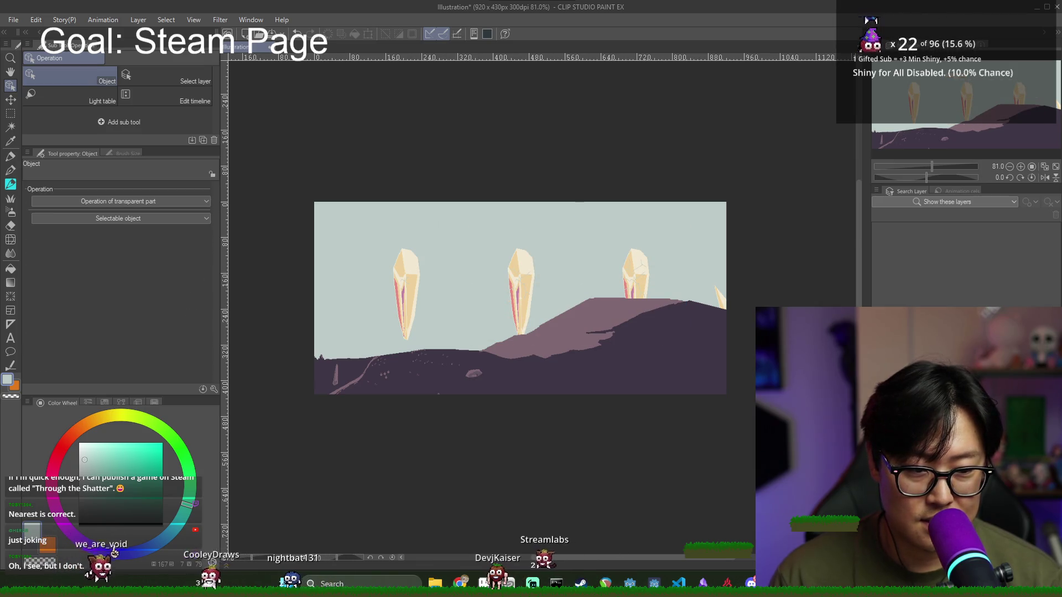
pyautogui.click(580, 286)
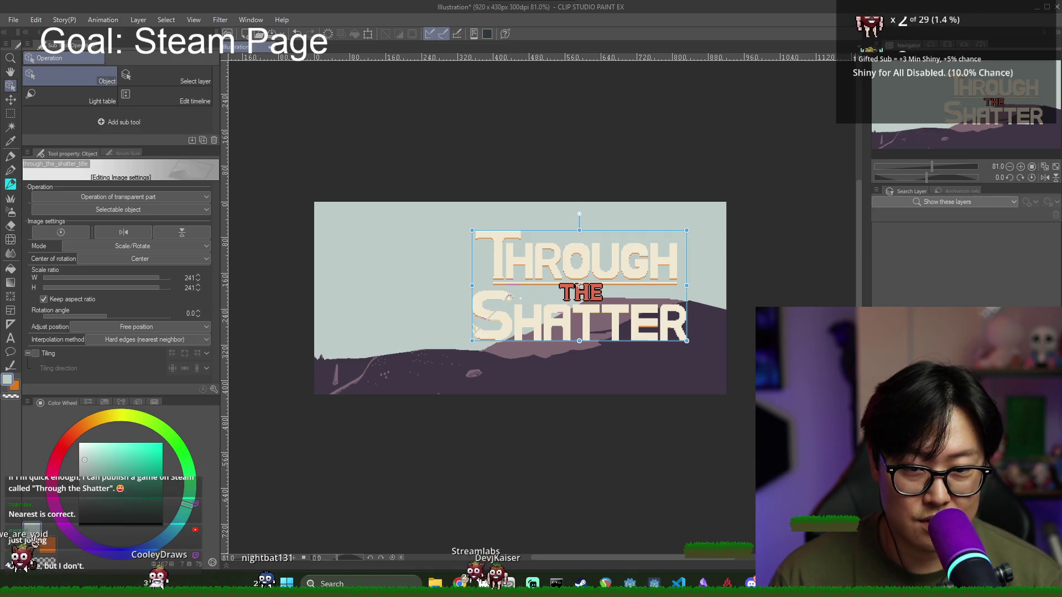
pyautogui.click(440, 294)
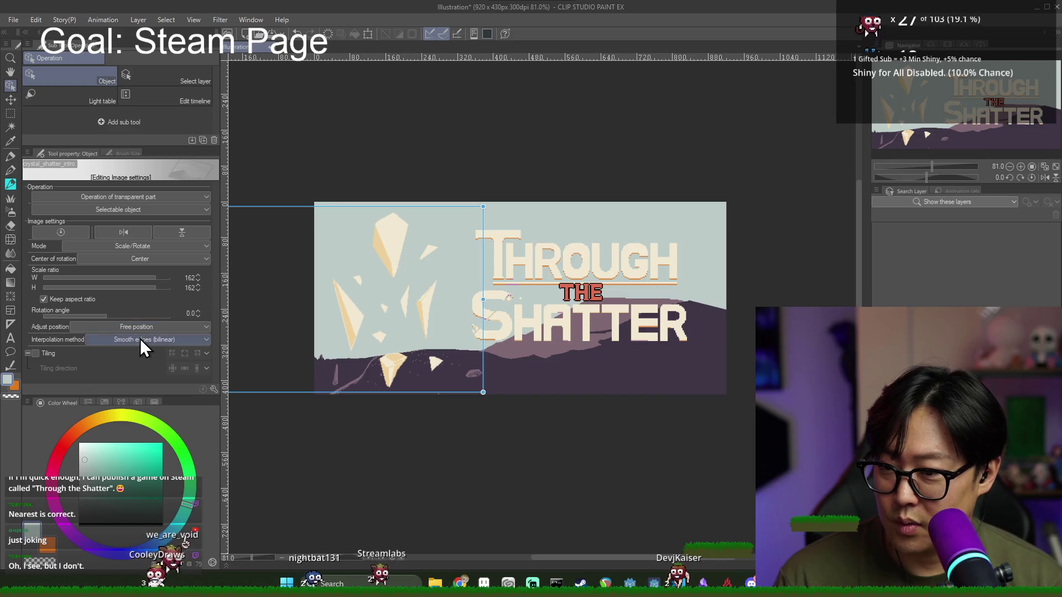
# Step: Scale the crystal artwork with Hard edges, then nudge the title about 19 px right
pyautogui.click(143, 363)
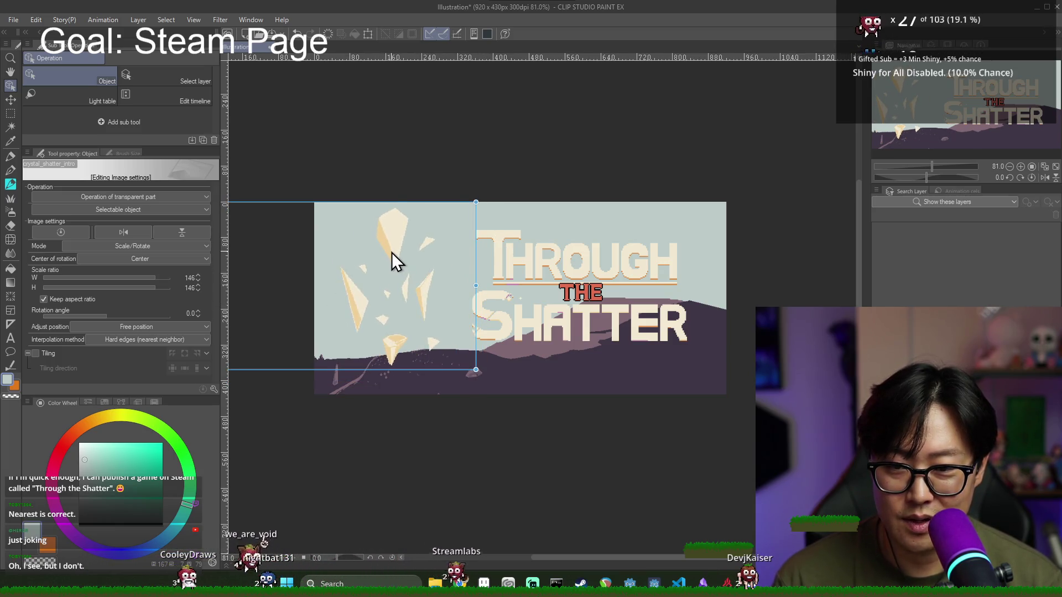
pyautogui.click(553, 285)
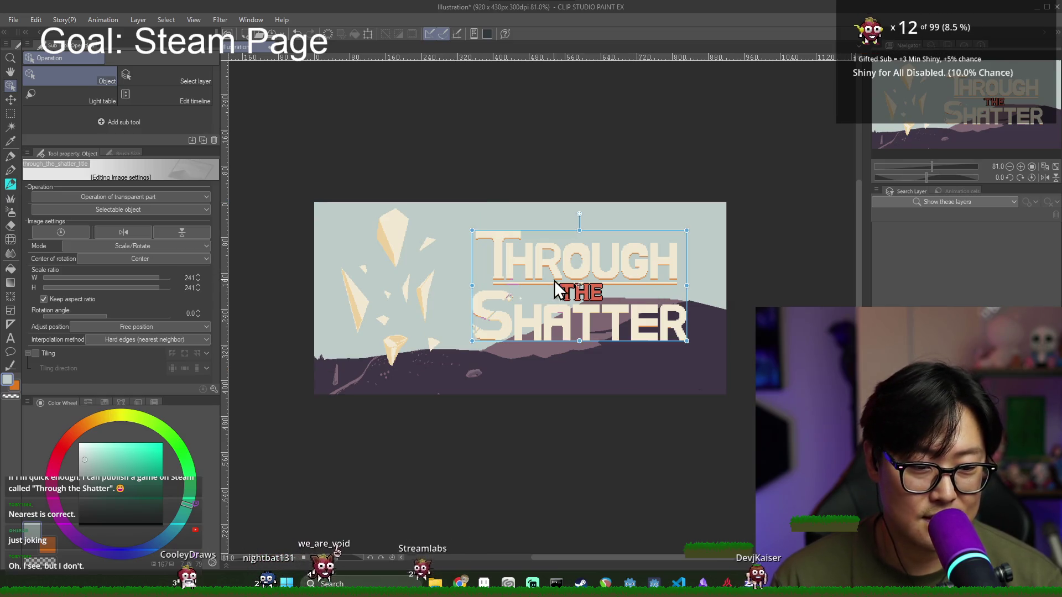
pyautogui.moveTo(566, 254); pyautogui.dragTo(577, 255)
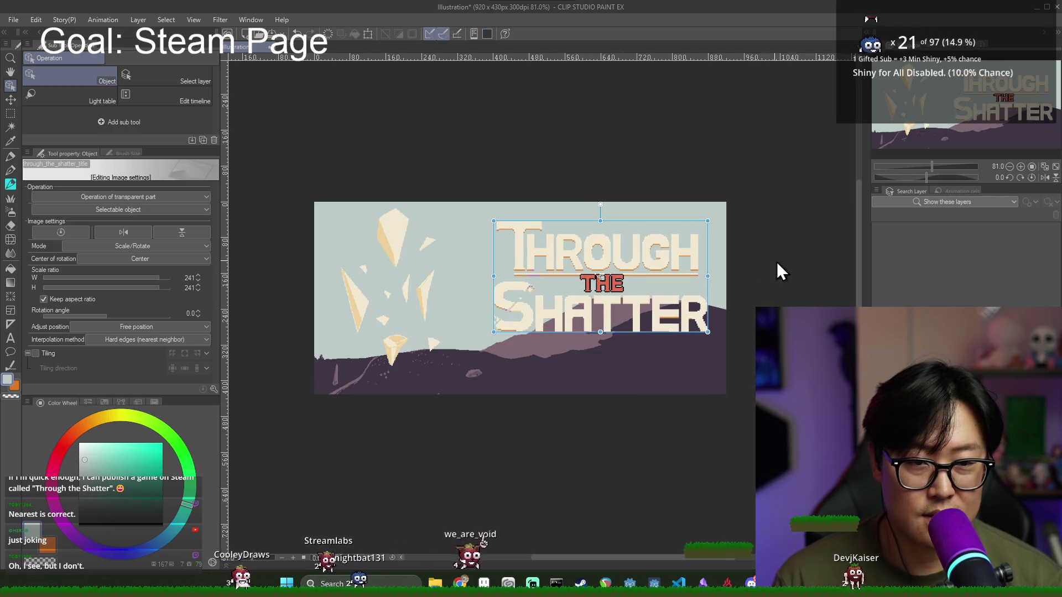
pyautogui.doubleClick(601, 276)
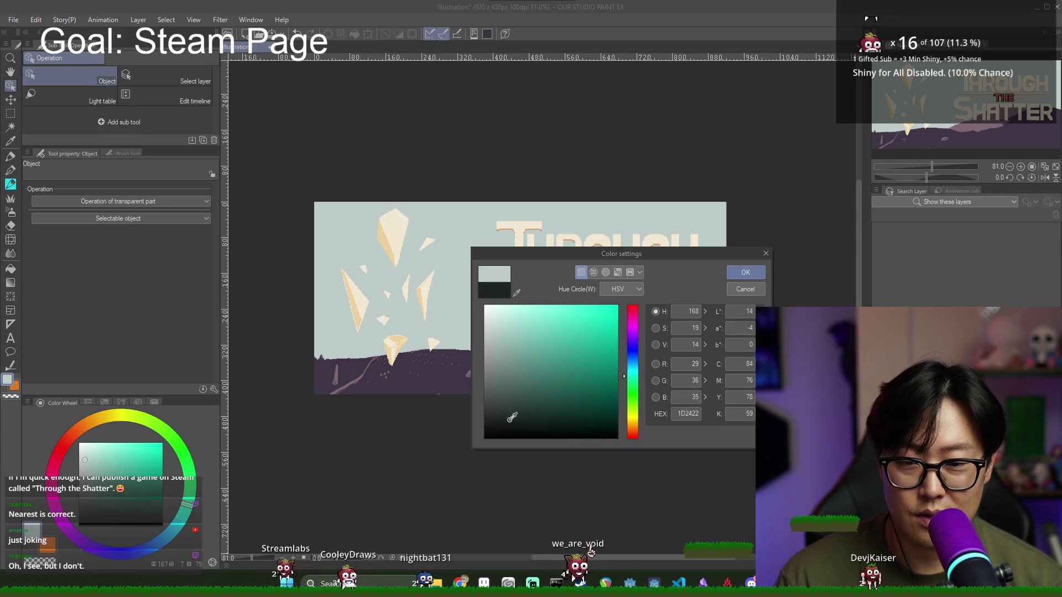
# Step: Recolour the sky fill to dark purple (#362350) via Color settings
pyautogui.click(761, 273)
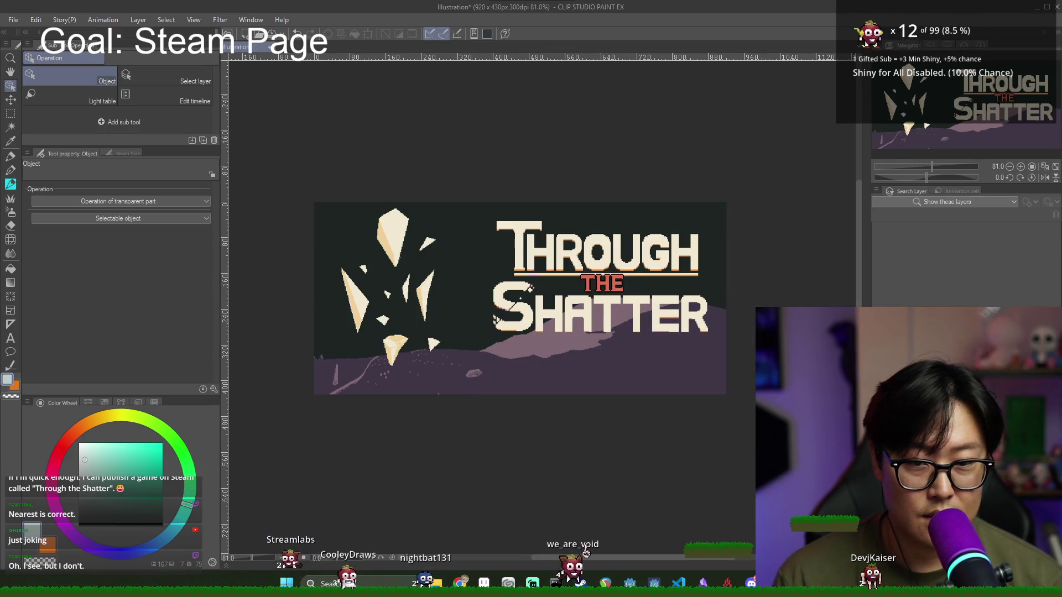
pyautogui.doubleClick(620, 377)
pyautogui.moveTo(635, 369); pyautogui.dragTo(636, 343)
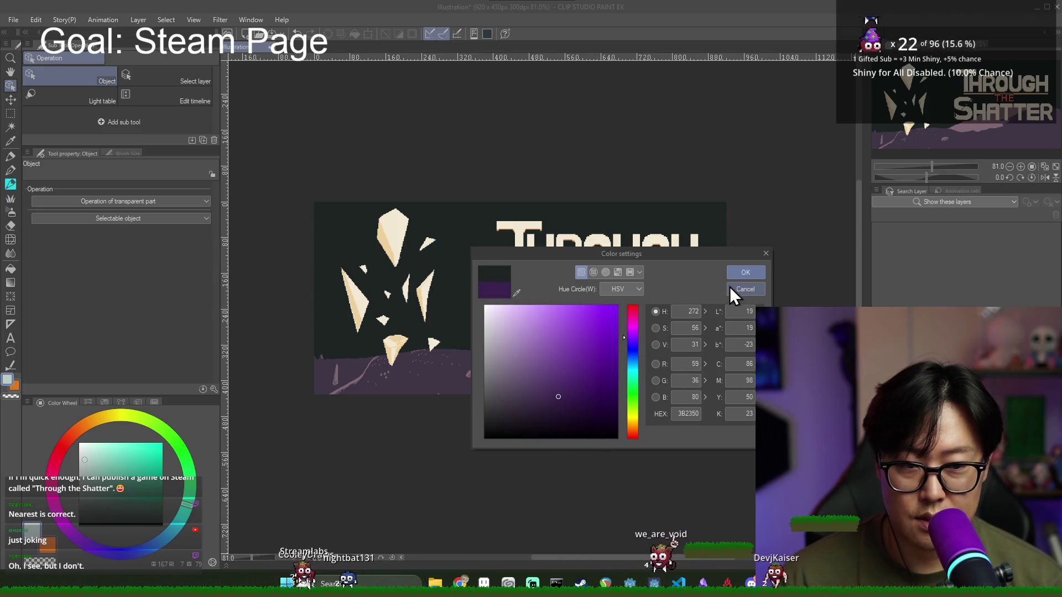
pyautogui.click(745, 272)
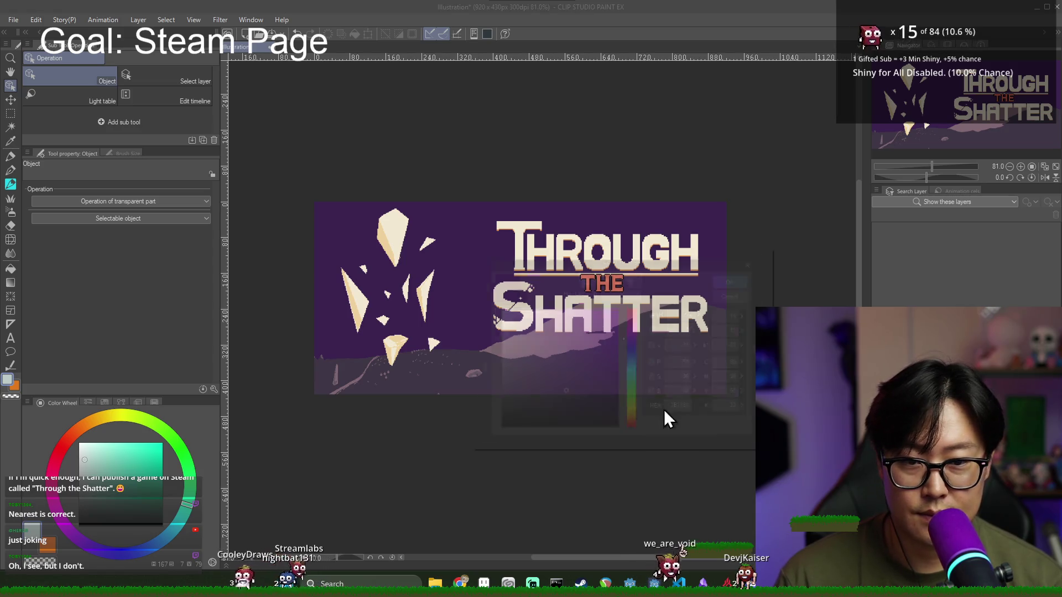
# Step: Leave the ground colour unchanged and spray a pale soft-airbrush haze across the bottom
pyautogui.doubleClick(680, 371)
pyautogui.click(767, 258)
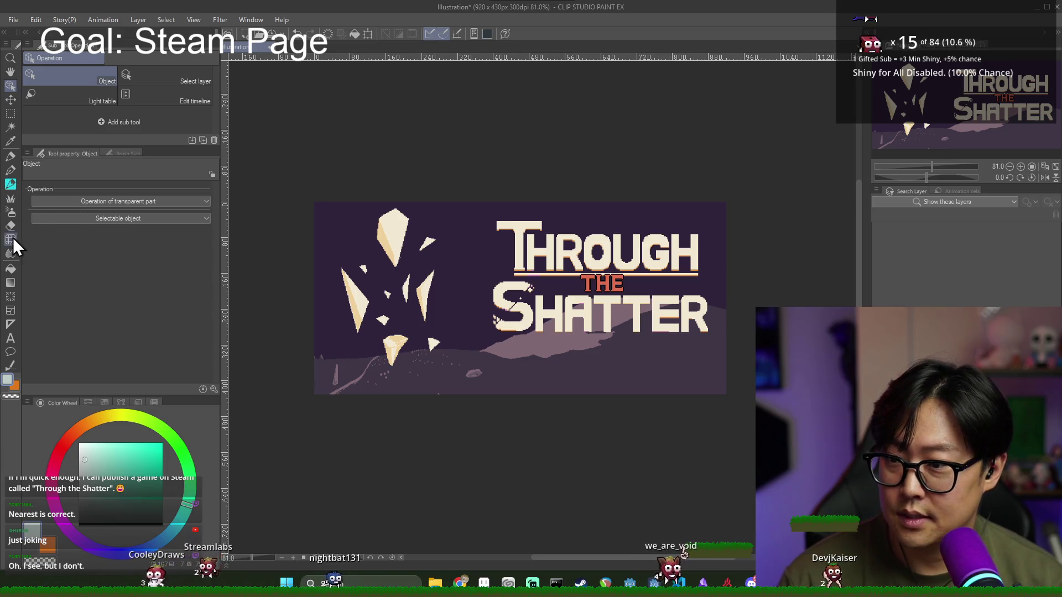
pyautogui.click(10, 212)
pyautogui.moveTo(312, 343); pyautogui.dragTo(719, 354)
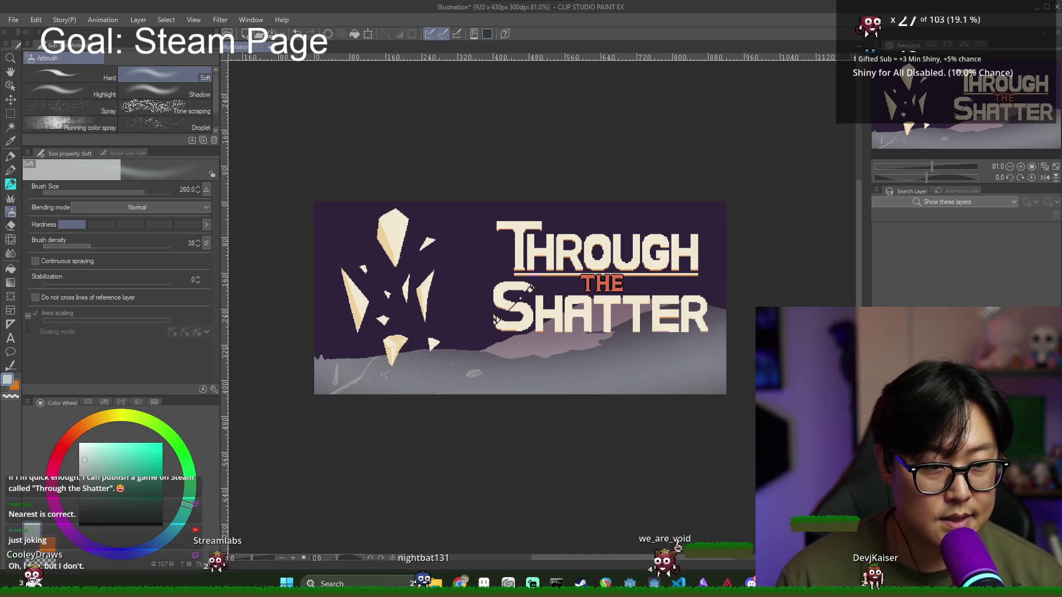
# Step: Try Soft light blending for the haze layer and review the blend modes
pyautogui.click(918, 318)
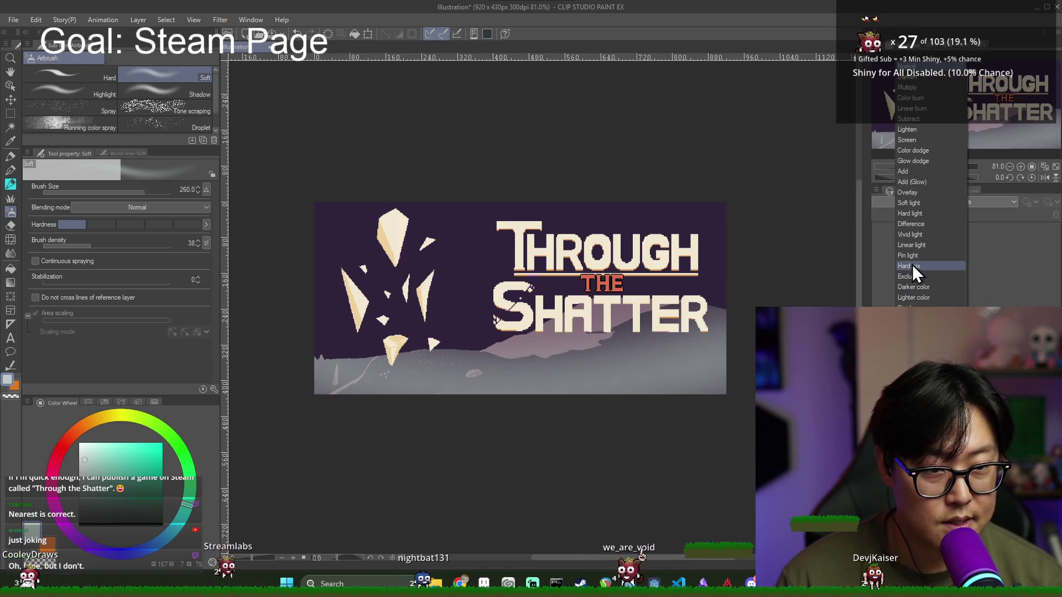
pyautogui.click(915, 203)
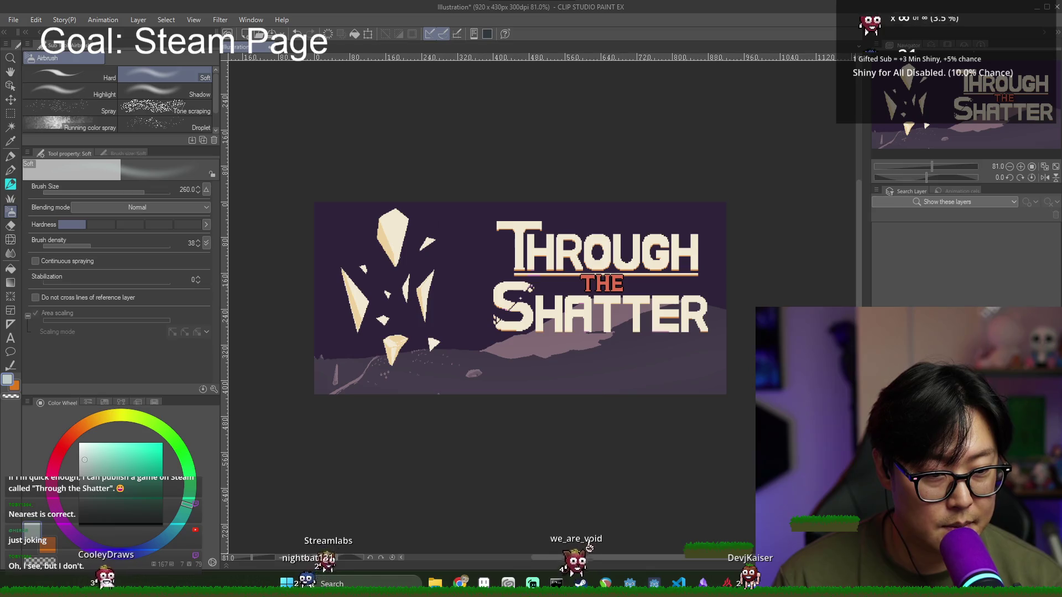
pyautogui.click(913, 203)
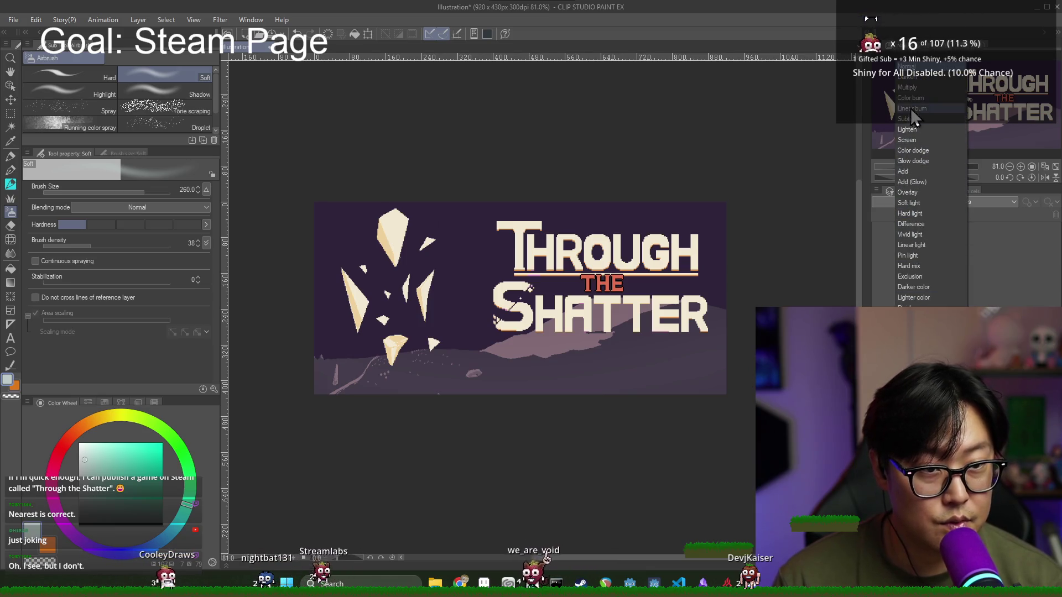
pyautogui.click(918, 89)
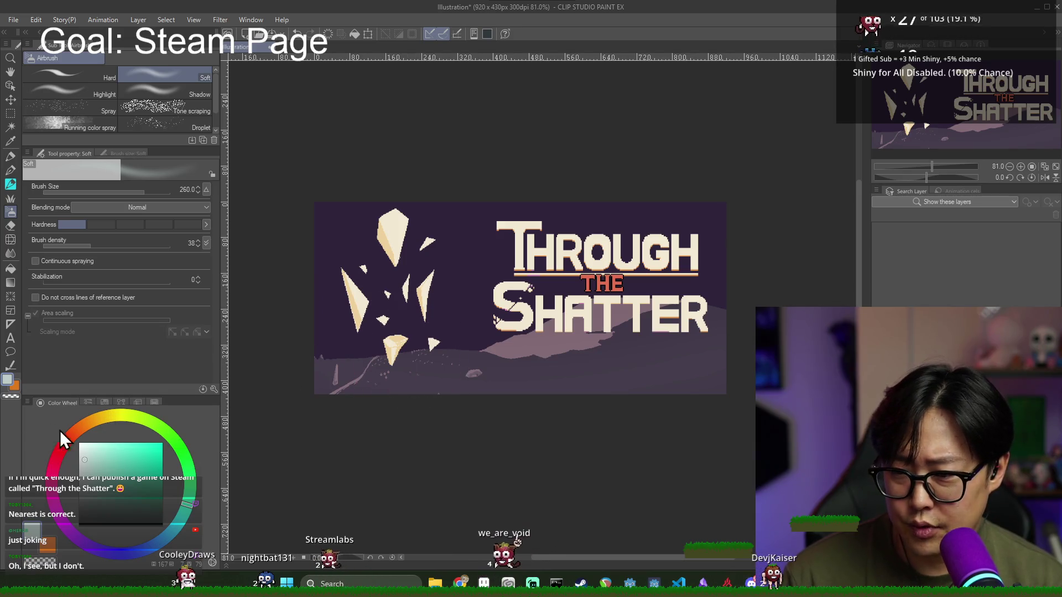
# Step: Airbrush an orange-brown glow along the hills, then undo twice
pyautogui.moveTo(94, 424); pyautogui.dragTo(79, 431)
pyautogui.click(138, 475)
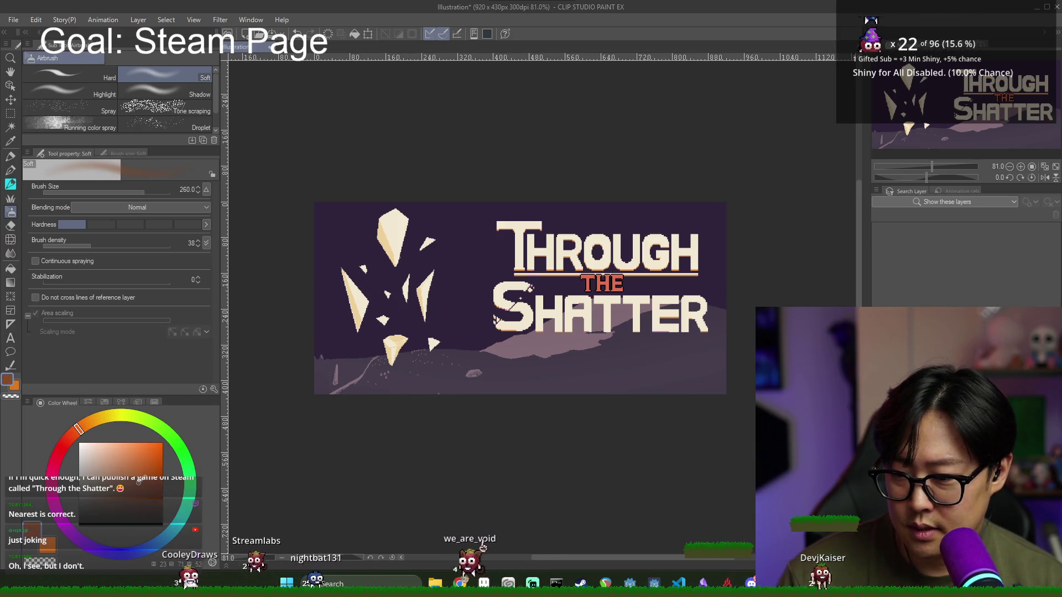
pyautogui.moveTo(327, 415); pyautogui.dragTo(697, 342)
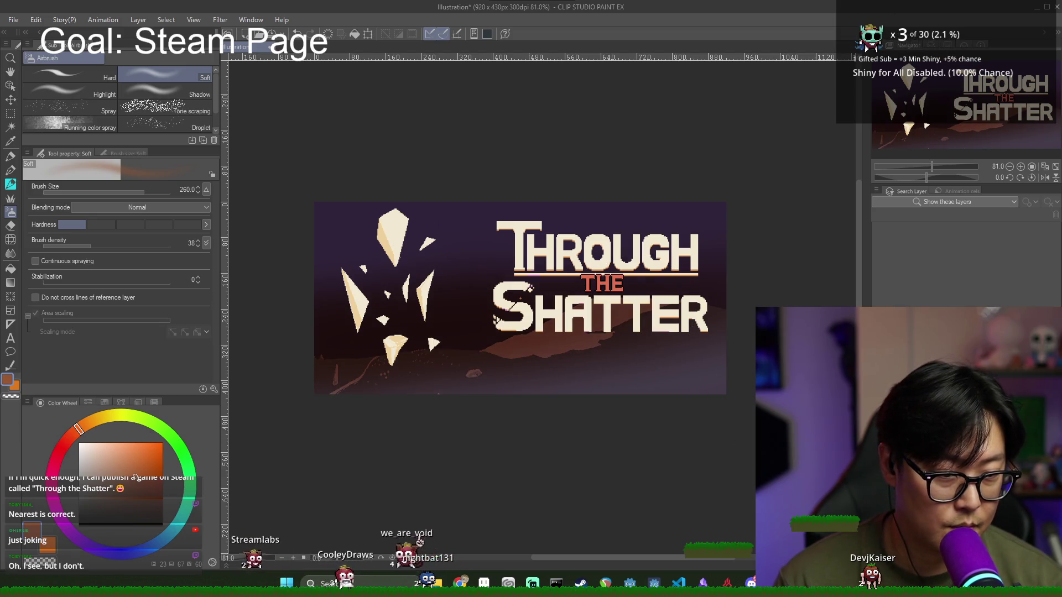
pyautogui.hotkey('ctrl', 'z')
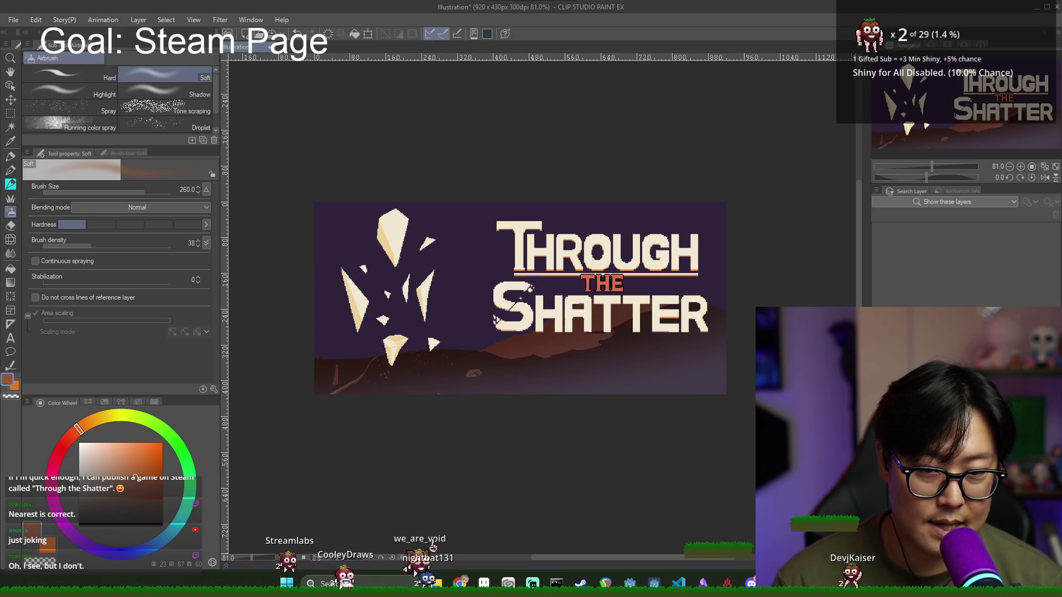
pyautogui.hotkey('ctrl', 'z')
pyautogui.hotkey('ctrl', 'z')
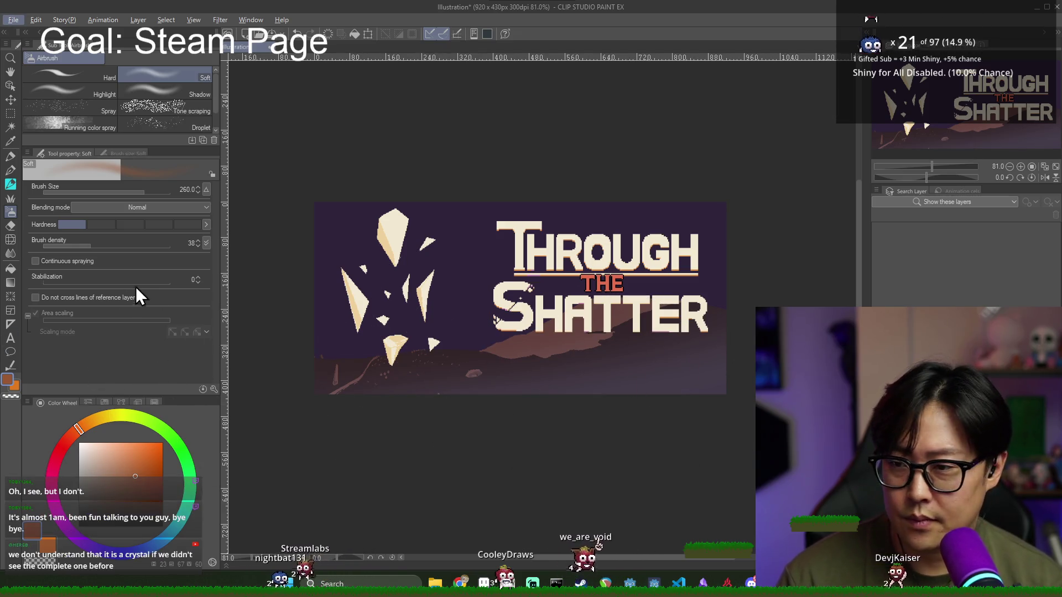
# Step: Draw a dark navy linear gradient down from the top of the capsule
pyautogui.click(10, 283)
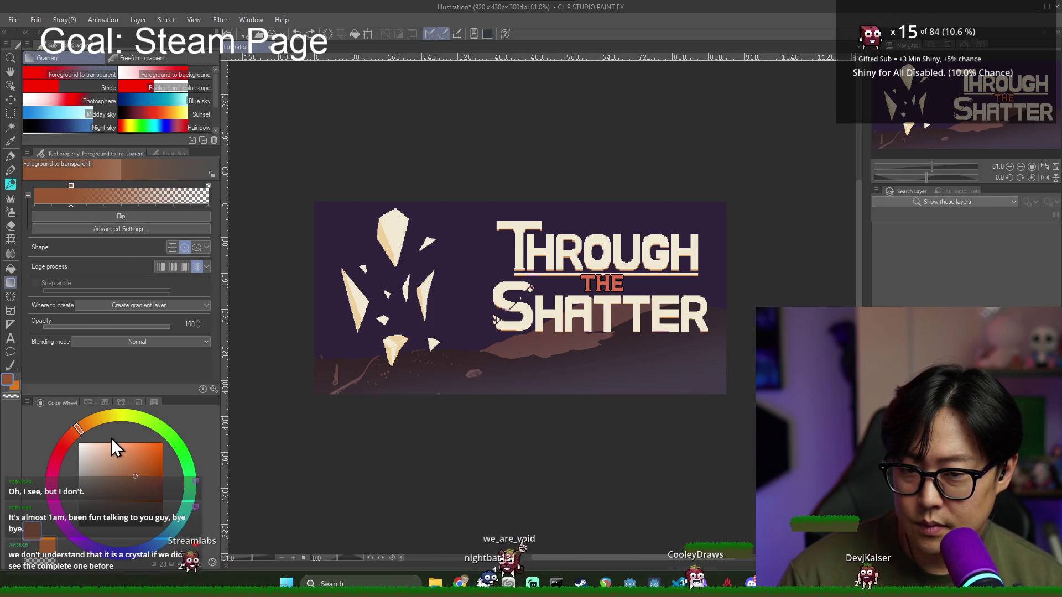
pyautogui.keyDown('alt'); pyautogui.click(436, 333); pyautogui.keyUp('alt')
pyautogui.moveTo(101, 555); pyautogui.dragTo(116, 574)
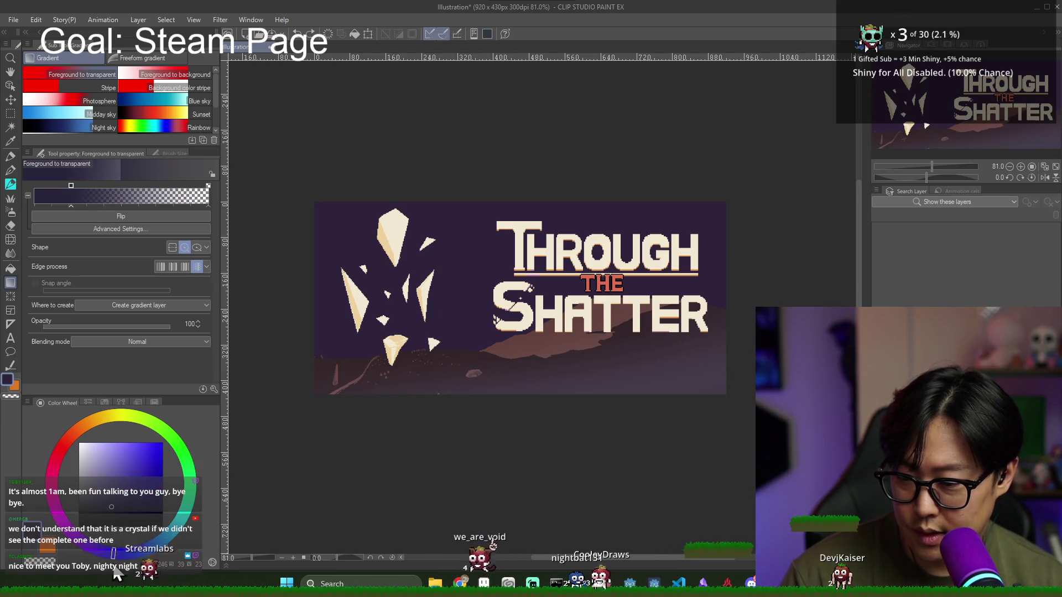
pyautogui.click(154, 489)
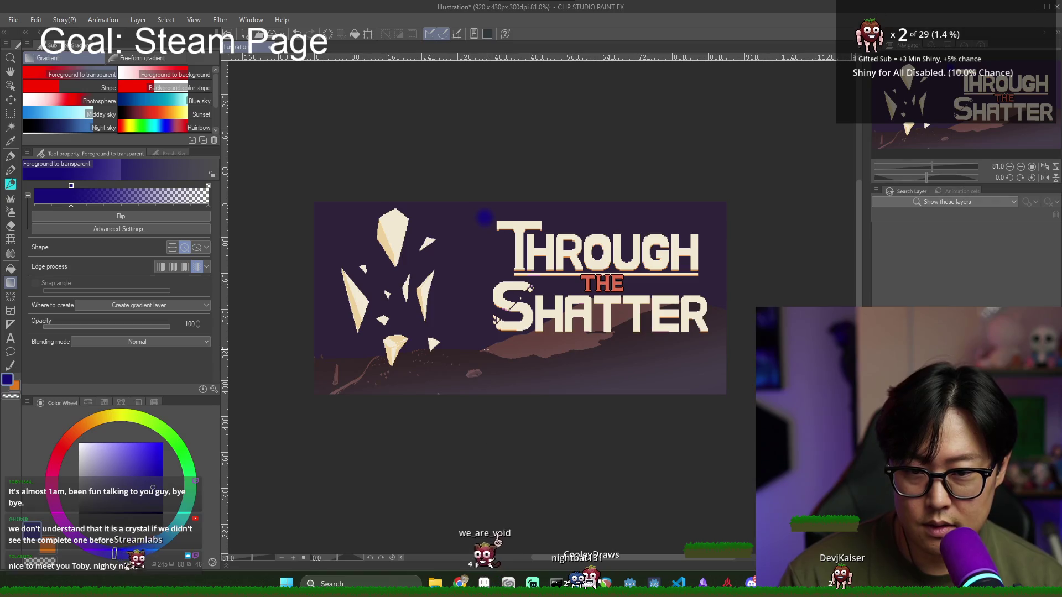
pyautogui.click(174, 248)
pyautogui.moveTo(462, 225); pyautogui.dragTo(465, 395)
# Step: Compare the canvas with and without the blue gradient, then remove it
pyautogui.hotkey('ctrl', 'z')
pyautogui.hotkey('ctrl', 'y')
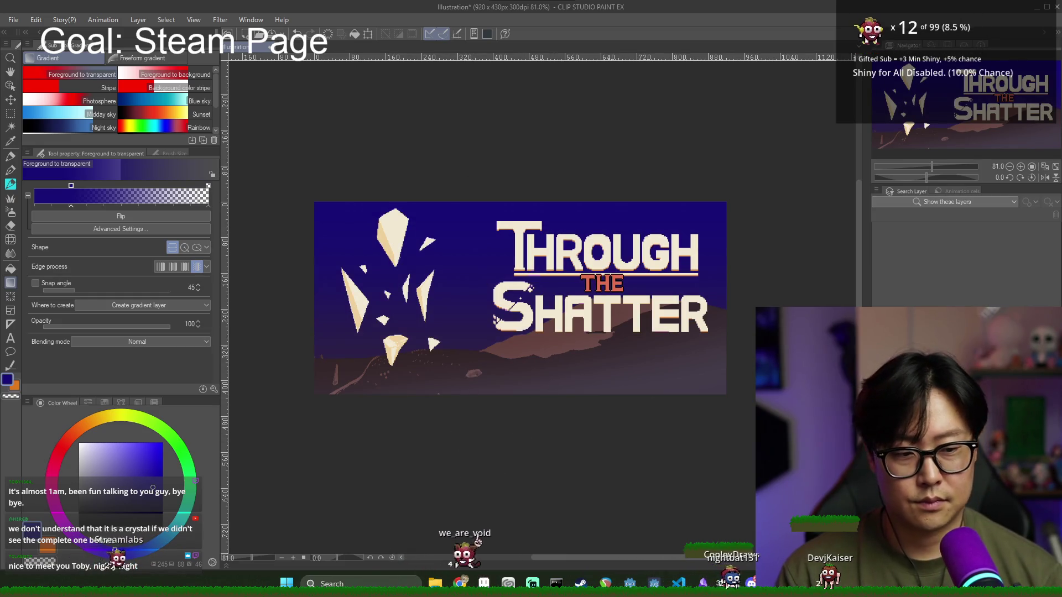
pyautogui.hotkey('ctrl', 'z')
pyautogui.hotkey('ctrl', 'y')
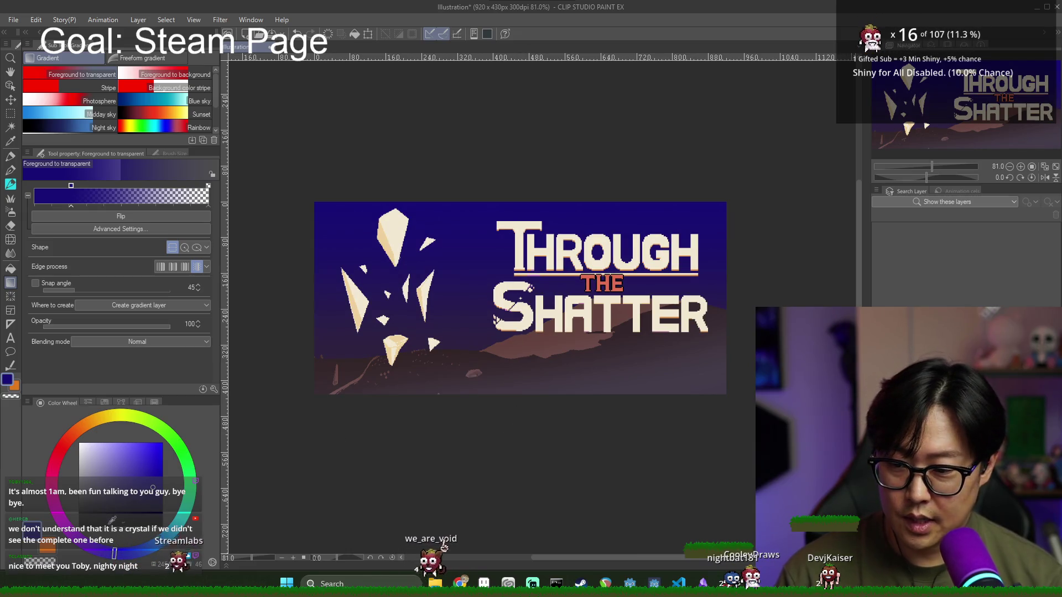
pyautogui.hotkey('ctrl', 'z')
pyautogui.hotkey('ctrl', 'y')
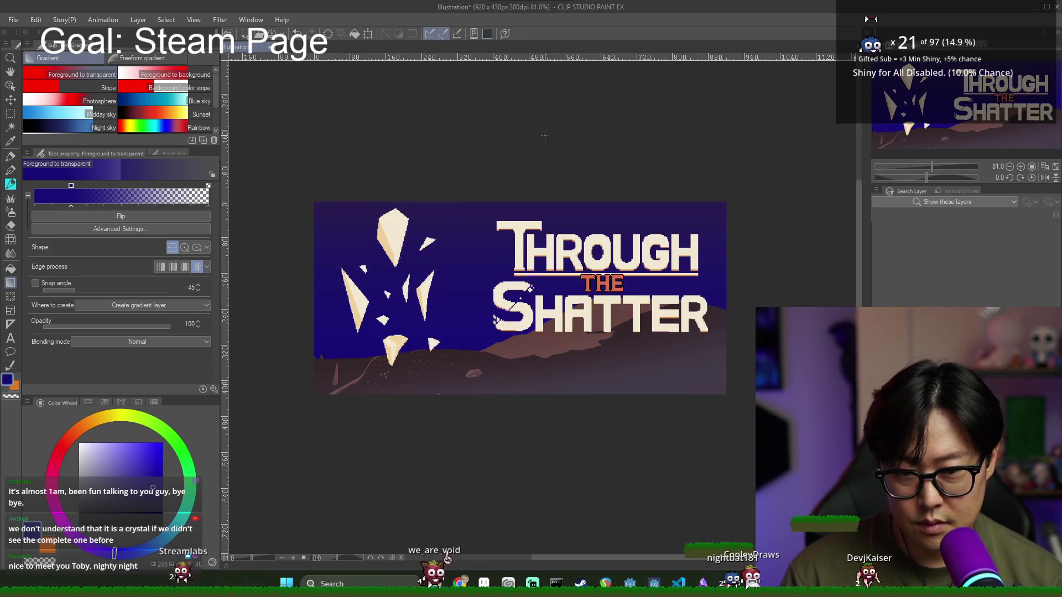
pyautogui.hotkey('ctrl', 'z')
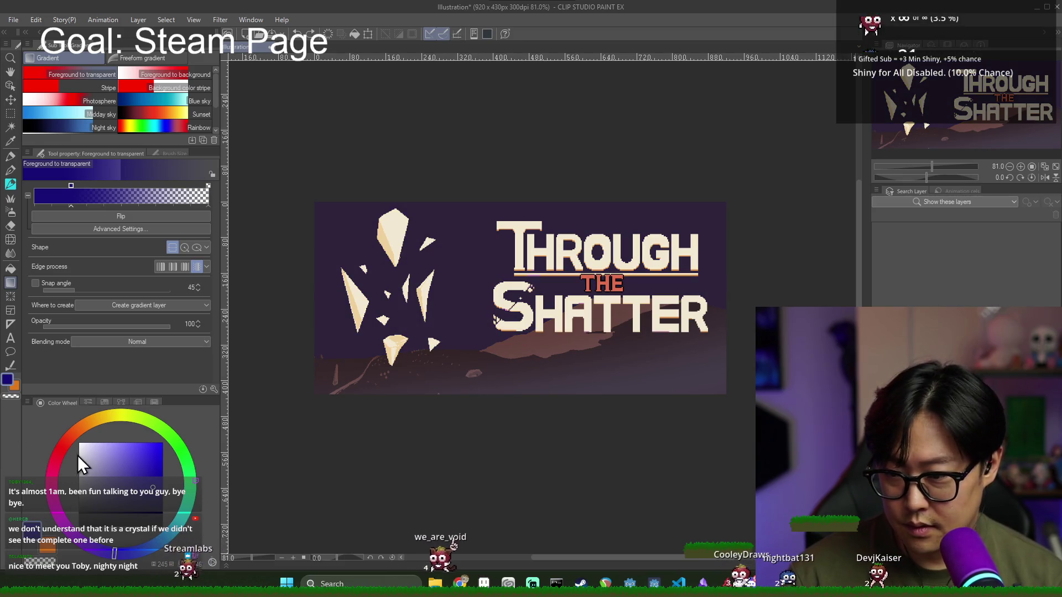
# Step: Lay a tall orange gradient from the bottom of the capsule toward the top
pyautogui.click(78, 429)
pyautogui.moveTo(536, 382); pyautogui.dragTo(536, 266)
pyautogui.hotkey('ctrl', 'z')
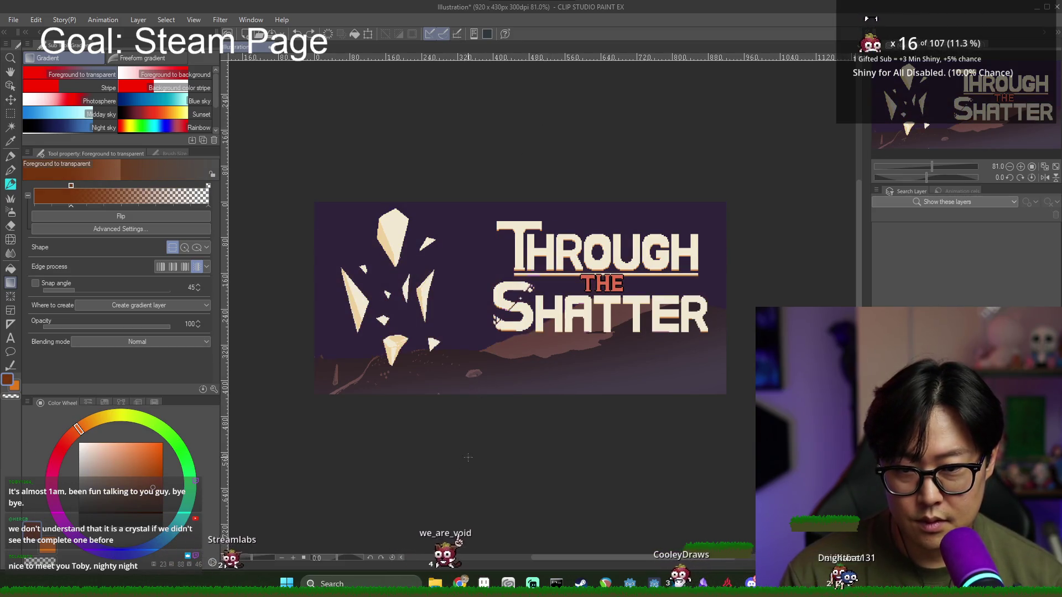
pyautogui.moveTo(531, 398); pyautogui.dragTo(521, 119)
pyautogui.hotkey('ctrl', 'z')
pyautogui.hotkey('ctrl', 'y')
pyautogui.scroll(-2, 565, 432)
pyautogui.scroll(-2, 609, 455)
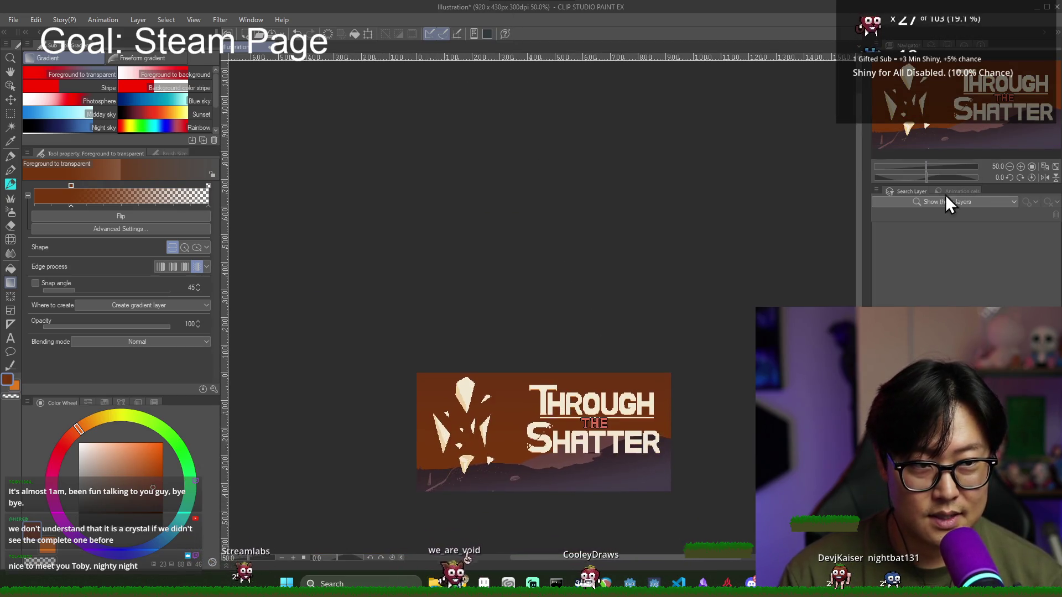
# Step: Undo the orange gradient, pan back to the capsule, and nudge the title slightly down
pyautogui.hotkey('ctrl', 'z')
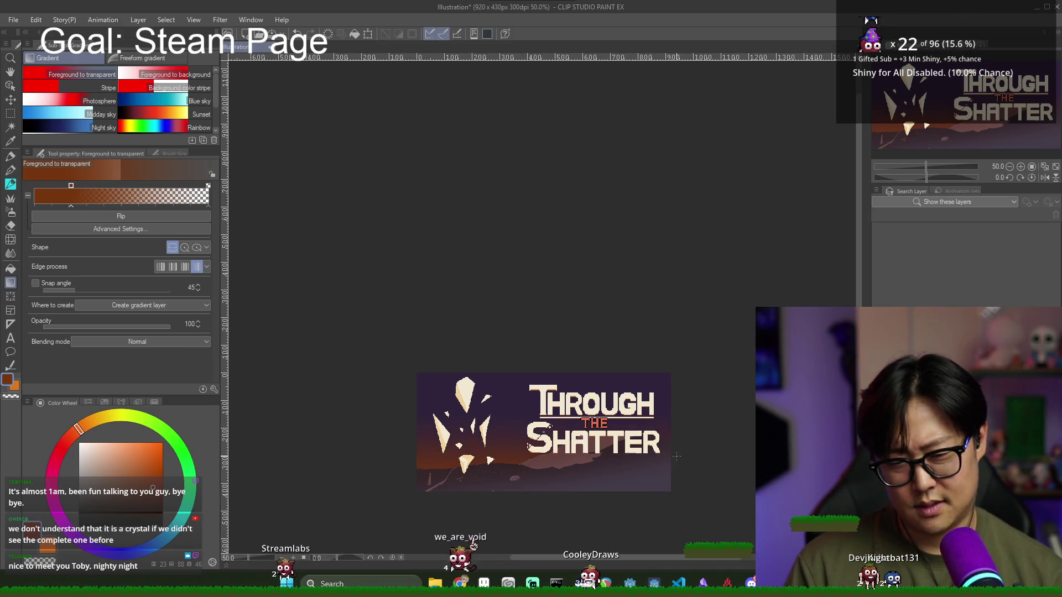
pyautogui.scroll(2, 510, 510)
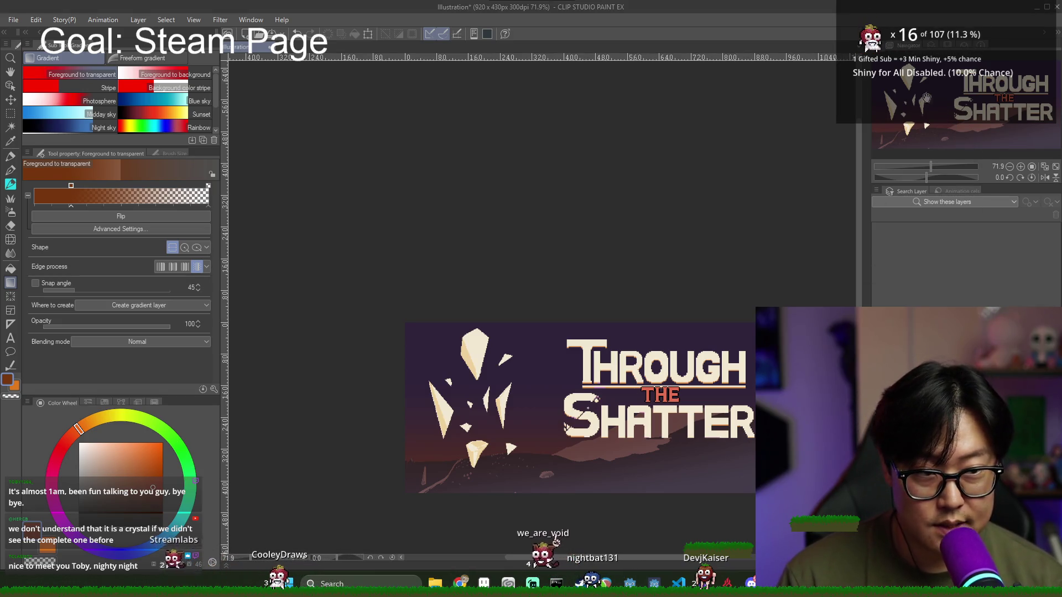
pyautogui.press('space')
pyautogui.moveTo(622, 285); pyautogui.dragTo(582, 173)
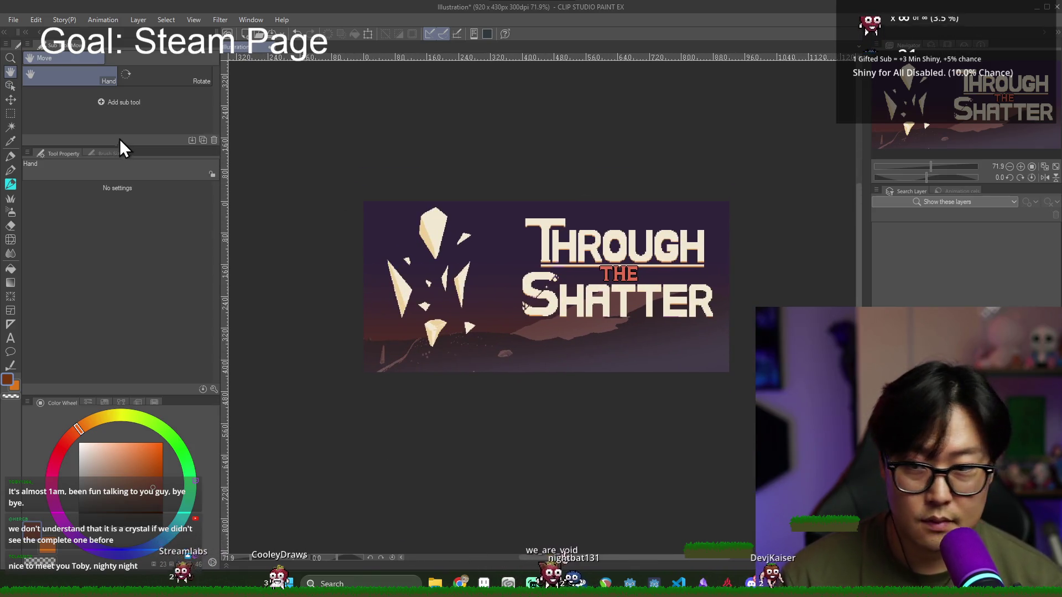
pyautogui.click(10, 86)
pyautogui.moveTo(651, 254)
pyautogui.mouseDown()
pyautogui.moveTo(637, 281)
pyautogui.moveTo(648, 241)
pyautogui.moveTo(642, 293)
pyautogui.moveTo(642, 264)
pyautogui.mouseUp()
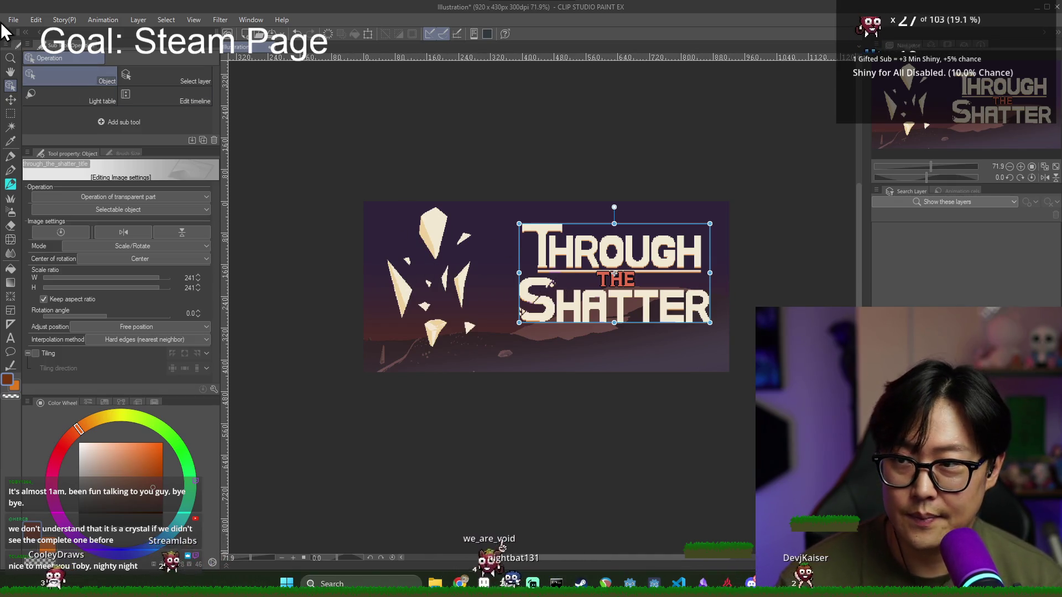
# Step: Save the artwork as header_capsule in CLIP STUDIO FORMAT
pyautogui.hotkey('ctrl', 's')
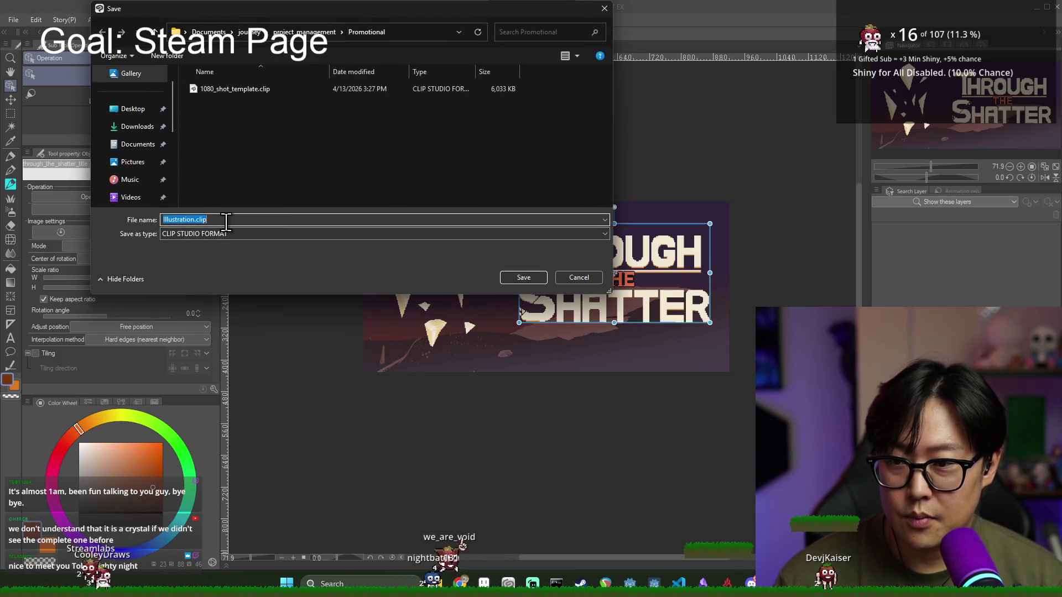
pyautogui.hotkey('alt', 'Tab')
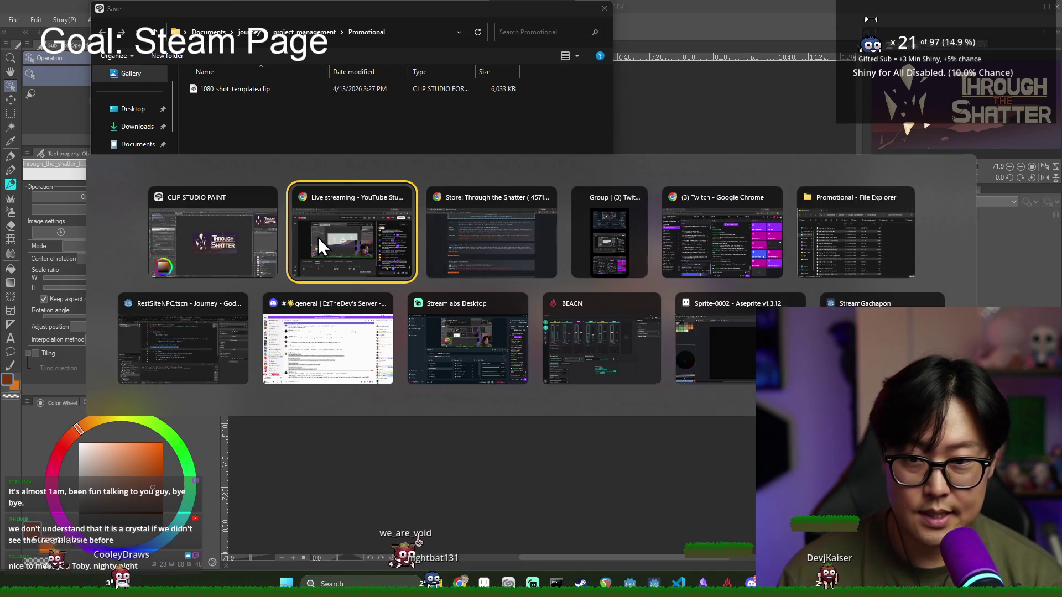
pyautogui.hotkey('alt', 'Tab')
pyautogui.write('header_capsule')
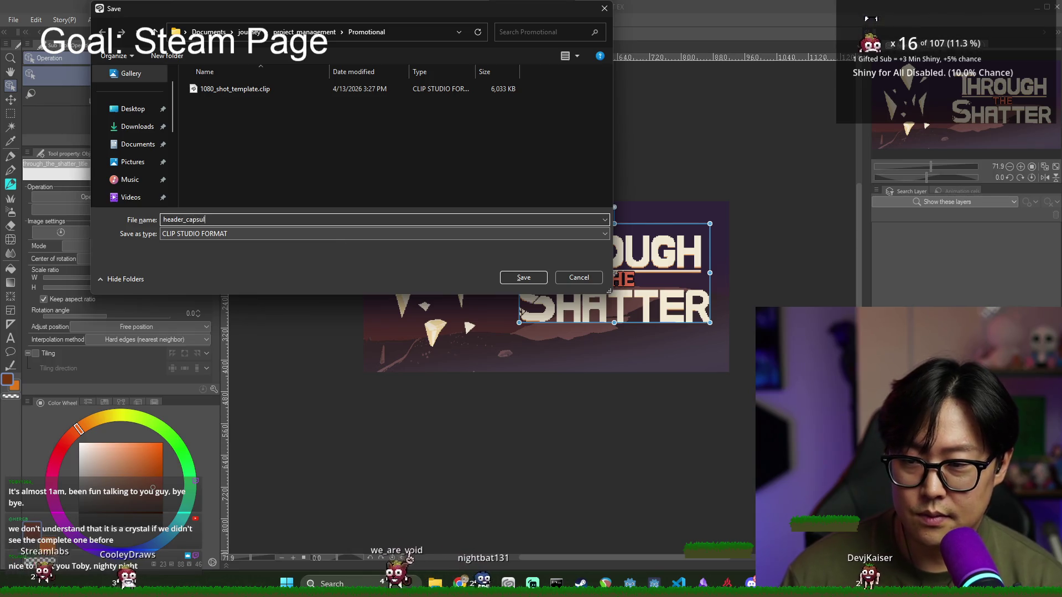
pyautogui.press('Return')
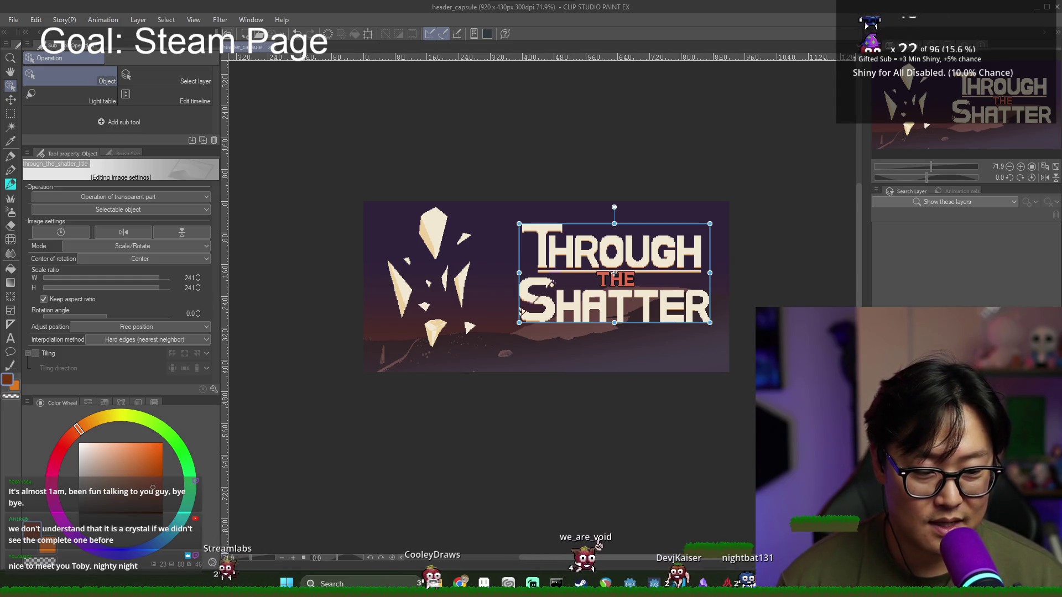
# Step: Select the crystal_shatter_intro layer and rasterize it
pyautogui.click(546, 286)
pyautogui.click(429, 291)
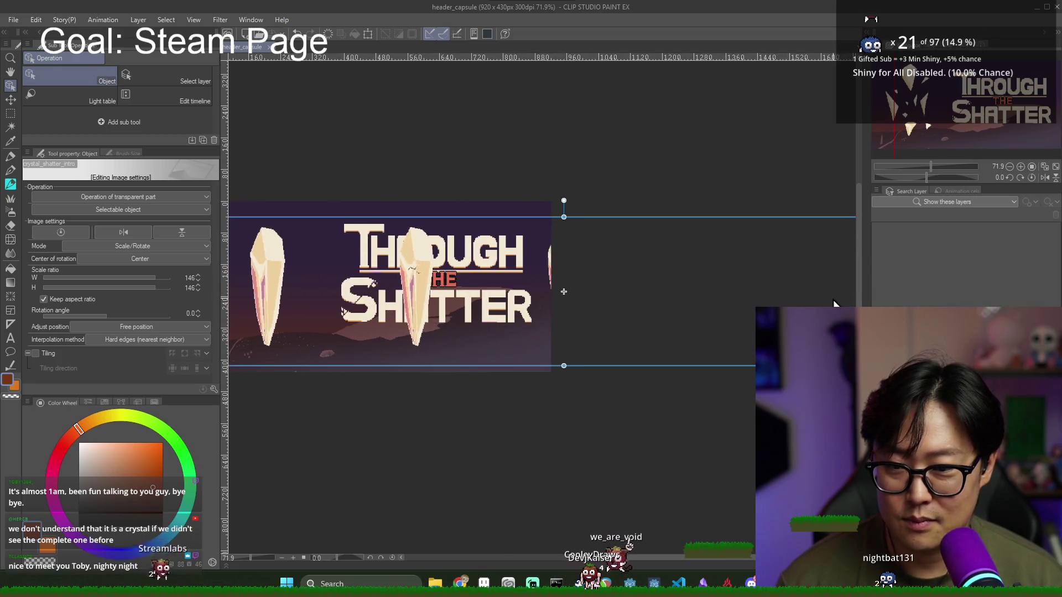
pyautogui.moveTo(975, 121); pyautogui.dragTo(908, 140)
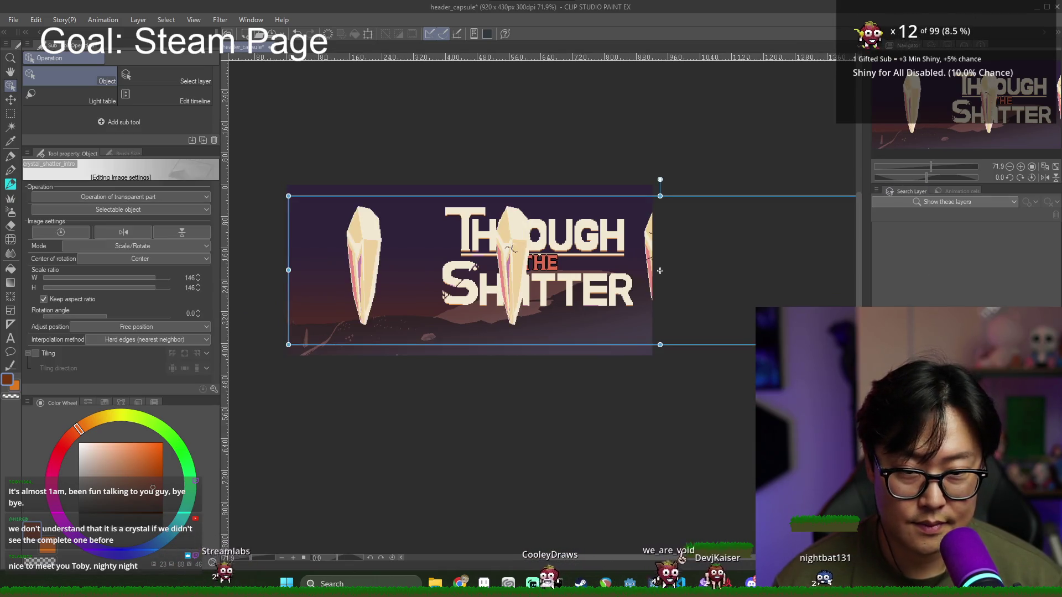
pyautogui.rightClick(935, 301)
pyautogui.click(968, 299)
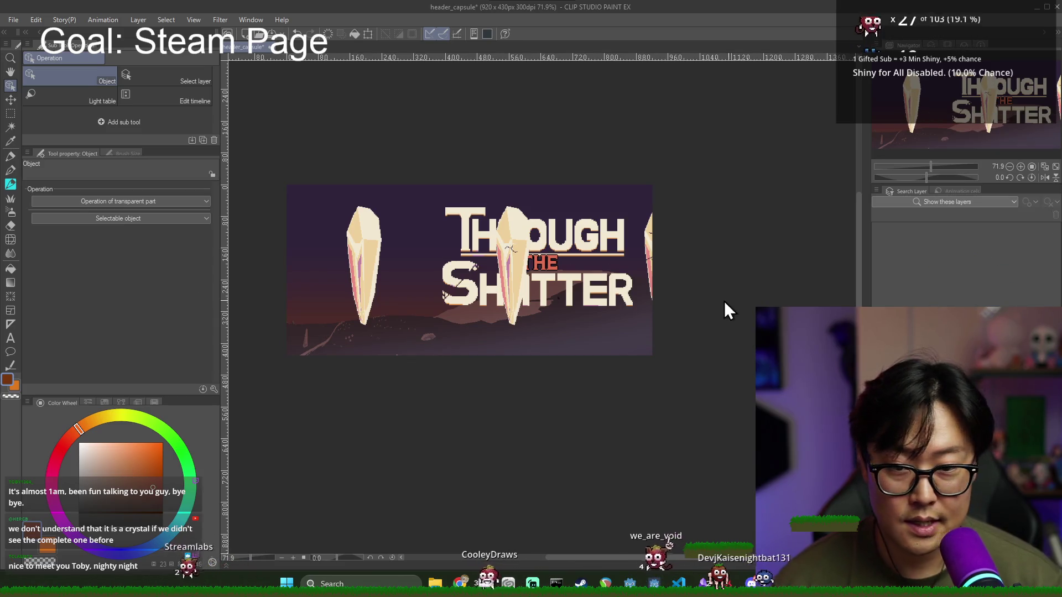
# Step: Draw a rectangular selection around the title area
pyautogui.click(10, 114)
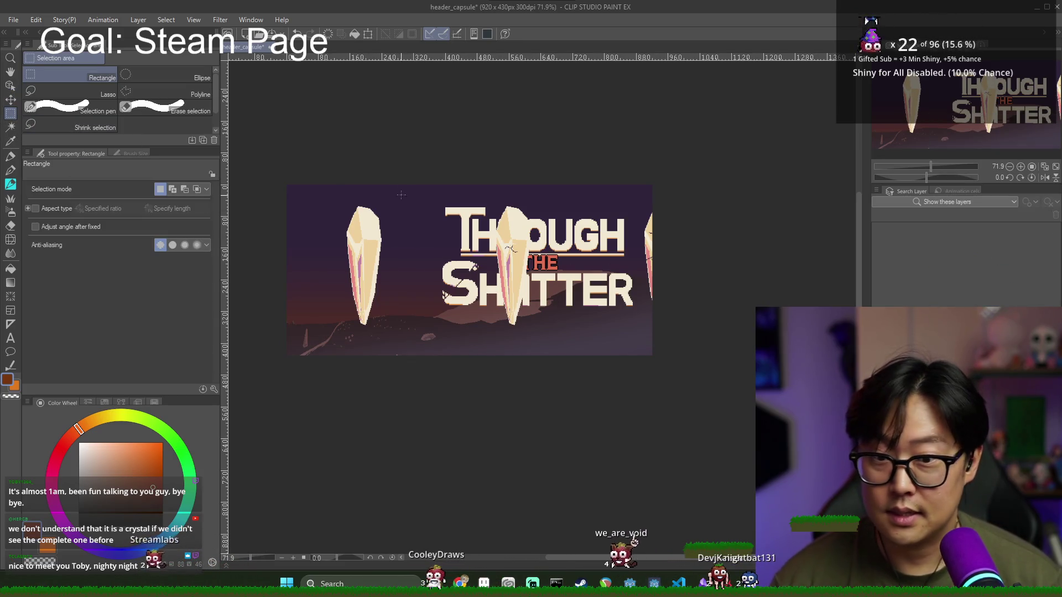
pyautogui.moveTo(232, 62); pyautogui.dragTo(582, 360)
pyautogui.moveTo(973, 95); pyautogui.dragTo(886, 89)
# Step: Clear the selection and drag the crystal slightly left with the Move layer tool
pyautogui.click(406, 271)
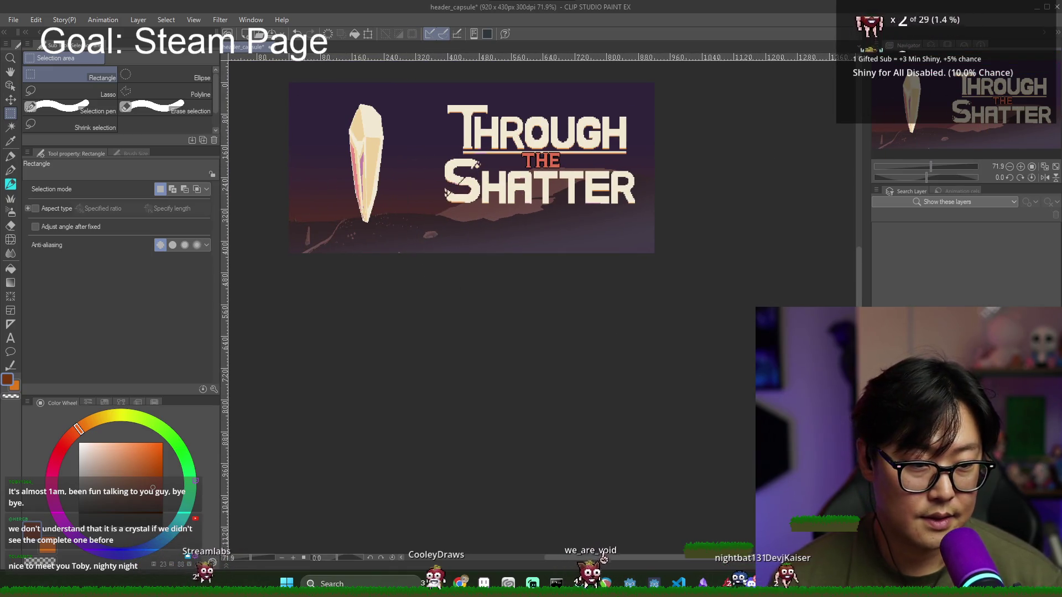
pyautogui.click(11, 100)
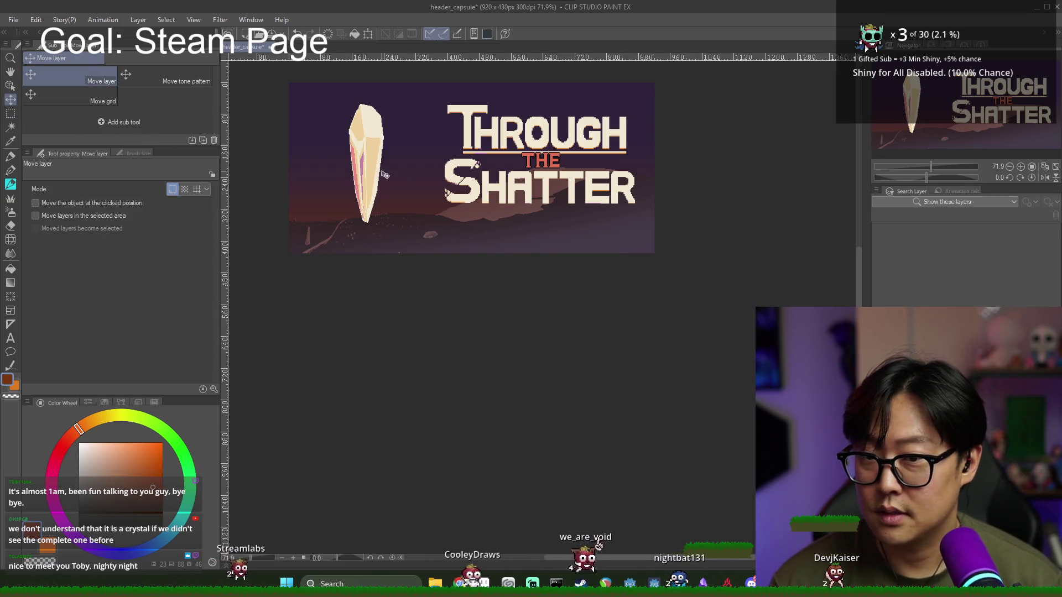
pyautogui.moveTo(976, 135); pyautogui.dragTo(965, 128)
pyautogui.moveTo(385, 175)
pyautogui.mouseDown()
pyautogui.moveTo(353, 176)
pyautogui.moveTo(399, 184)
pyautogui.mouseUp()
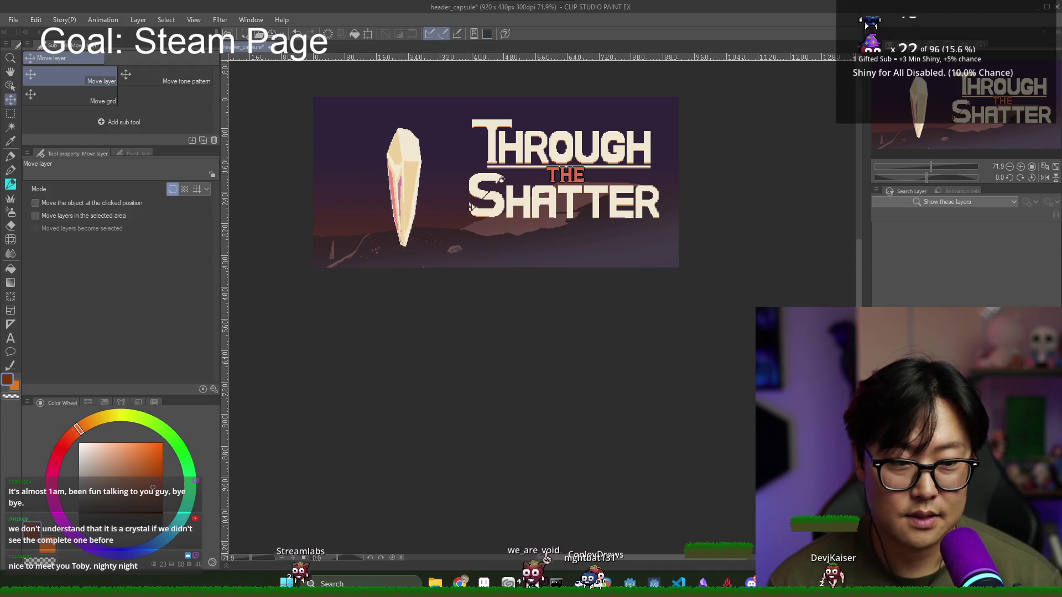
pyautogui.moveTo(985, 132); pyautogui.dragTo(952, 133)
pyautogui.moveTo(487, 204)
pyautogui.mouseDown()
pyautogui.moveTo(578, 196)
pyautogui.moveTo(453, 199)
pyautogui.moveTo(700, 179)
pyautogui.moveTo(431, 193)
pyautogui.moveTo(527, 198)
pyautogui.moveTo(514, 198)
pyautogui.mouseUp()
# Step: Fine-tune the crystal and title artwork with small leftward nudges while zoomed in
pyautogui.moveTo(555, 254); pyautogui.dragTo(552, 254)
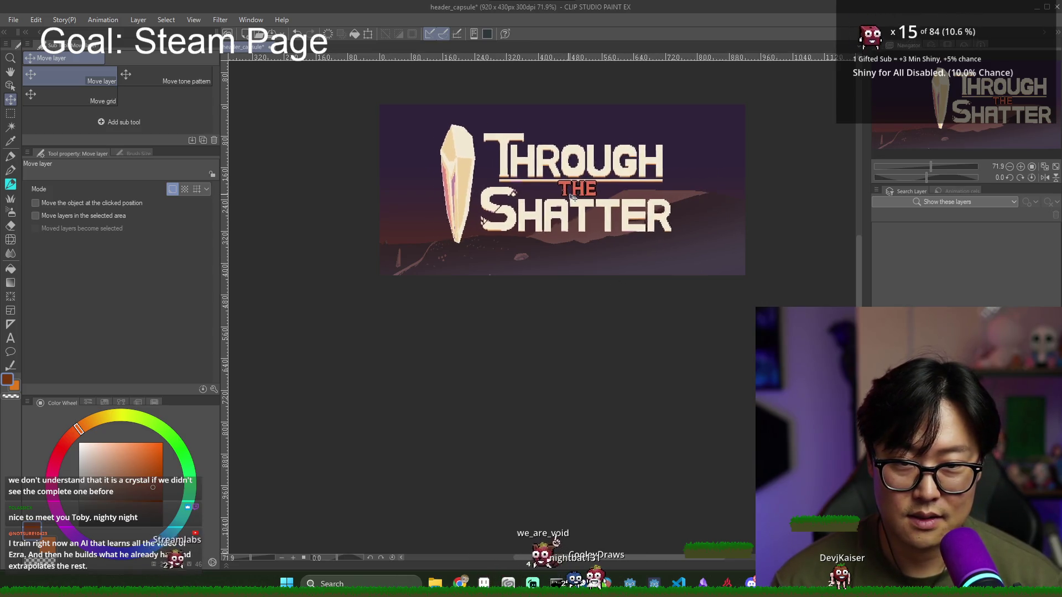
pyautogui.scroll(-2, 631, 236)
pyautogui.moveTo(602, 219); pyautogui.dragTo(596, 225)
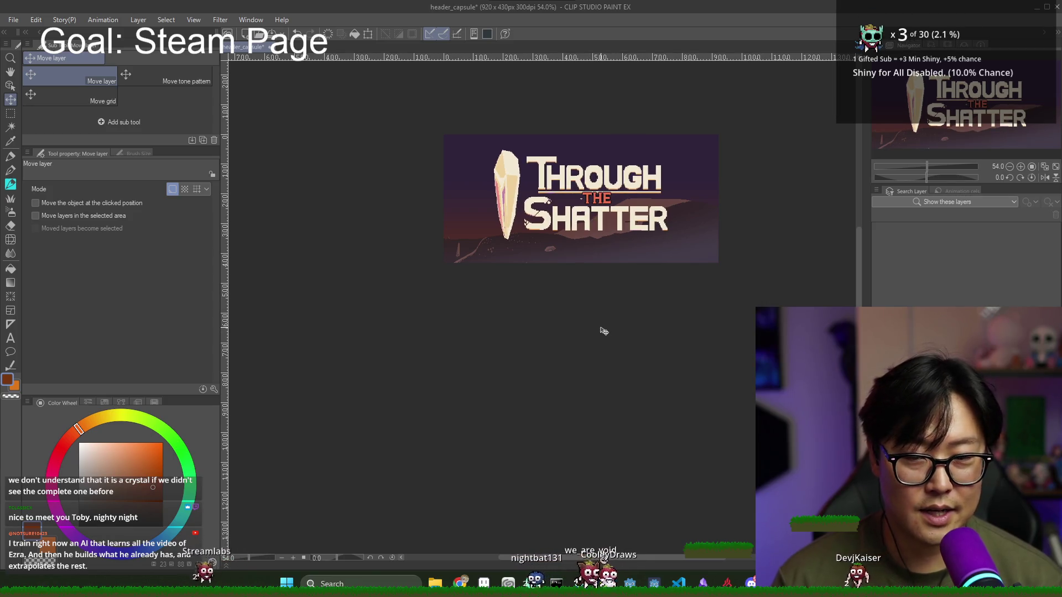
pyautogui.moveTo(590, 221)
pyautogui.mouseDown()
pyautogui.moveTo(577, 221)
pyautogui.moveTo(625, 221)
pyautogui.moveTo(593, 216)
pyautogui.mouseUp()
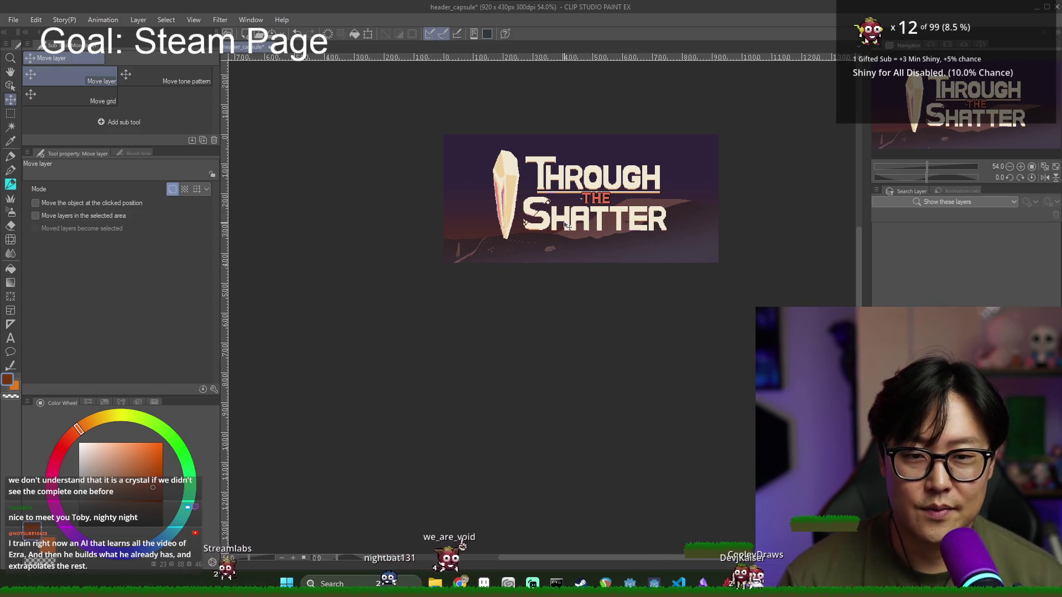
# Step: Glance at the Steam graphical assets page and open the File menu for exporting
pyautogui.scroll(1, 570, 244)
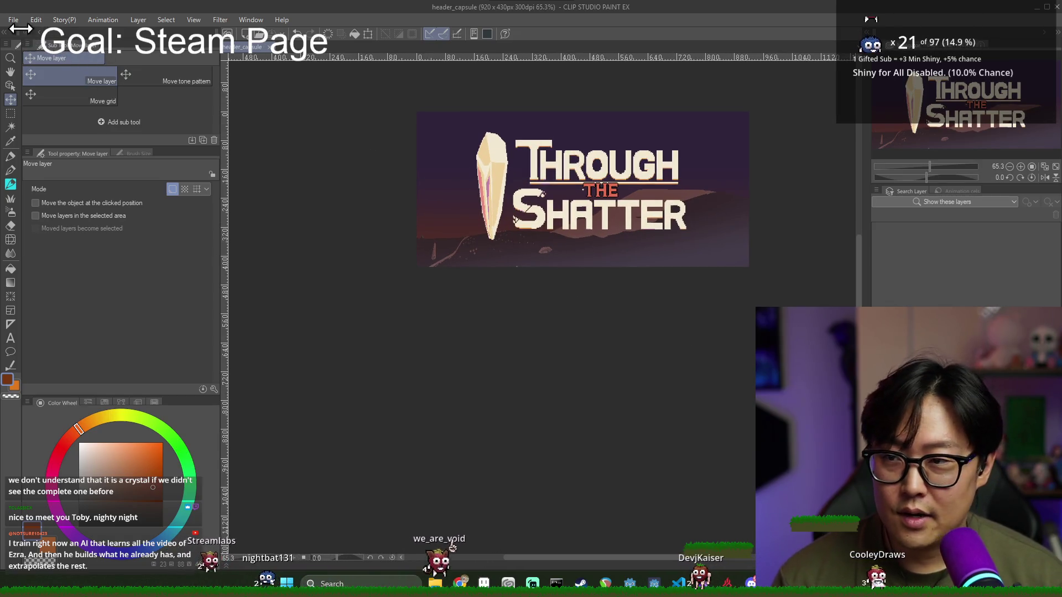
pyautogui.click(14, 20)
pyautogui.hotkey('alt', 'Tab')
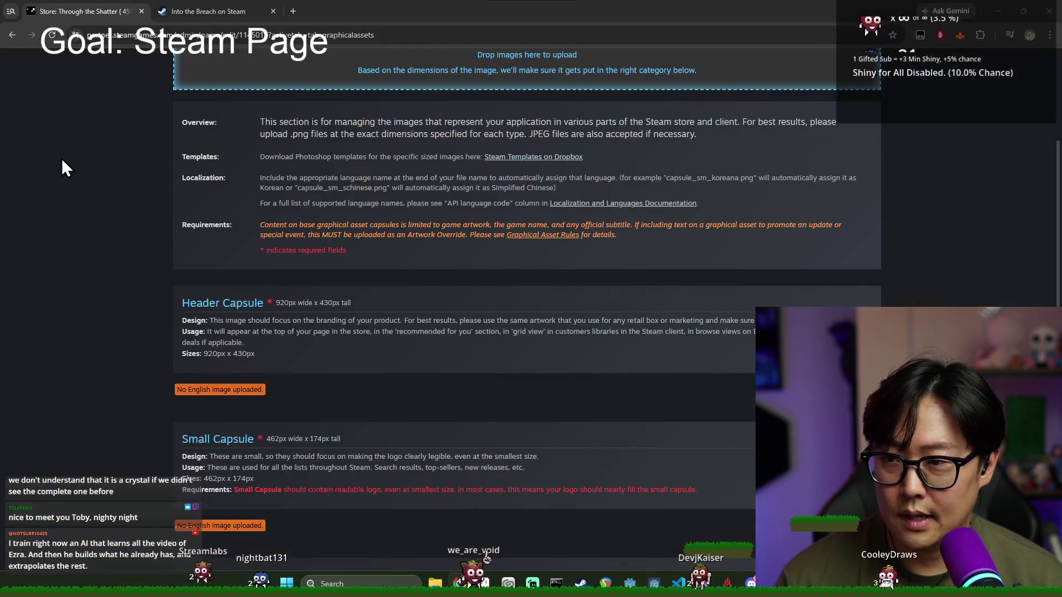
pyautogui.hotkey('alt', 'Tab')
pyautogui.click(12, 22)
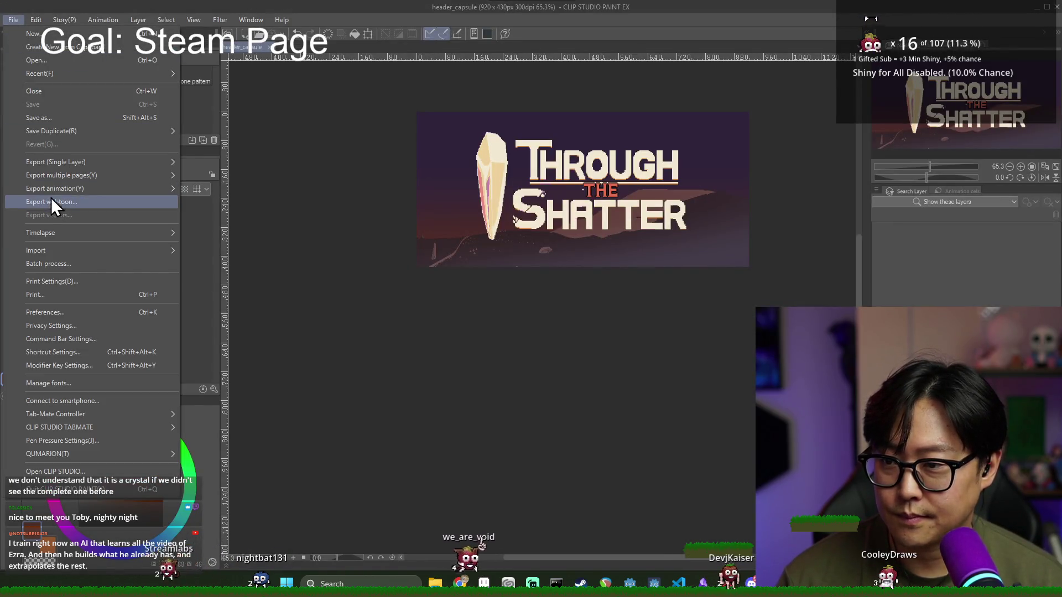
# Step: Export the canvas as header_capsule.png with default PNG settings and switch back to Chrome
pyautogui.moveTo(56, 161)
pyautogui.click(241, 191)
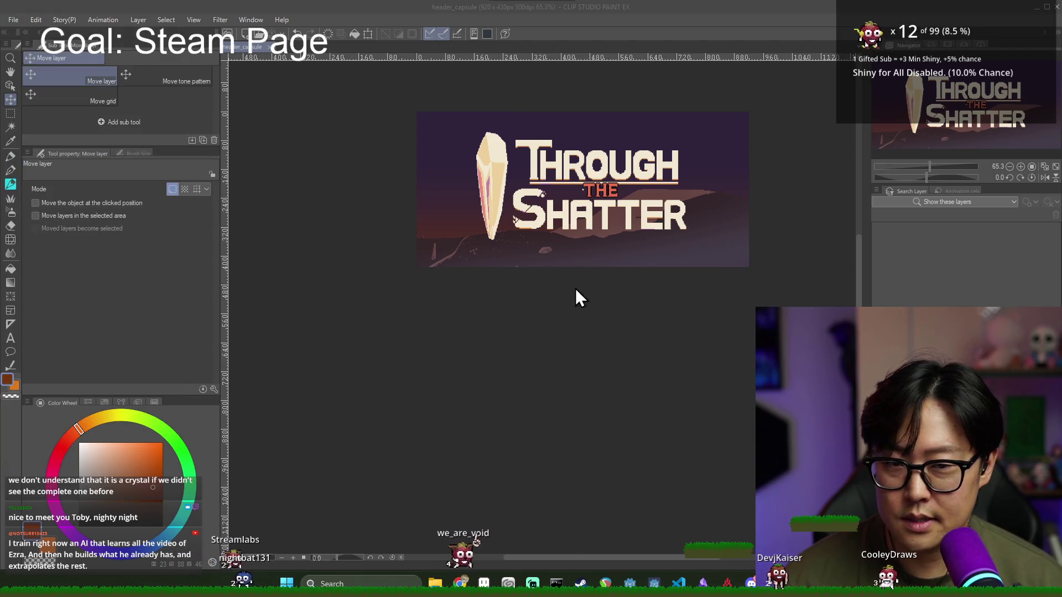
pyautogui.click(522, 276)
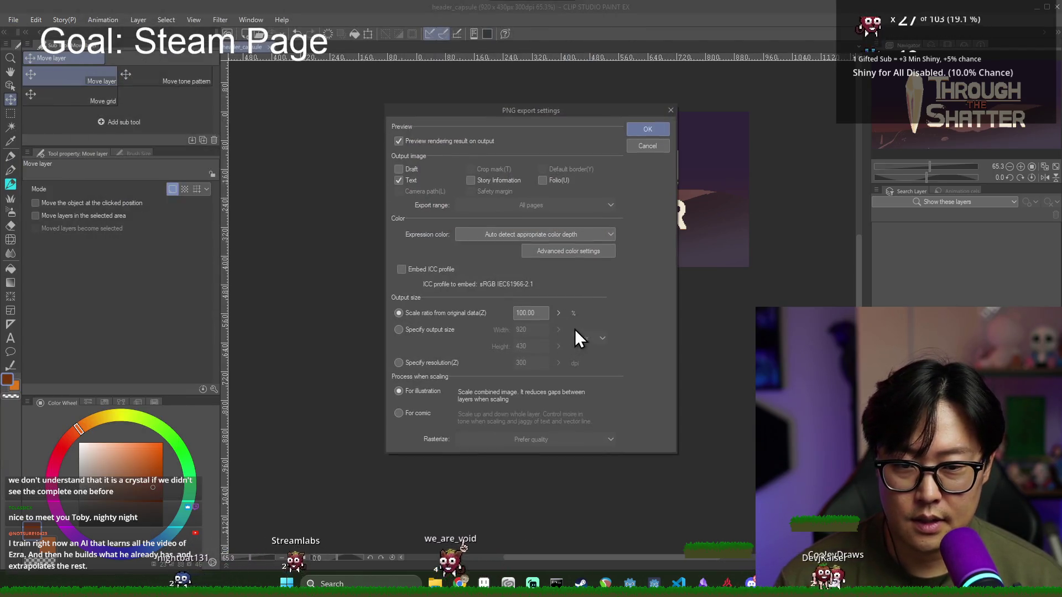
pyautogui.click(643, 133)
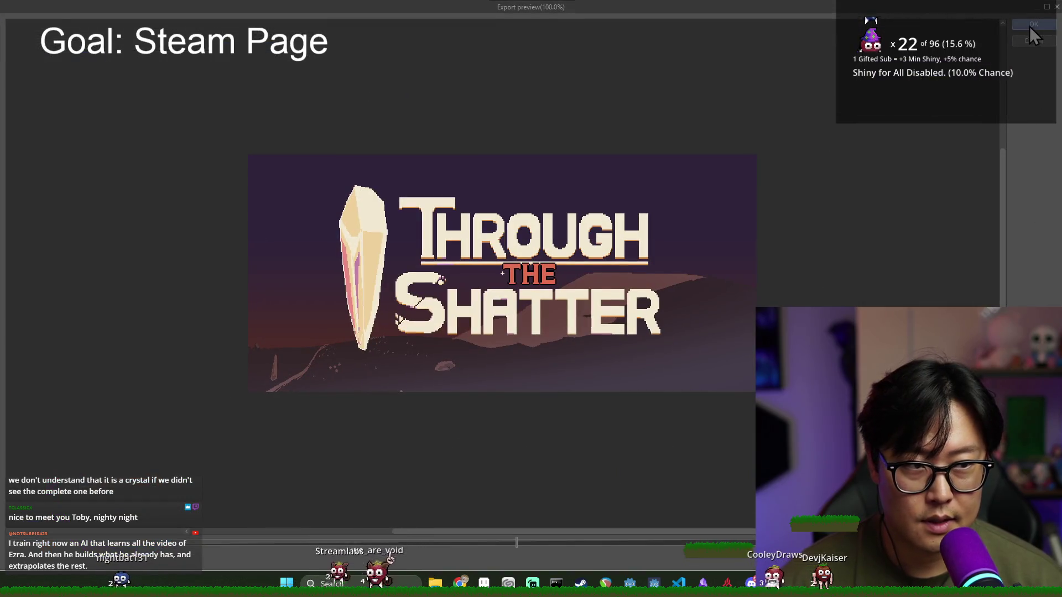
pyautogui.click(1032, 26)
pyautogui.hotkey('alt', 'Tab')
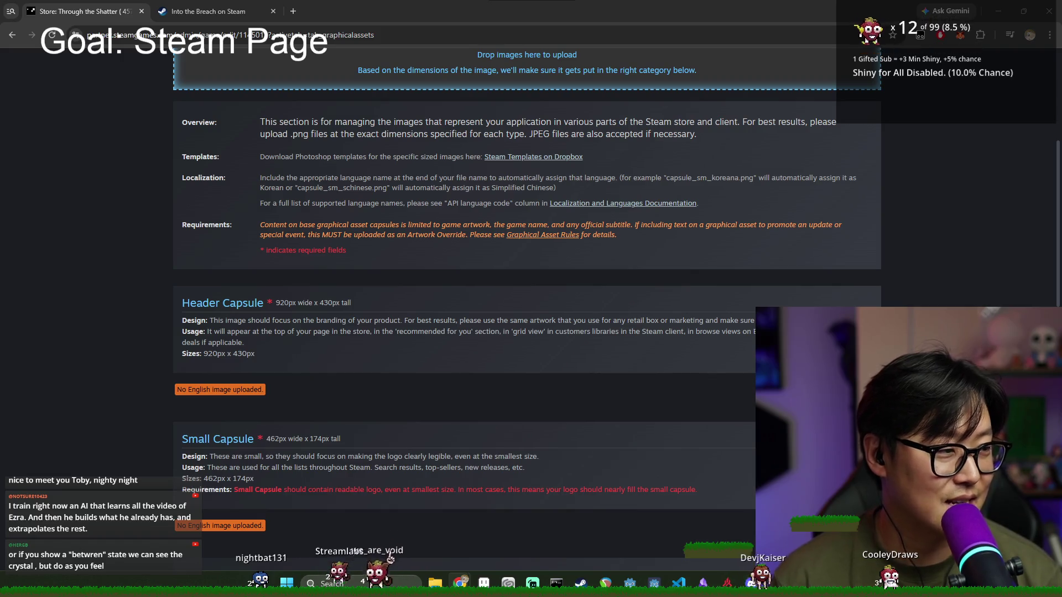
# Step: Scroll the Steam page up, briefly visit Clip Studio, then raise the Promotional folder window
pyautogui.scroll(3, 615, 259)
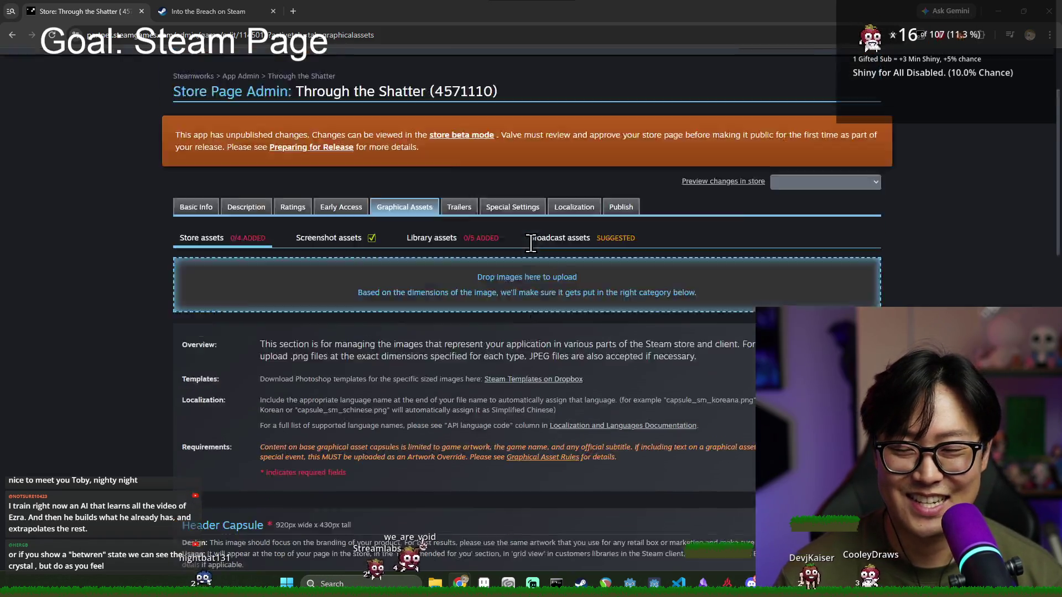
pyautogui.hotkey('alt', 'Tab')
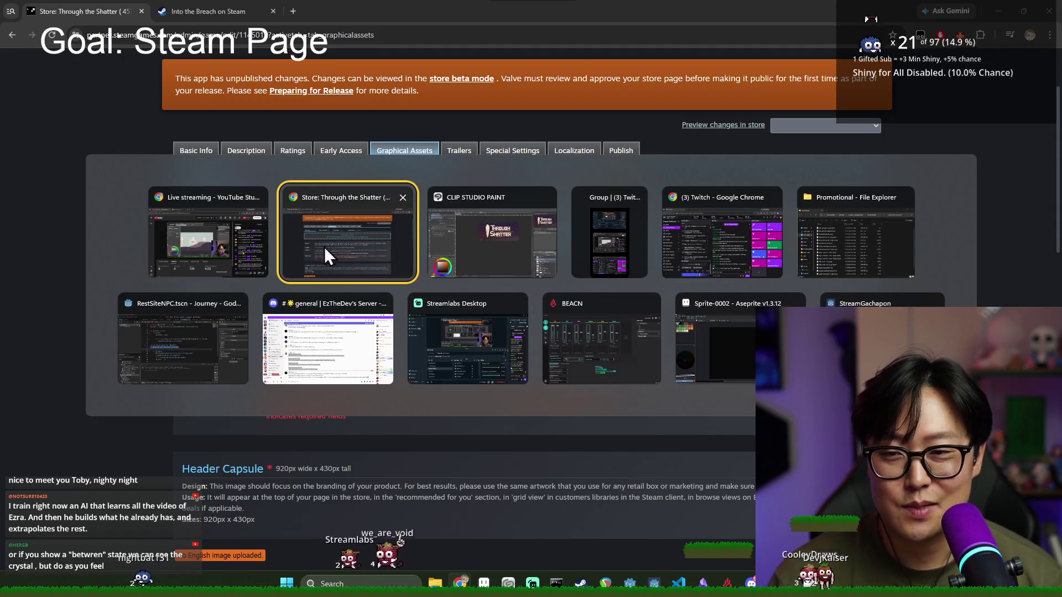
pyautogui.click(466, 257)
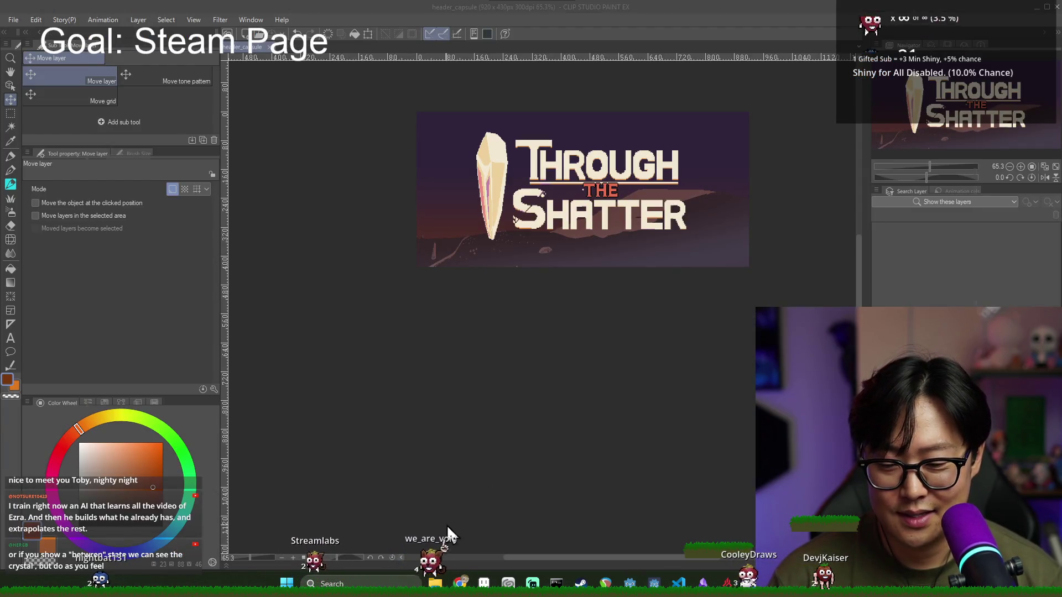
pyautogui.hotkey('alt', 'Tab')
pyautogui.click(435, 584)
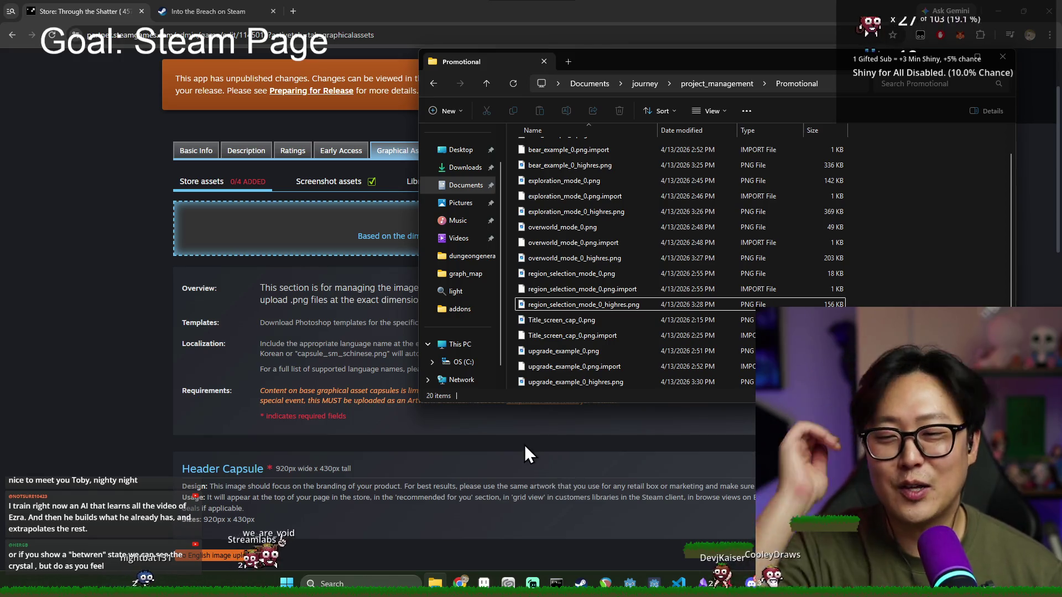
# Step: Drag header_capsule.png from the Promotional folder into Steam's 'Drop images here to upload' zone
pyautogui.scroll(-1, 598, 356)
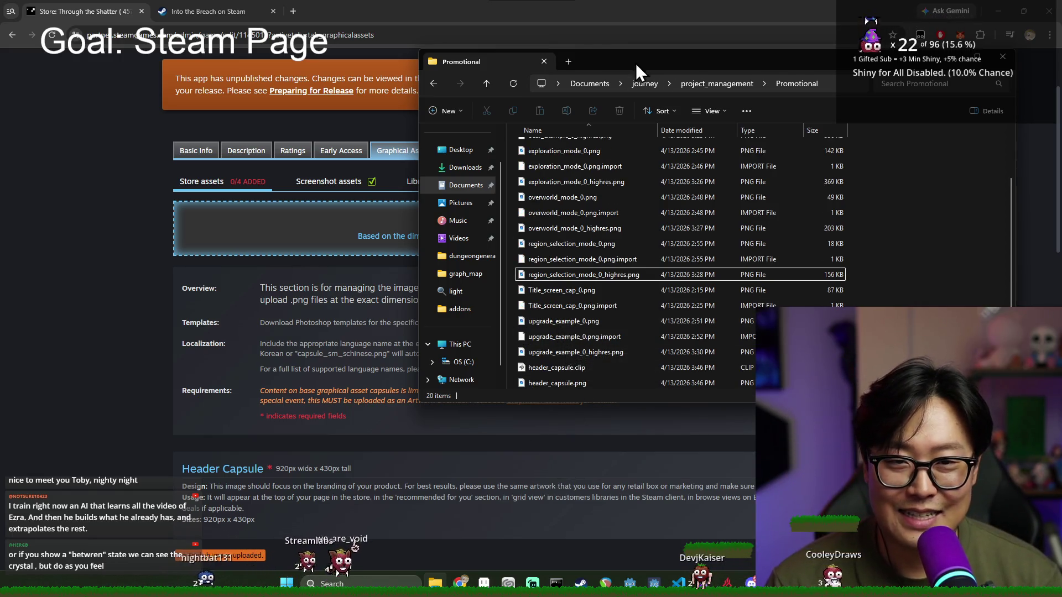
pyautogui.moveTo(635, 63); pyautogui.dragTo(656, 53)
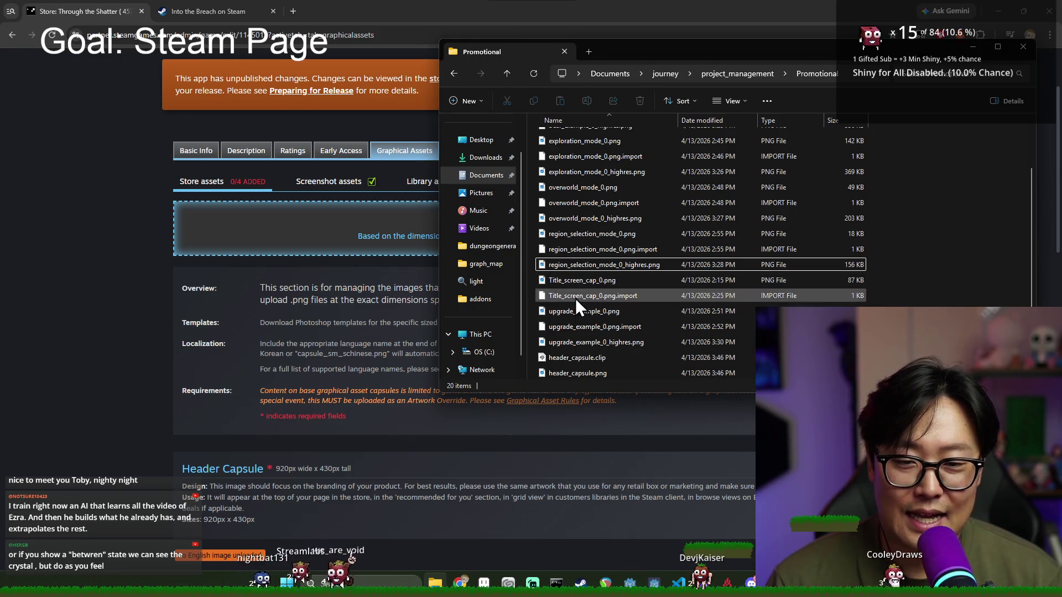
pyautogui.moveTo(591, 378)
pyautogui.mouseDown()
pyautogui.moveTo(354, 283)
pyautogui.moveTo(447, 278)
pyautogui.moveTo(420, 304)
pyautogui.mouseUp()
# Step: Set the first card to Header Capsule in English, then drag in a second copy for Library Header
pyautogui.click(284, 316)
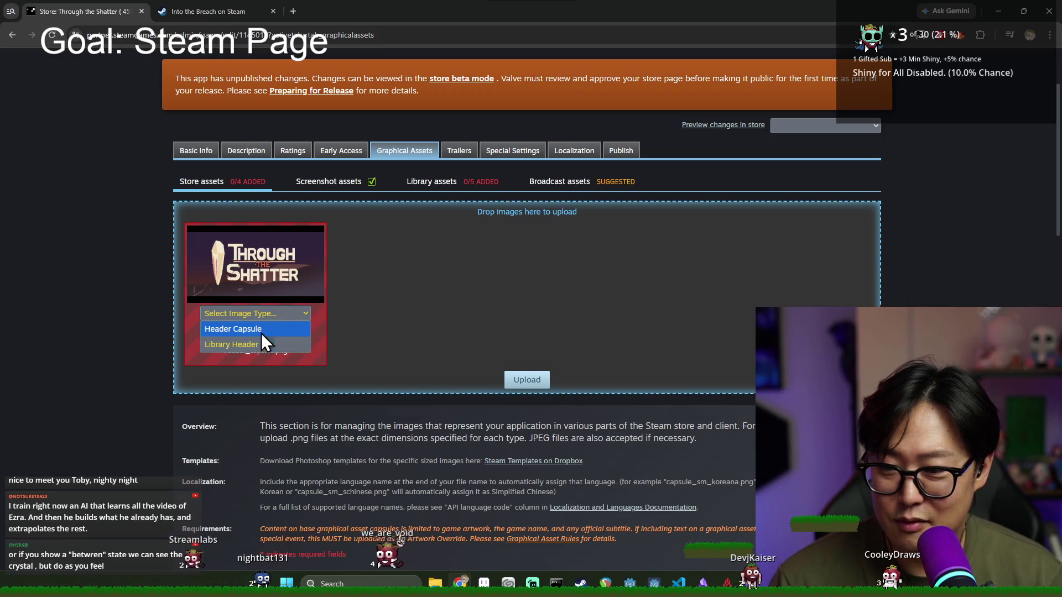
pyautogui.click(283, 330)
pyautogui.click(252, 339)
pyautogui.click(369, 341)
pyautogui.click(259, 311)
pyautogui.click(260, 311)
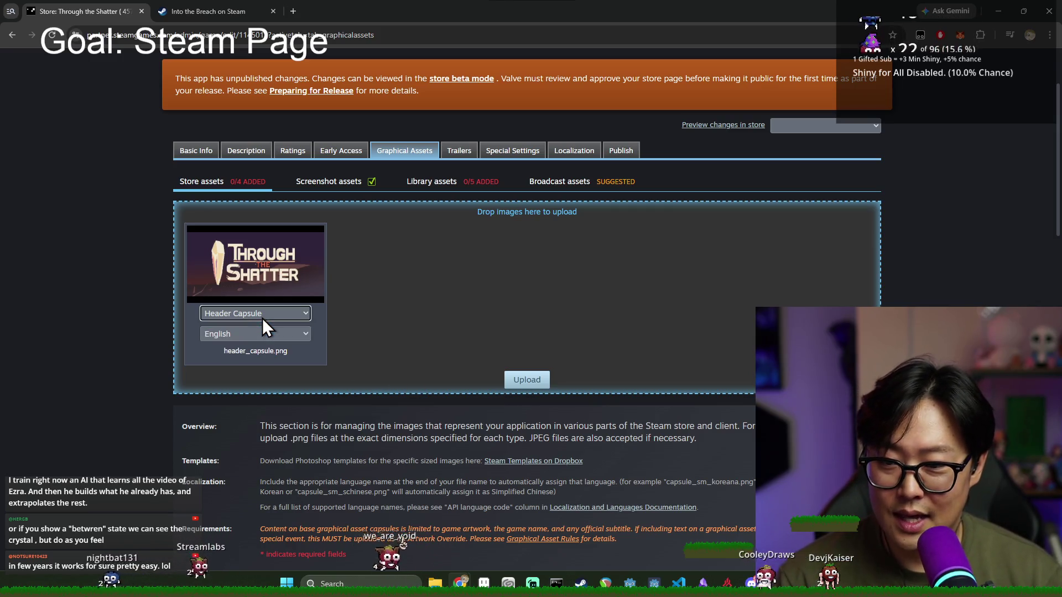
pyautogui.hotkey('alt', 'Tab')
pyautogui.moveTo(597, 375)
pyautogui.mouseDown()
pyautogui.moveTo(420, 297)
pyautogui.moveTo(467, 350)
pyautogui.mouseUp()
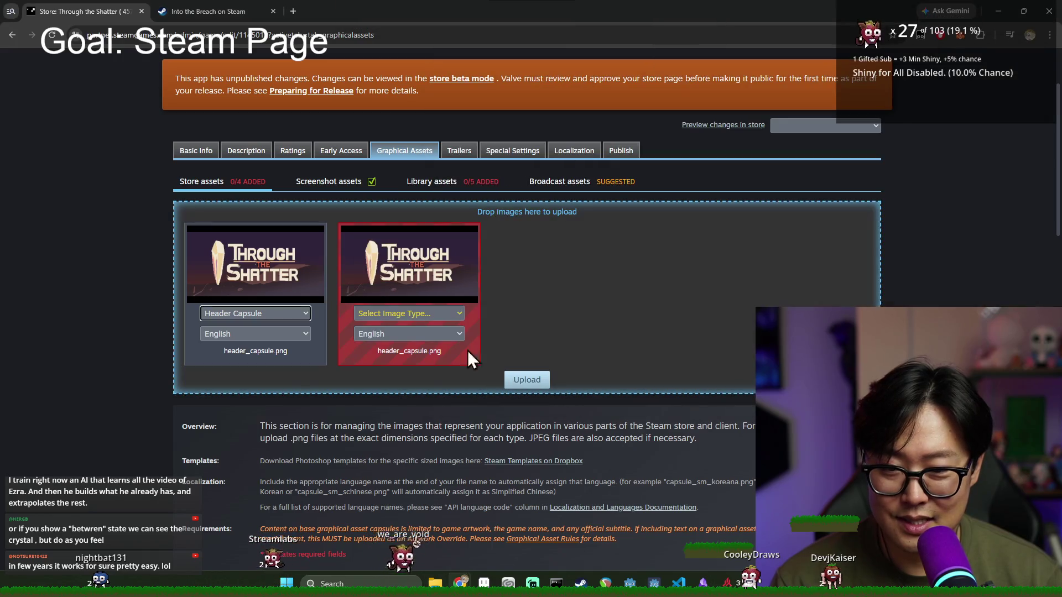
# Step: Upload both queued images after ticking all four Graphical Asset Rules confirmations
pyautogui.click(526, 382)
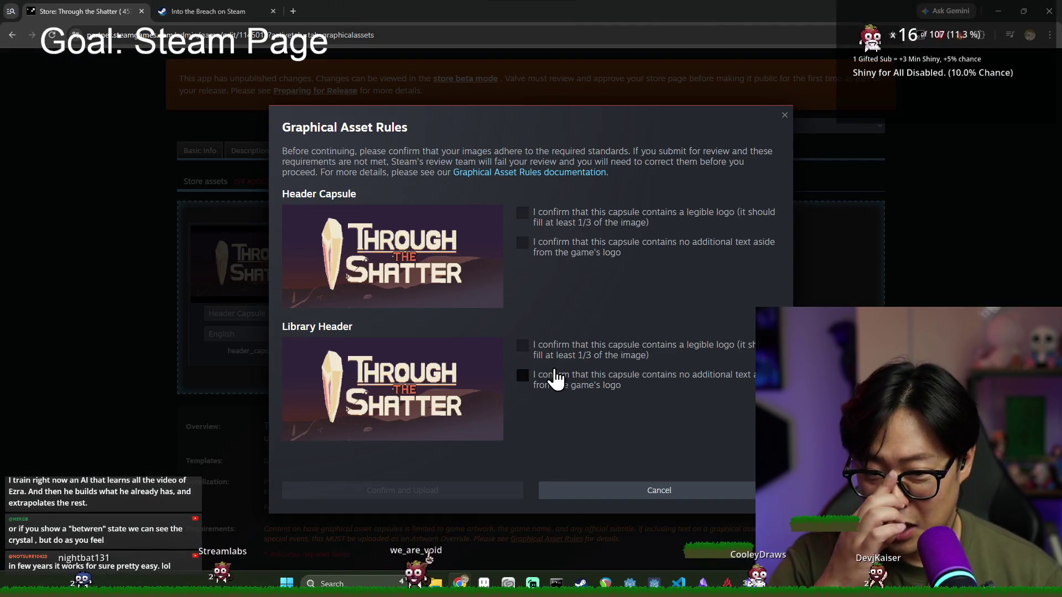
pyautogui.click(569, 217)
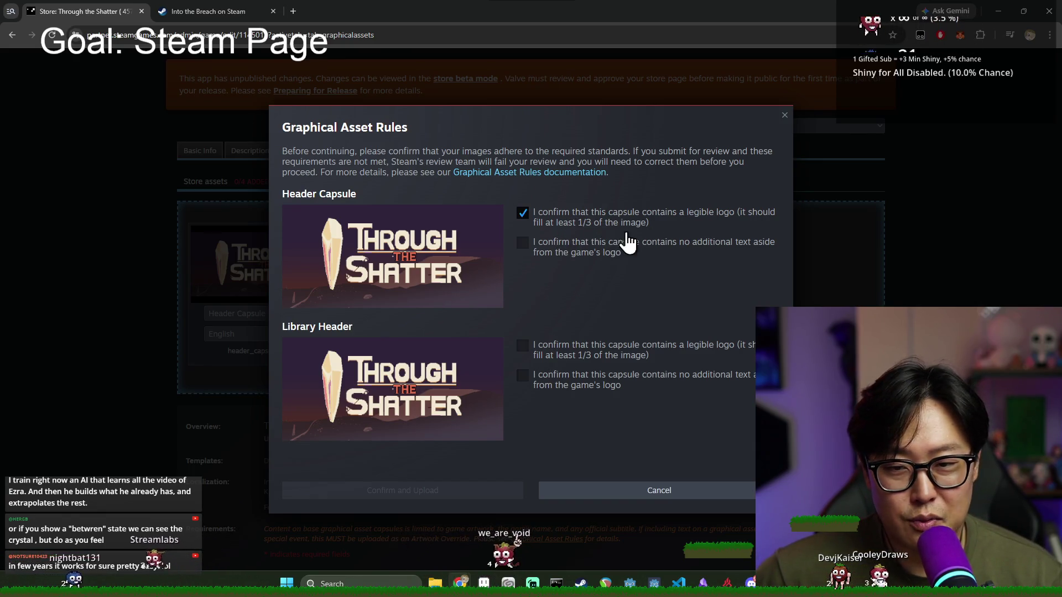
pyautogui.click(570, 255)
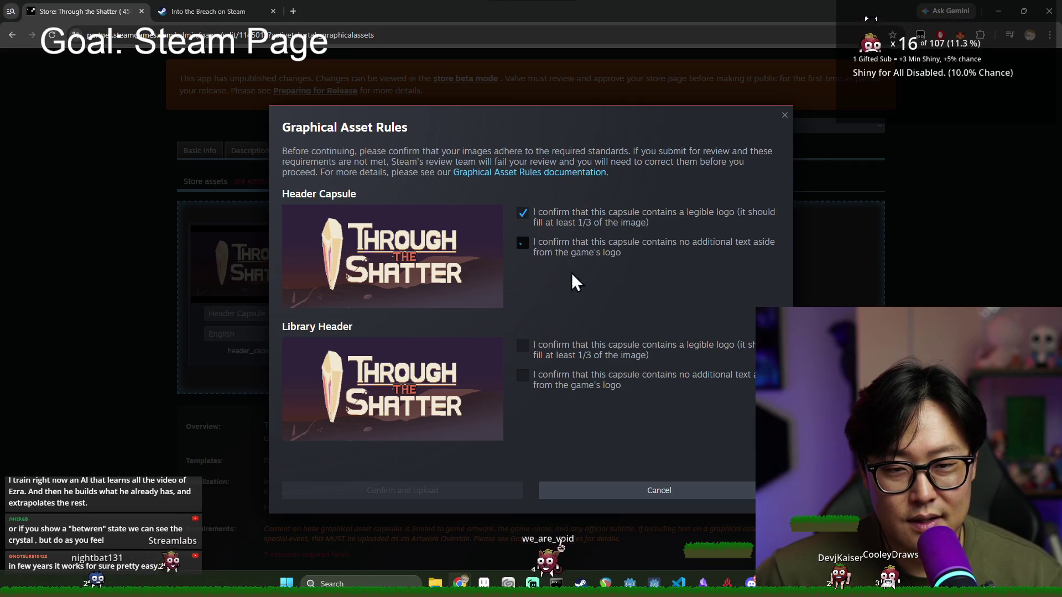
pyautogui.click(577, 359)
pyautogui.click(576, 379)
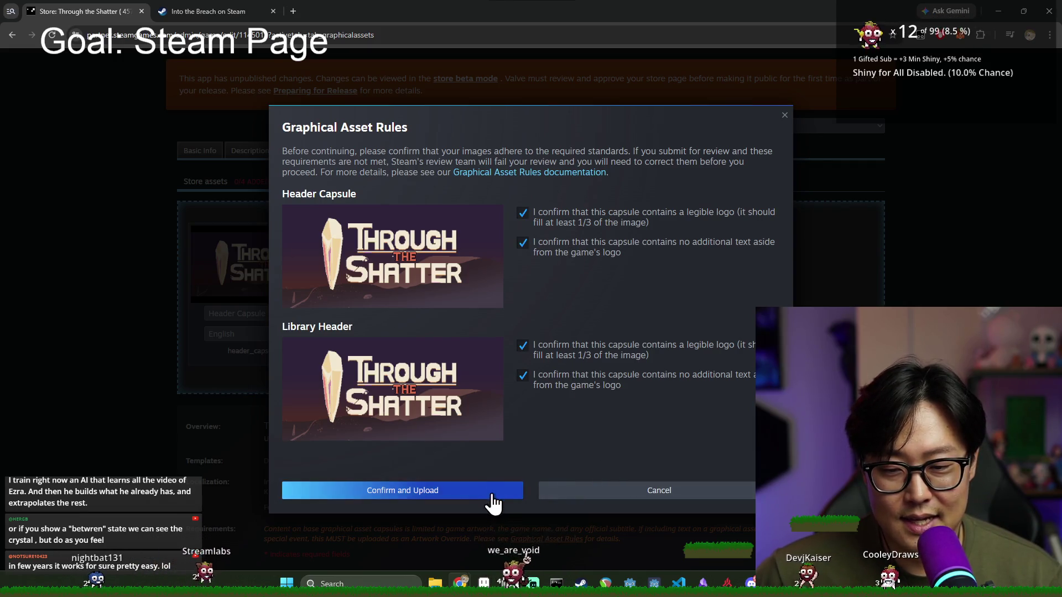
pyautogui.click(490, 494)
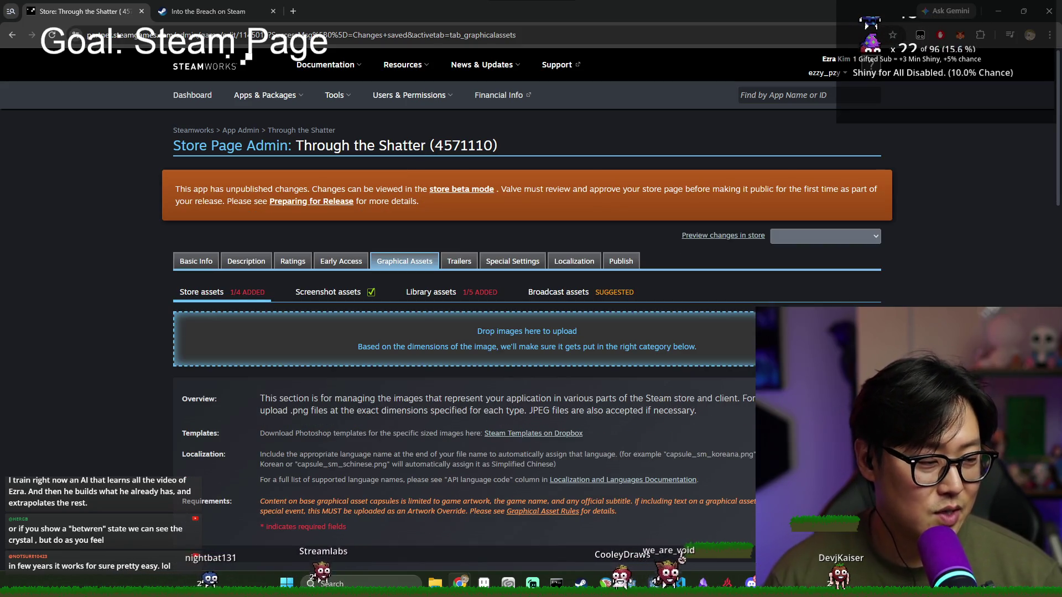
pyautogui.hotkey('alt', 'Tab')
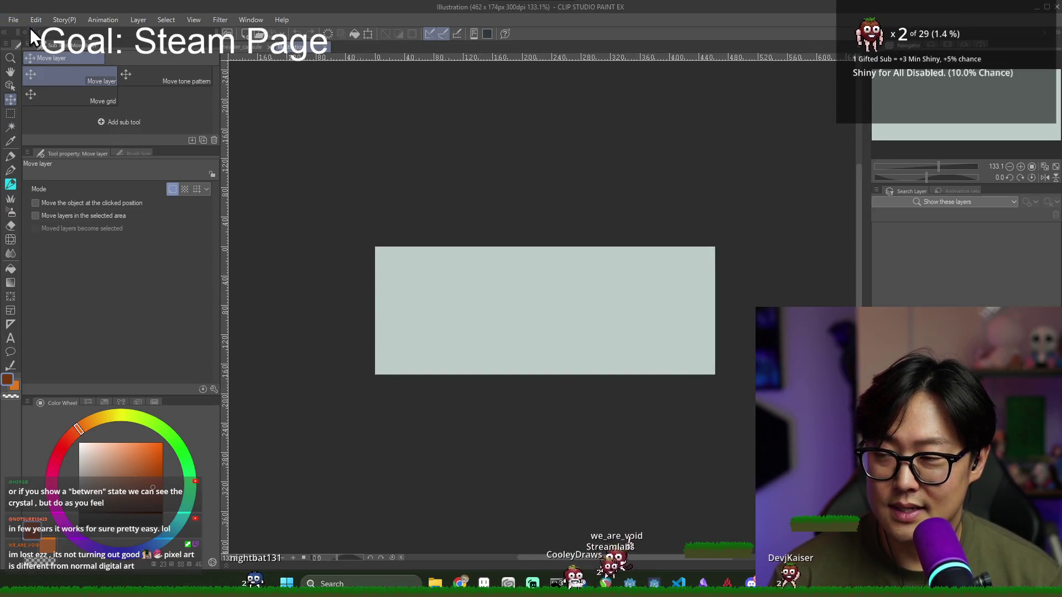
# Step: Scale the title to 157% on the small Illustration canvas and nudge it slightly left
pyautogui.click(254, 46)
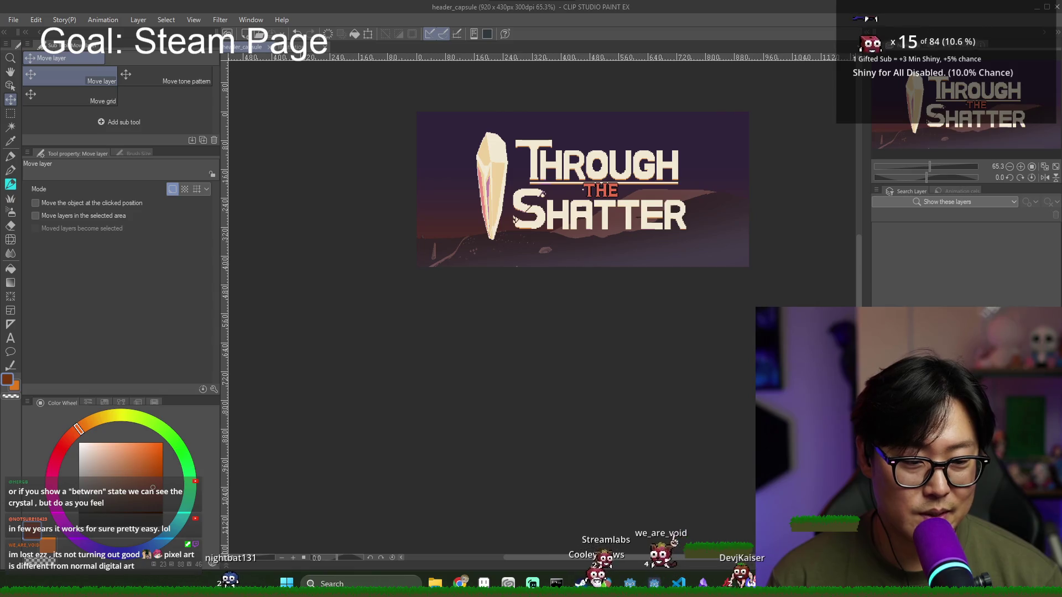
pyautogui.click(305, 47)
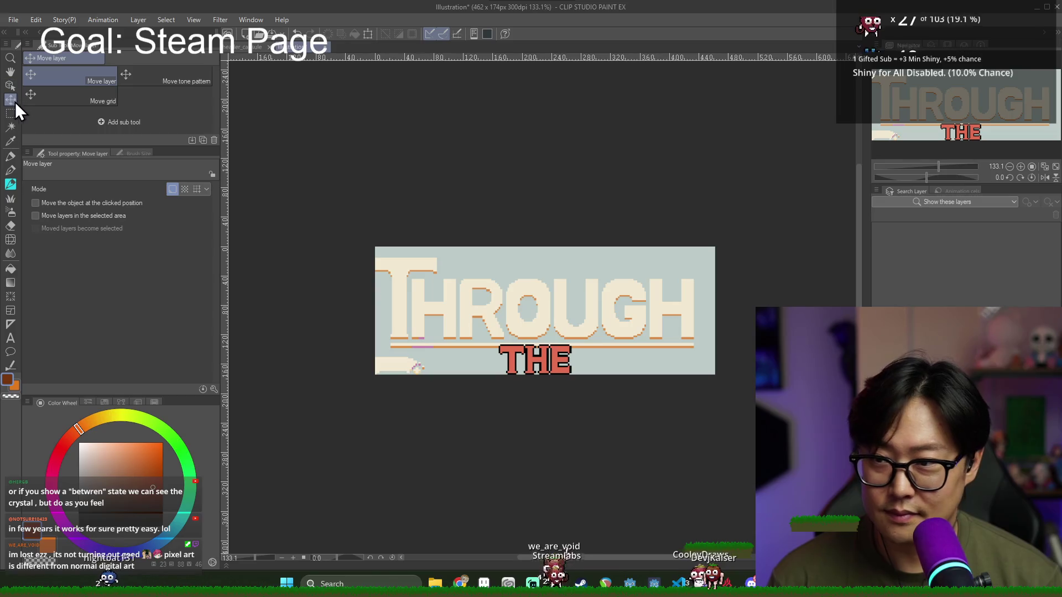
pyautogui.press('h')
pyautogui.click(10, 86)
pyautogui.moveTo(362, 244)
pyautogui.mouseDown()
pyautogui.moveTo(414, 266)
pyautogui.moveTo(500, 331)
pyautogui.moveTo(470, 279)
pyautogui.mouseUp()
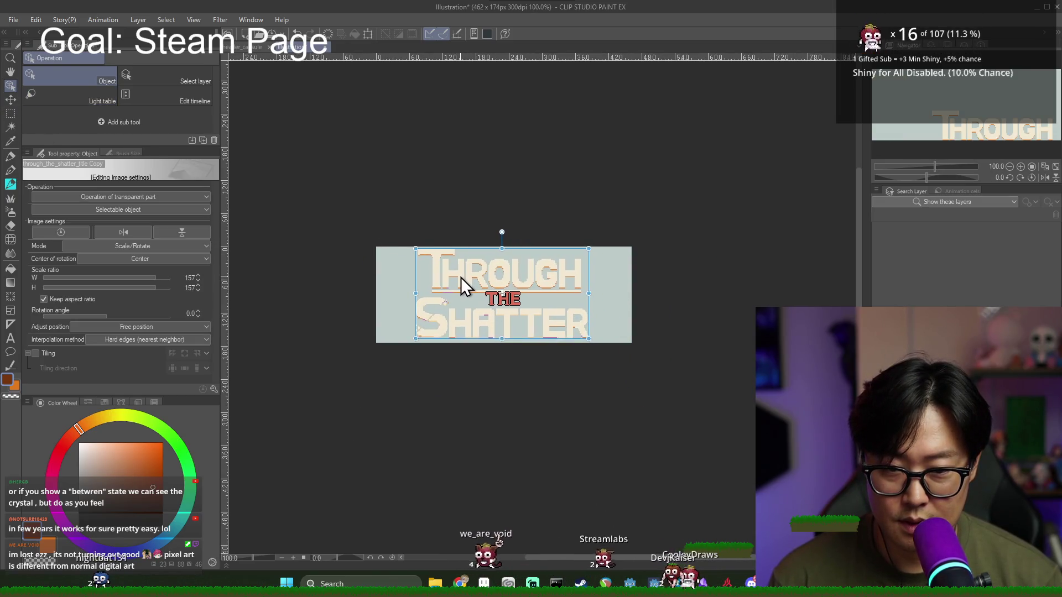
pyautogui.scroll(2, 496, 307)
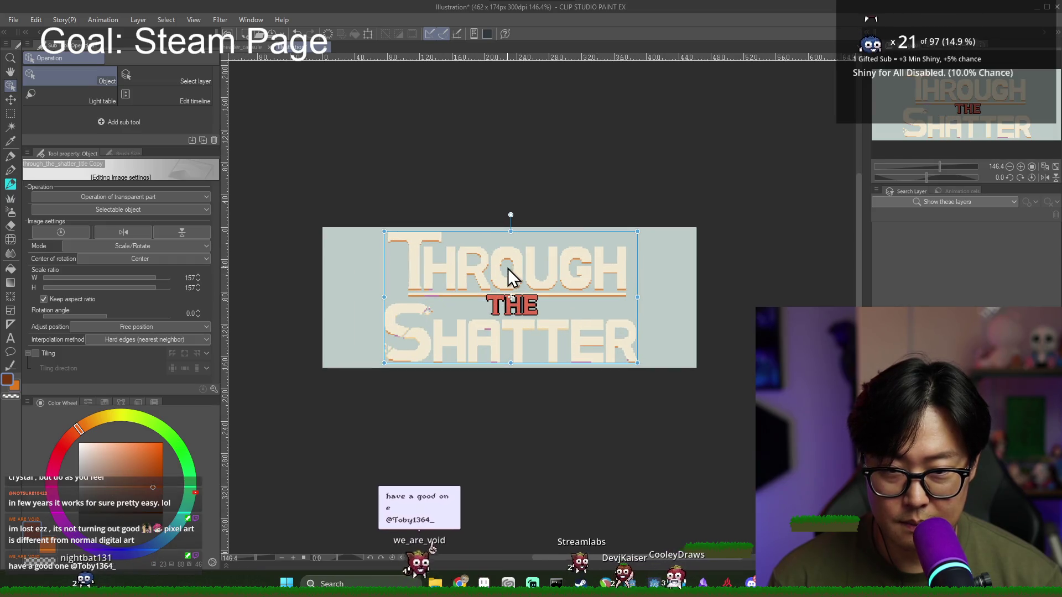
pyautogui.moveTo(519, 270); pyautogui.dragTo(516, 271)
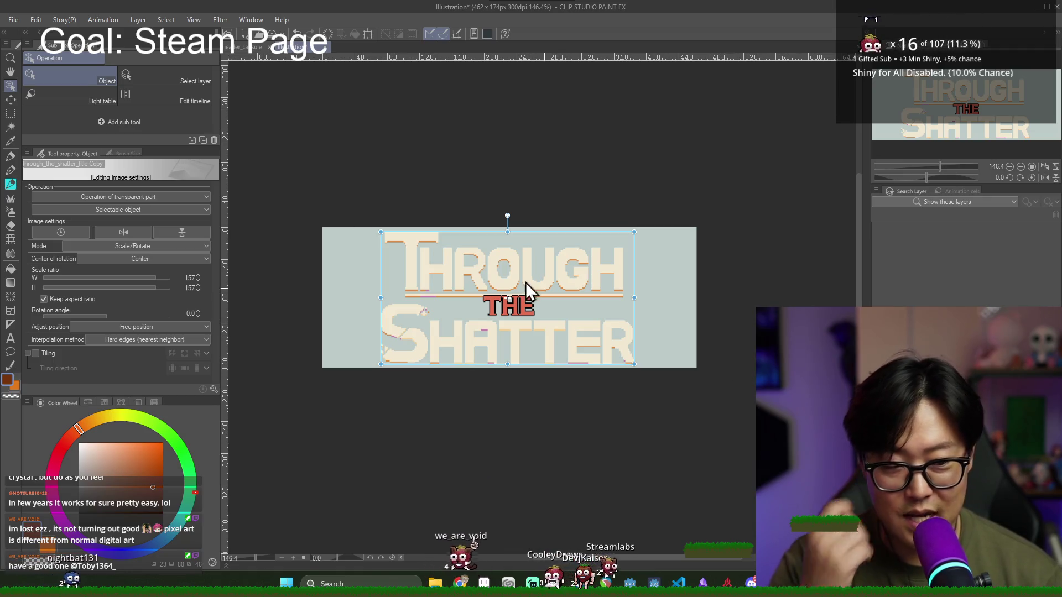
# Step: Commit the transform and open the header capsule's purple background colour settings
pyautogui.click(244, 47)
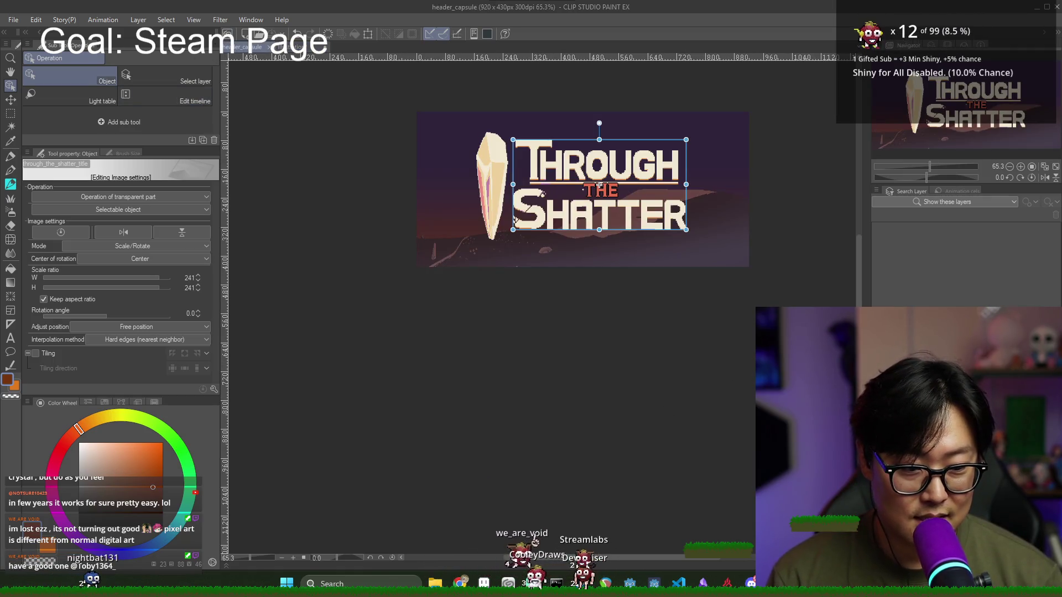
pyautogui.click(552, 252)
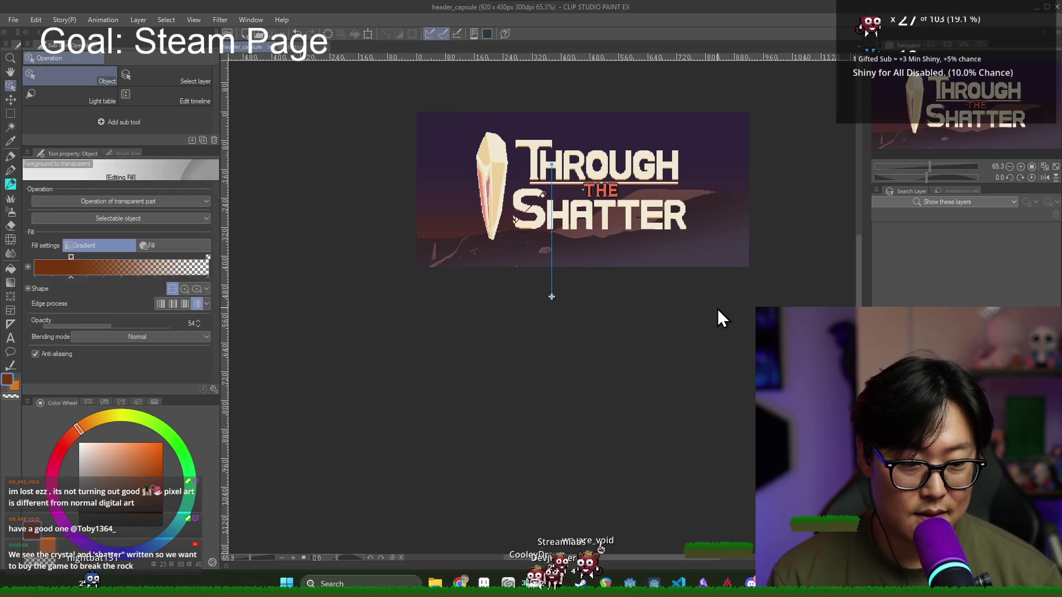
pyautogui.click(287, 49)
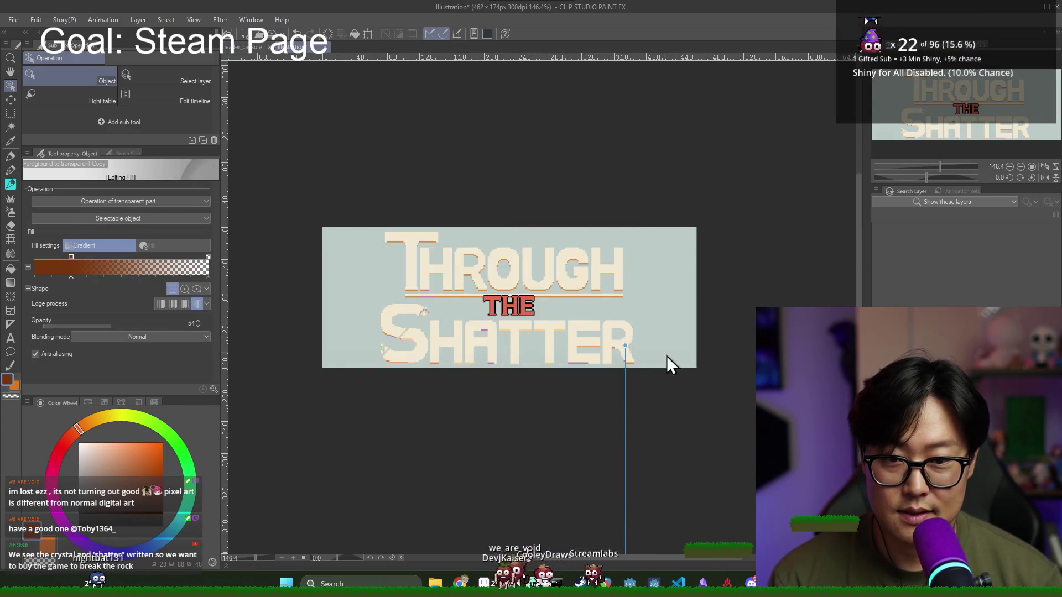
pyautogui.click(370, 164)
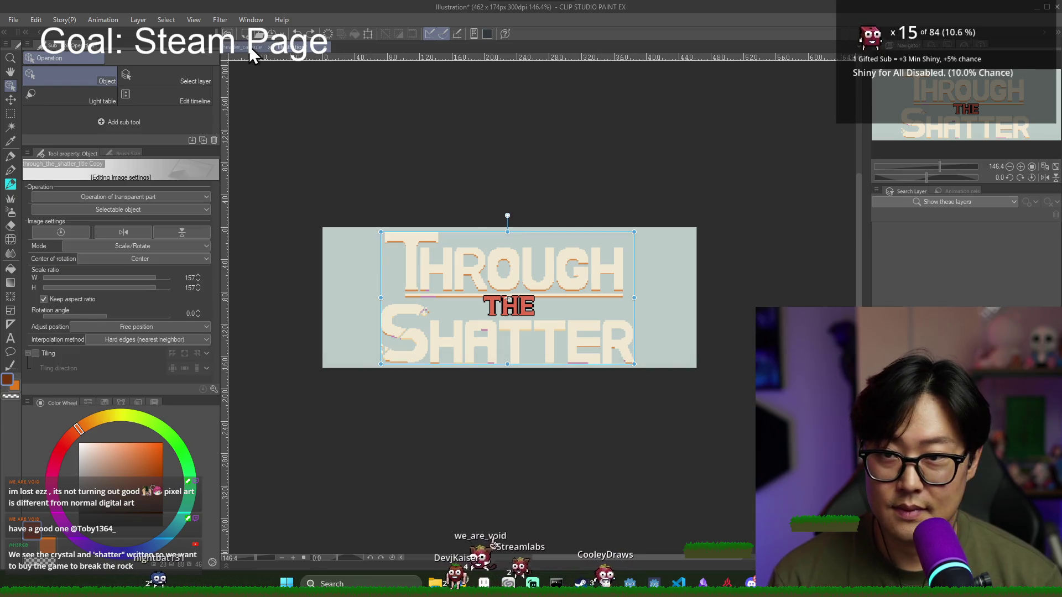
pyautogui.click(249, 47)
pyautogui.doubleClick(551, 296)
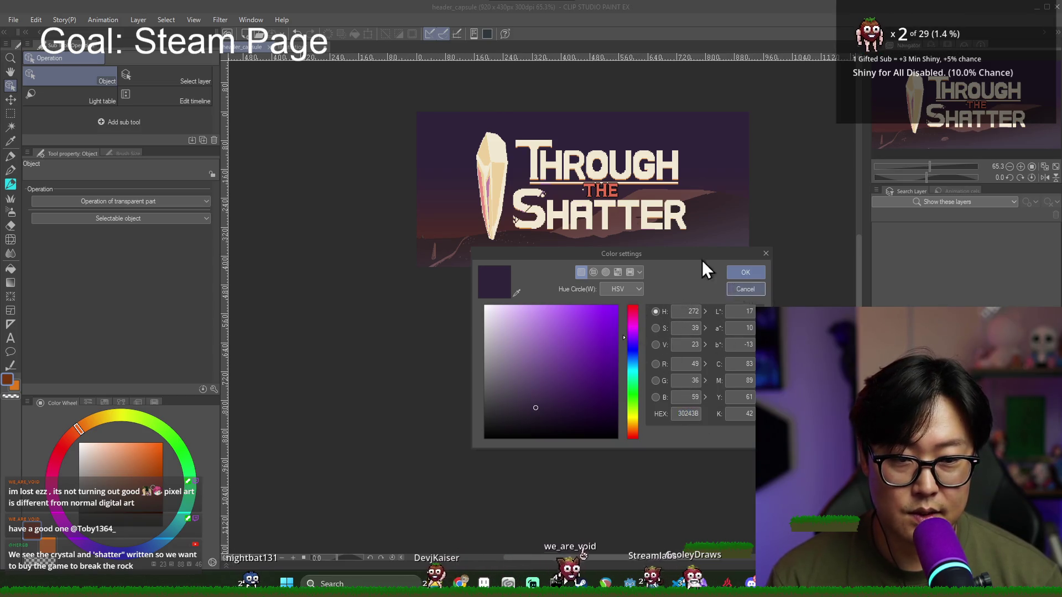
# Step: Paste hex 302438 into the small capsule's background colour, turning it dark purple
pyautogui.click(746, 272)
pyautogui.click(301, 47)
pyautogui.doubleClick(507, 298)
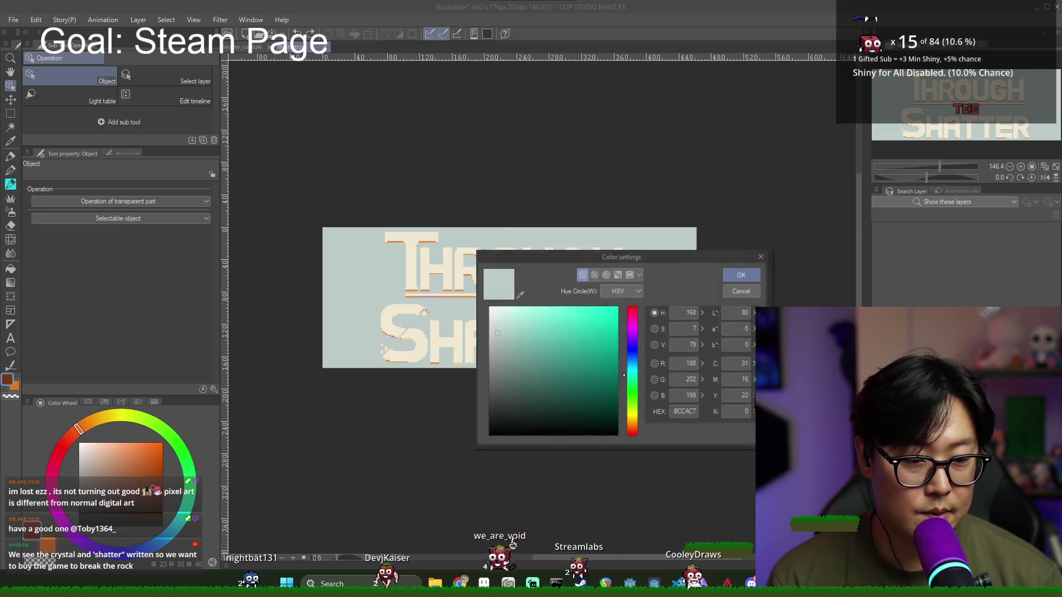
pyautogui.write('30243B')
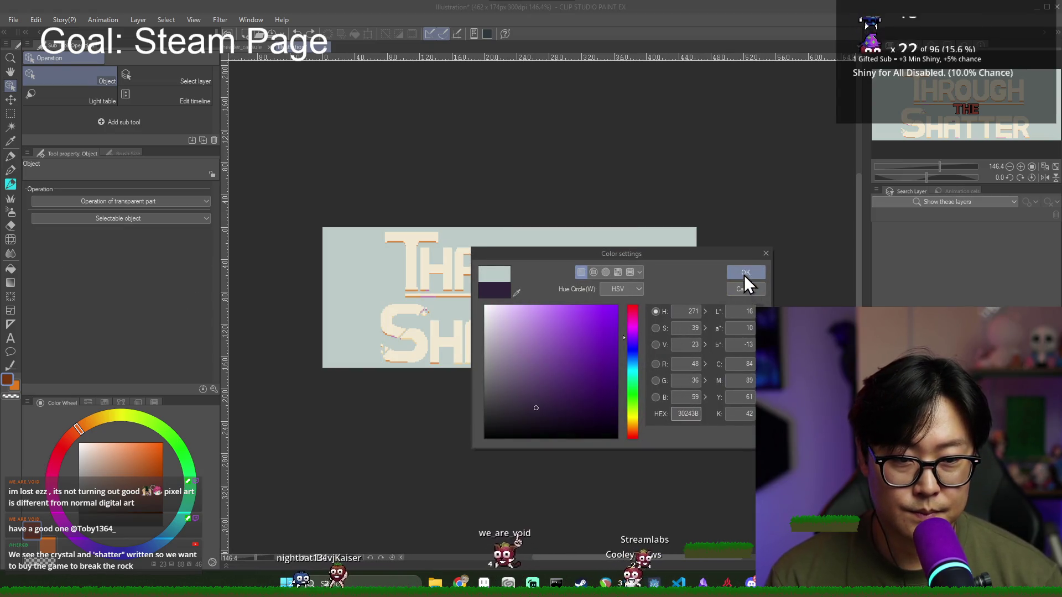
pyautogui.click(745, 274)
# Step: Select the whole gradient layer in header_capsule for copying, dismissing the accidental quit prompt
pyautogui.click(256, 48)
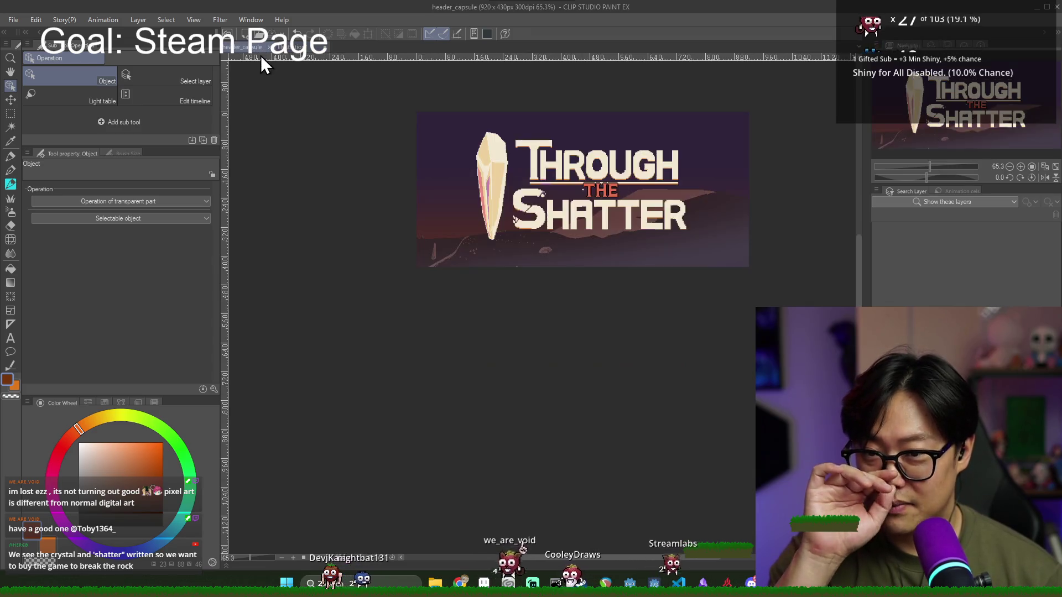
pyautogui.click(551, 297)
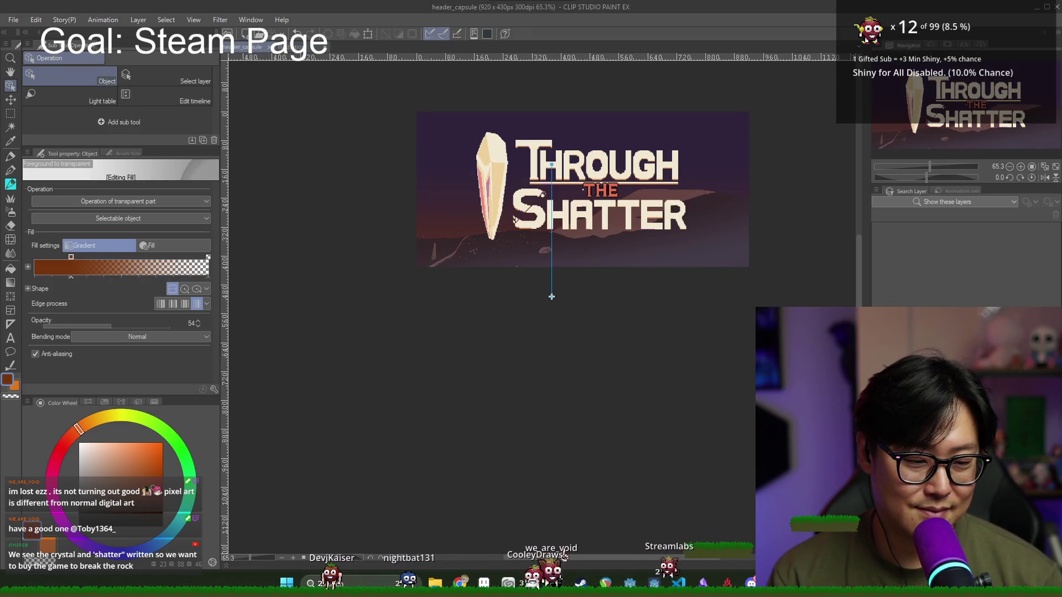
pyautogui.hotkey('ctrl', 'a')
pyautogui.hotkey('ctrl', 'q')
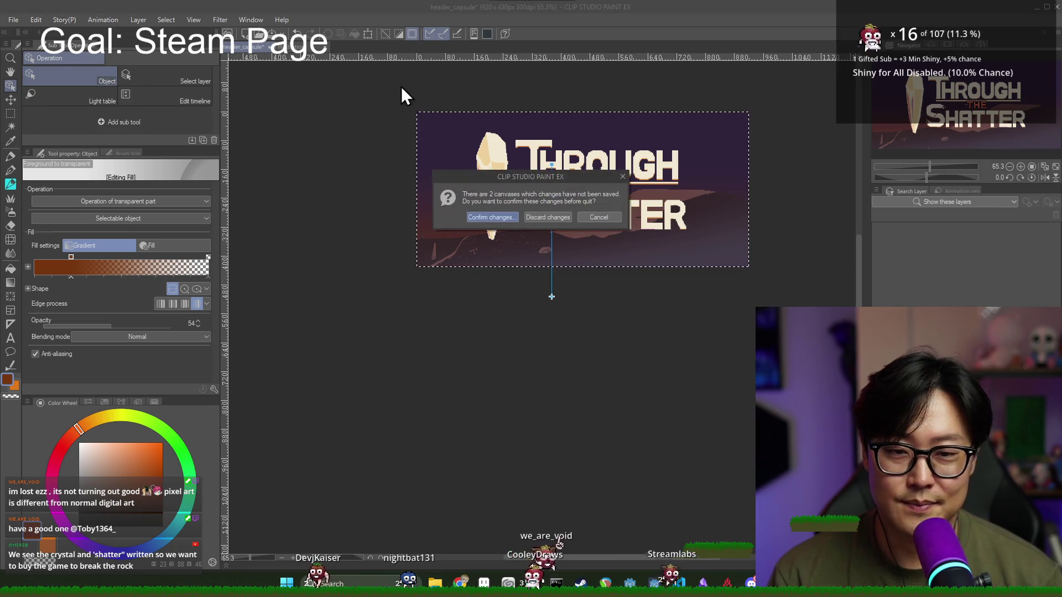
pyautogui.press('Escape')
pyautogui.click(299, 48)
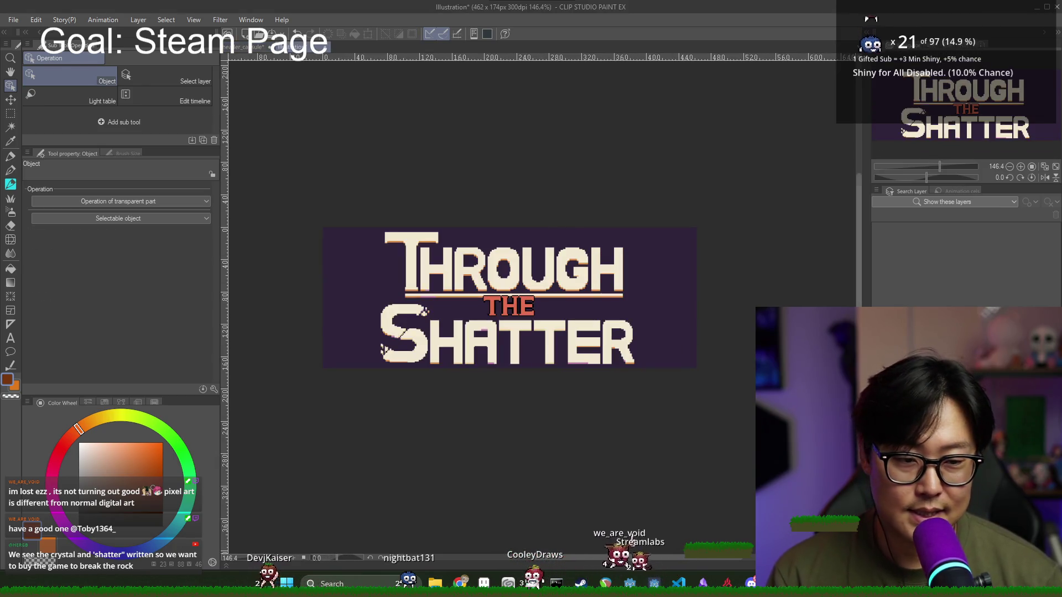
# Step: Position the pasted reddish gradient over the purple background with Move layer, zooming to check
pyautogui.scroll(-4, 426, 240)
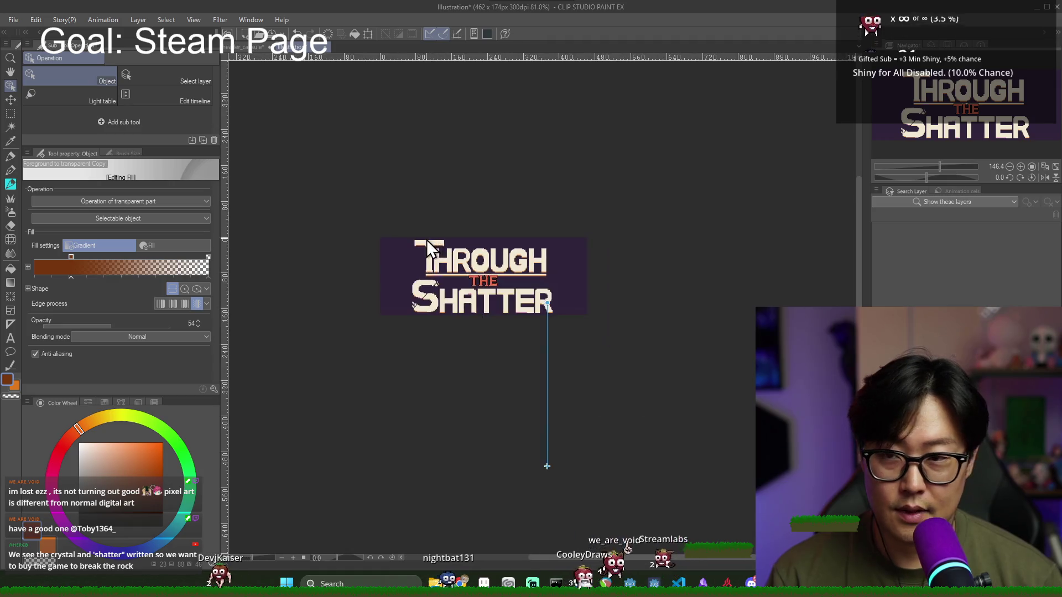
pyautogui.click(11, 99)
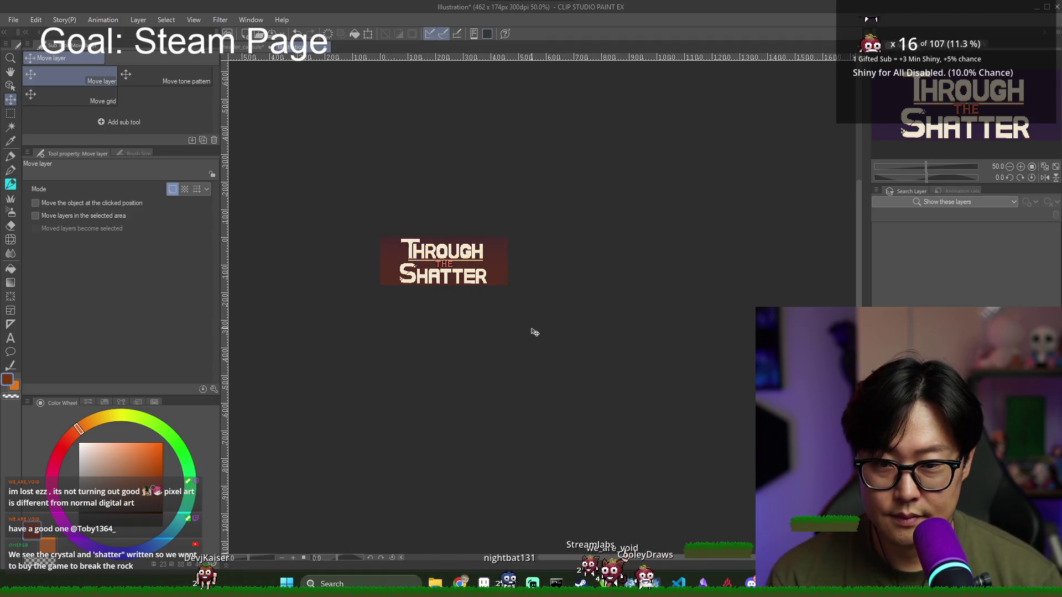
pyautogui.scroll(3, 387, 293)
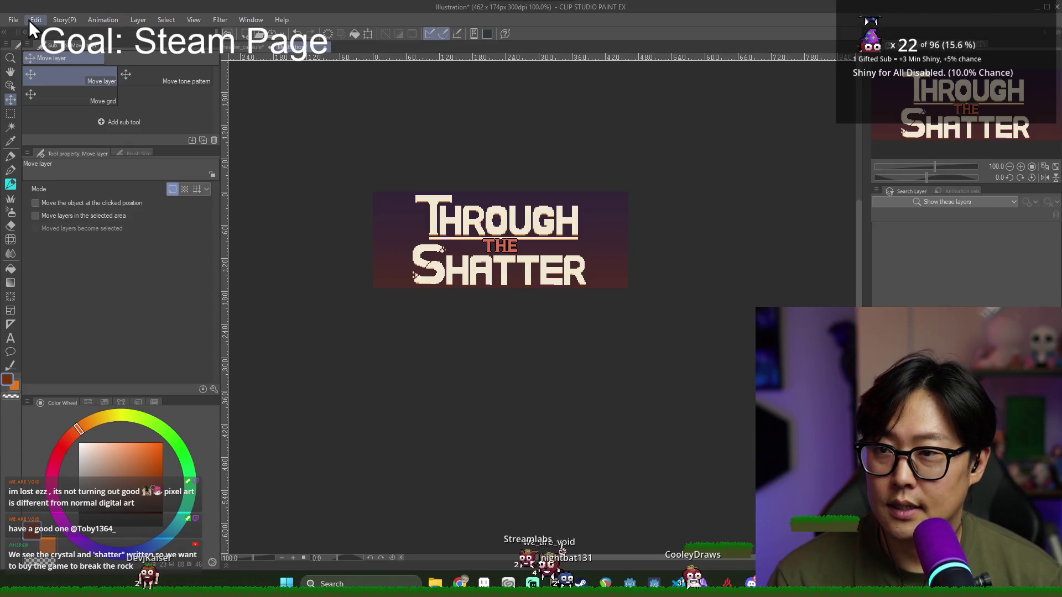
pyautogui.scroll(-2, 395, 222)
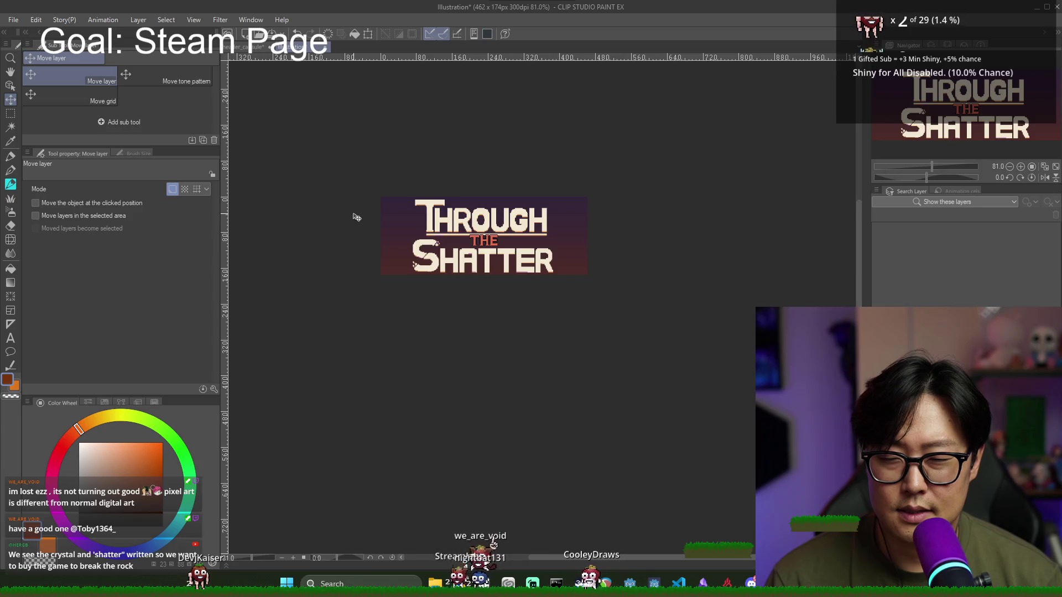
pyautogui.scroll(4, 394, 245)
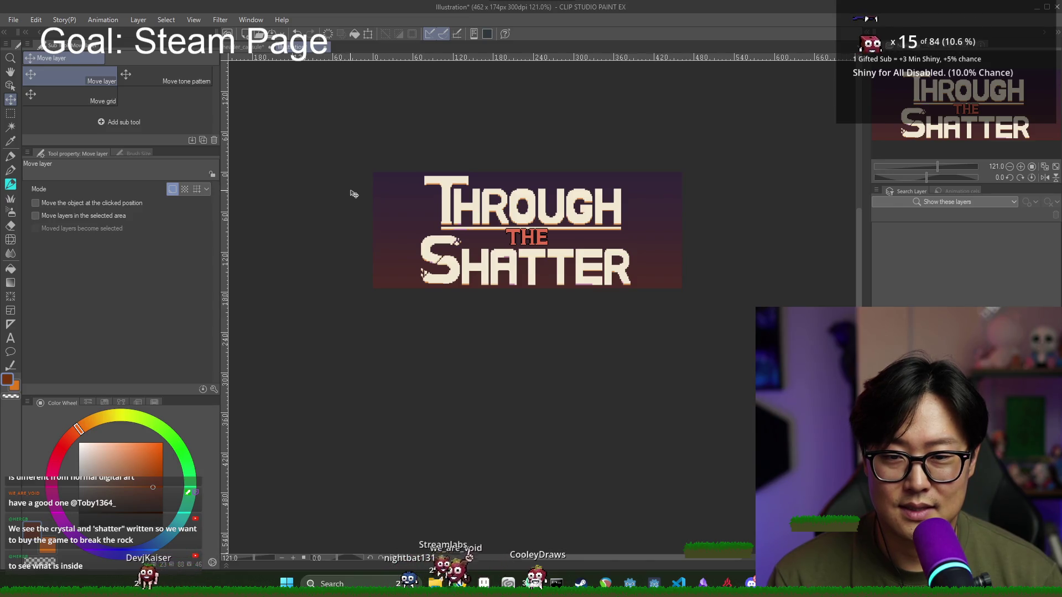
pyautogui.scroll(-4, 354, 196)
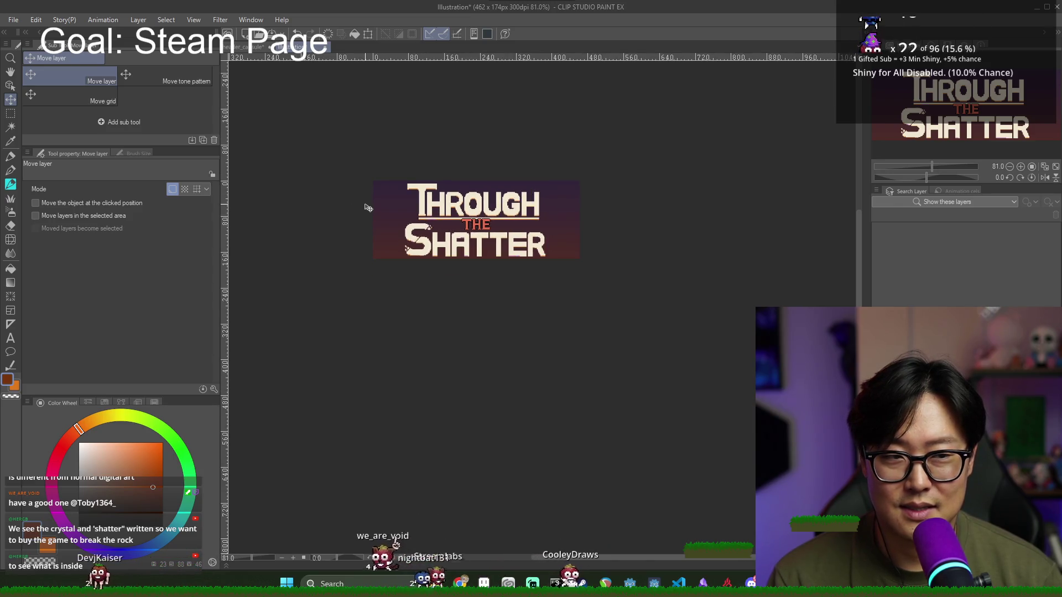
pyautogui.click(248, 47)
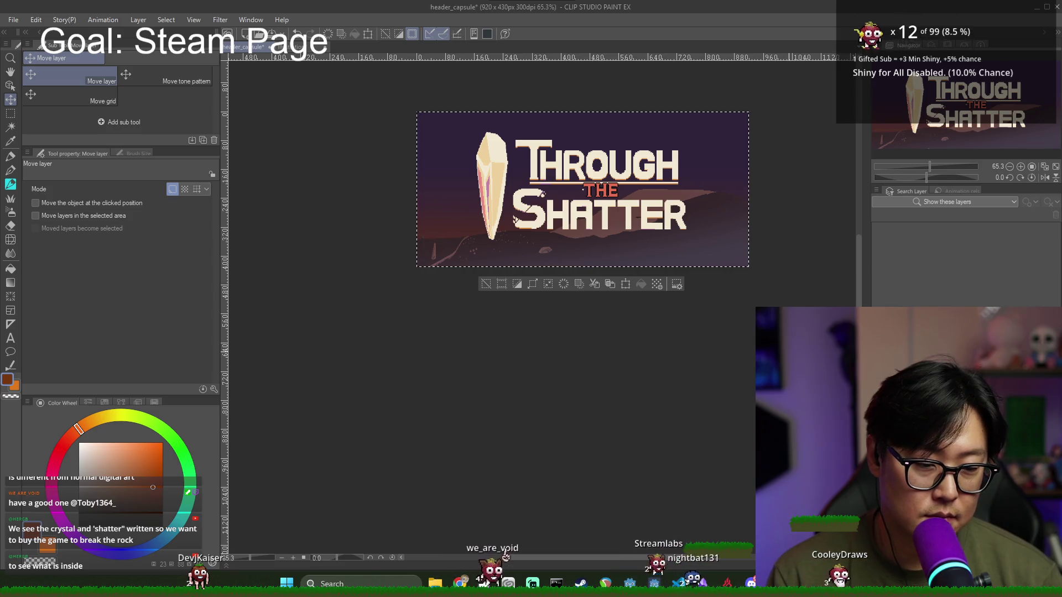
# Step: Bring the header's rock layer onto the small canvas, slide it up behind the title, and save
pyautogui.hotkey('ctrl', 'd')
pyautogui.click(296, 46)
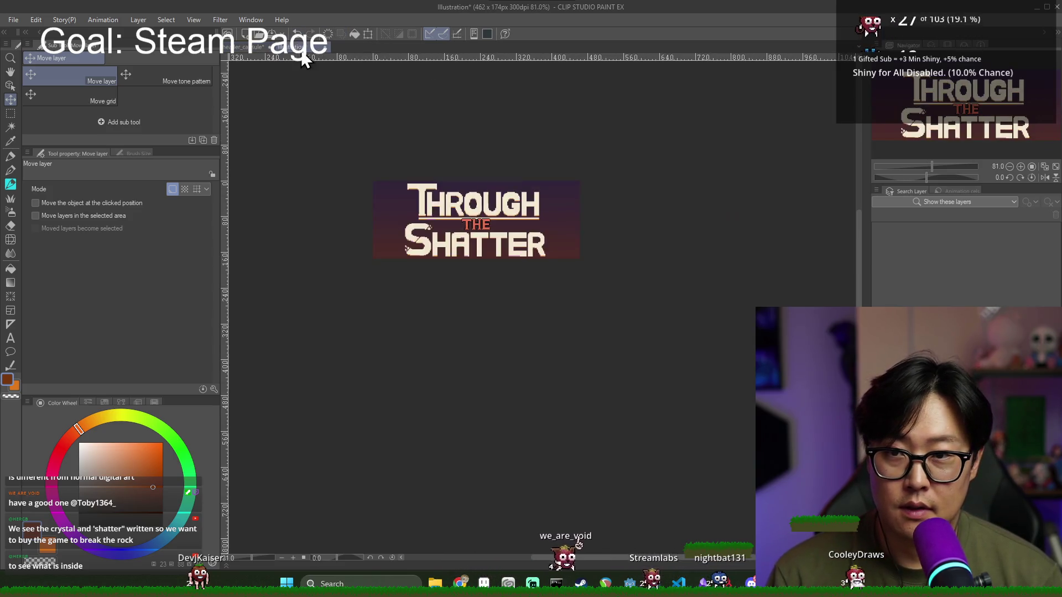
pyautogui.click(260, 47)
pyautogui.click(296, 47)
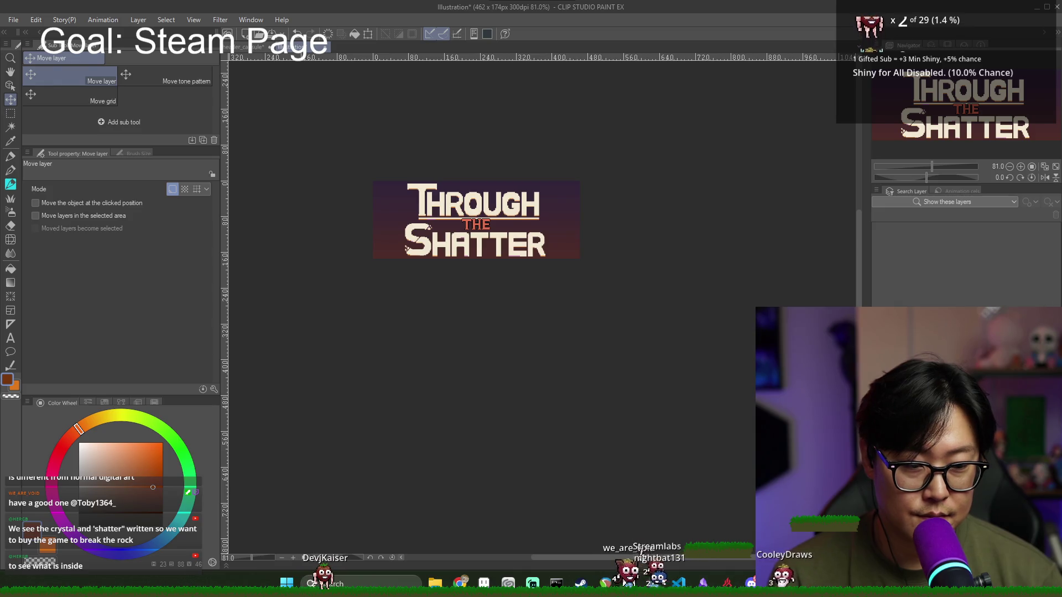
pyautogui.moveTo(520, 332); pyautogui.dragTo(508, 238)
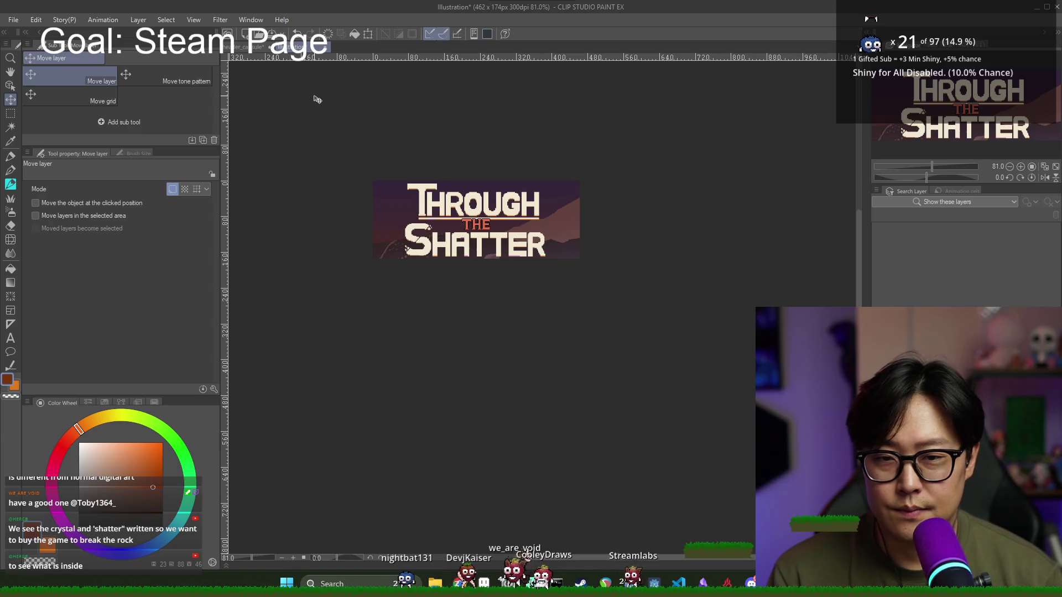
pyautogui.hotkey('ctrl', 's')
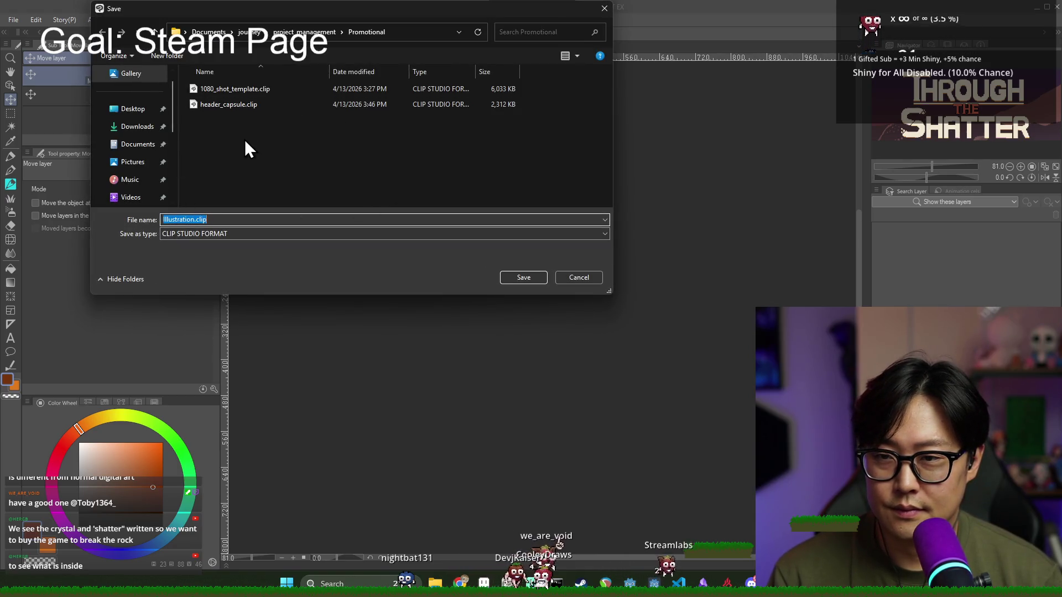
# Step: Cancel the pending save and briefly check the browser before returning to the artwork
pyautogui.press('Escape')
pyautogui.hotkey('alt', 'Tab')
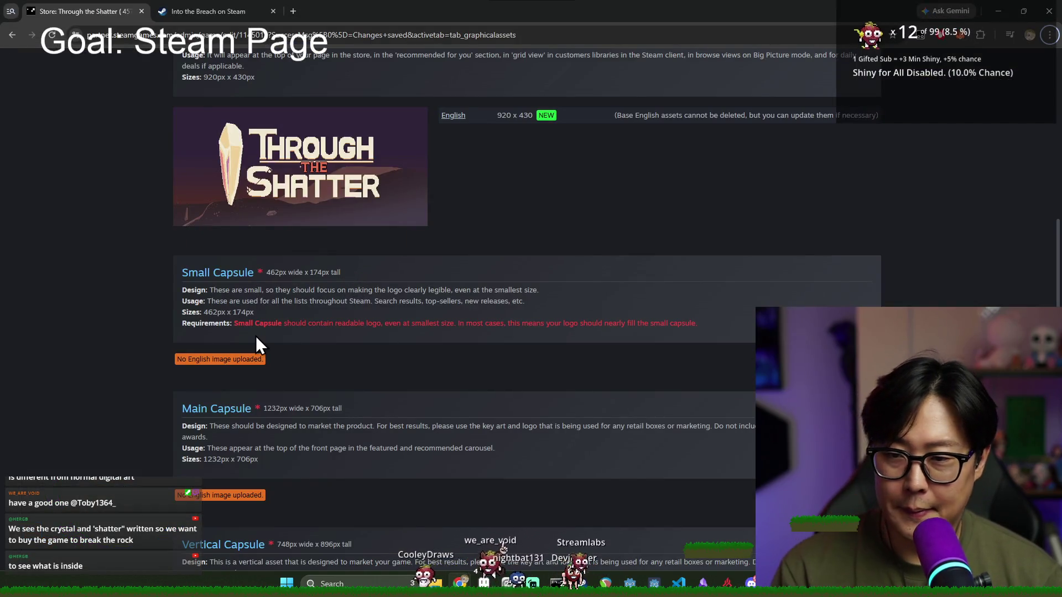
pyautogui.hotkey('alt', 'Tab')
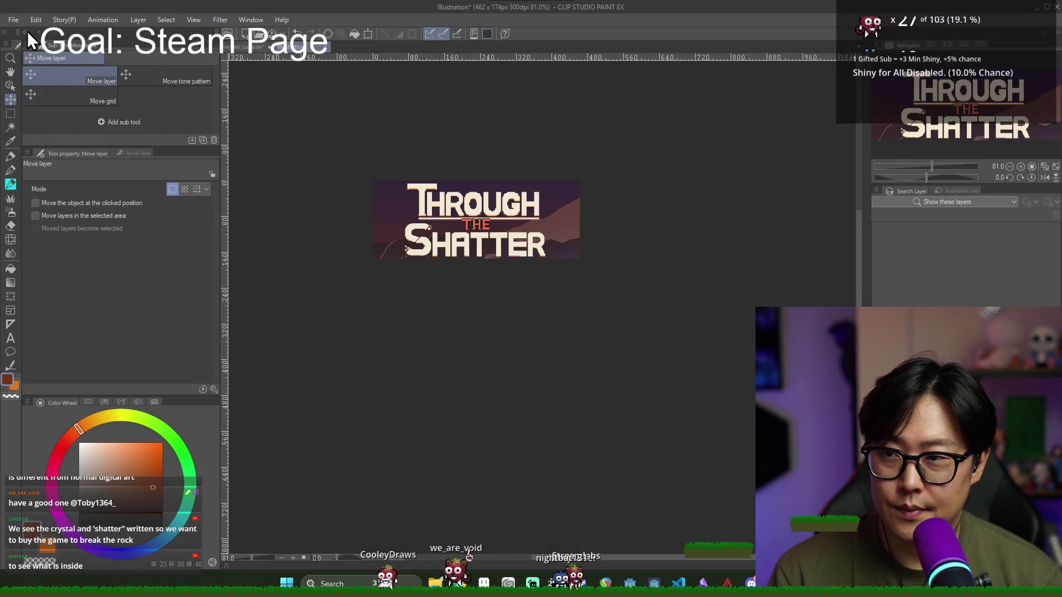
# Step: Save the canvas as small_capsule.clip by changing 'header' to 'small' in header_capsule
pyautogui.hotkey('ctrl', 's')
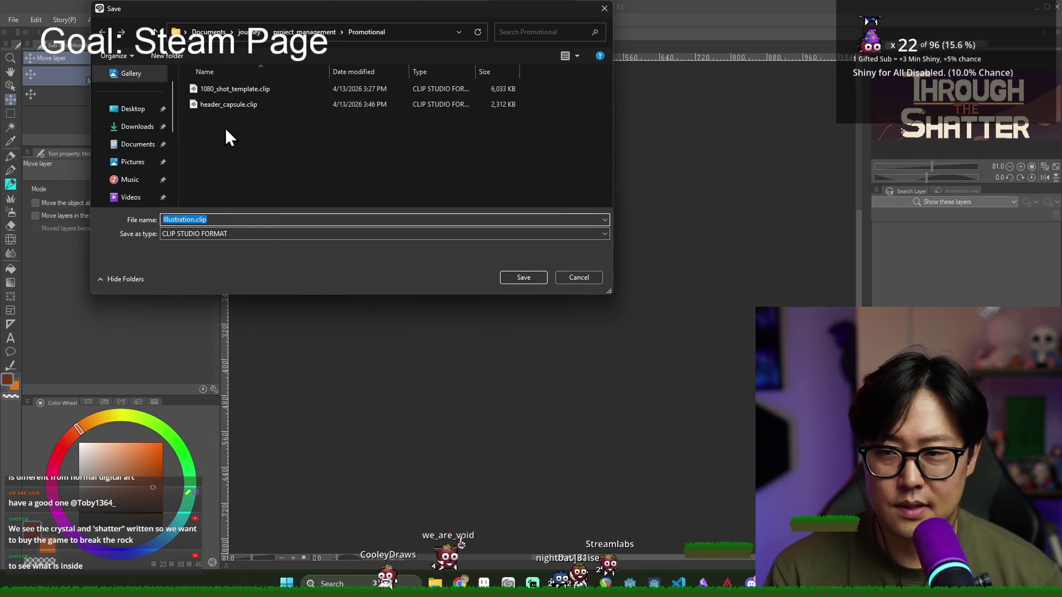
pyautogui.click(229, 104)
pyautogui.doubleClick(181, 219)
pyautogui.click(183, 219)
pyautogui.write('small_capsule')
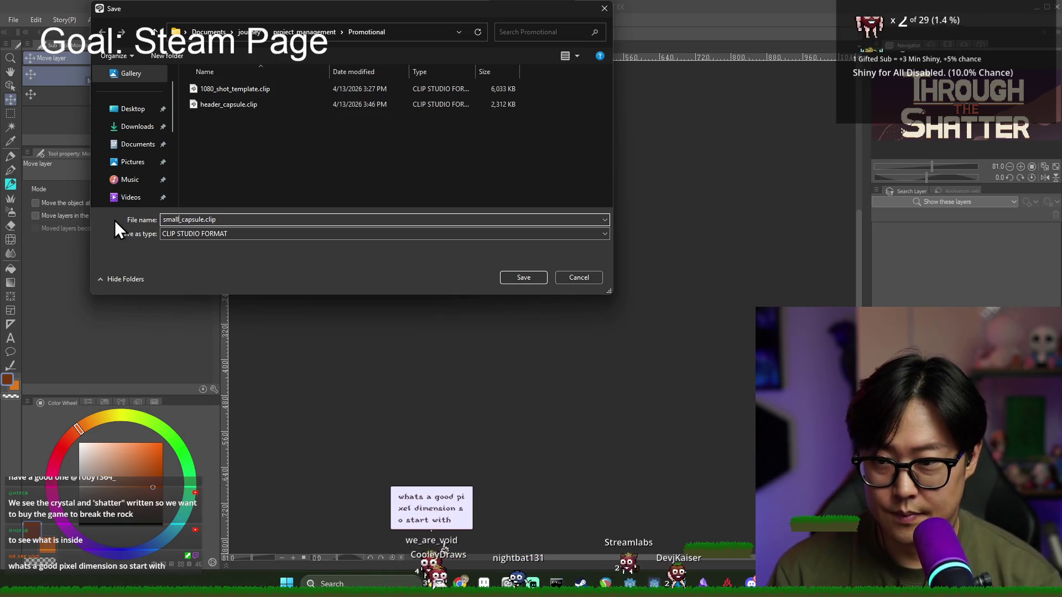
pyautogui.click(522, 277)
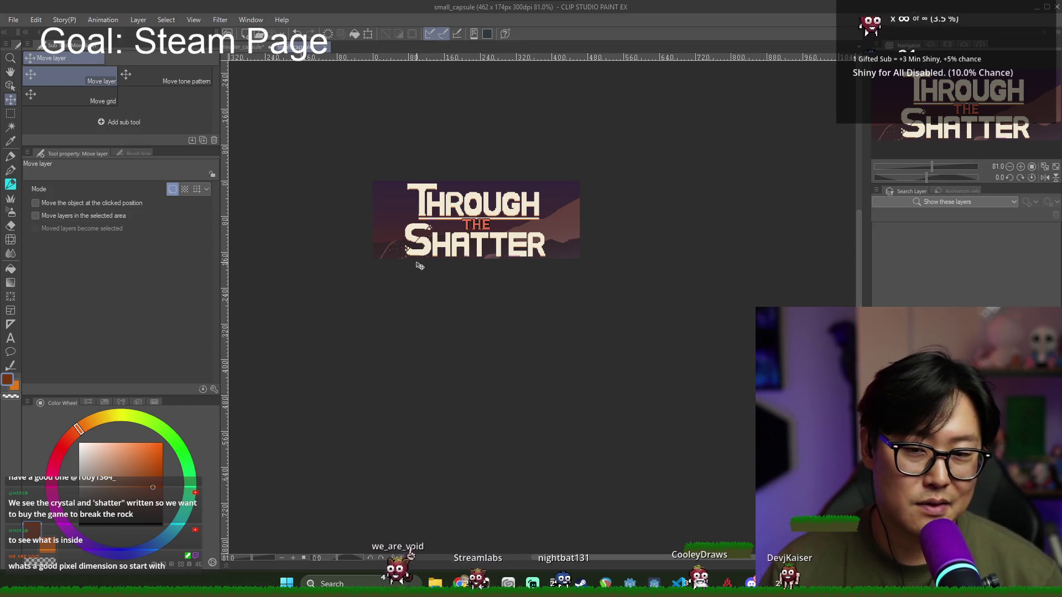
pyautogui.scroll(4, 404, 277)
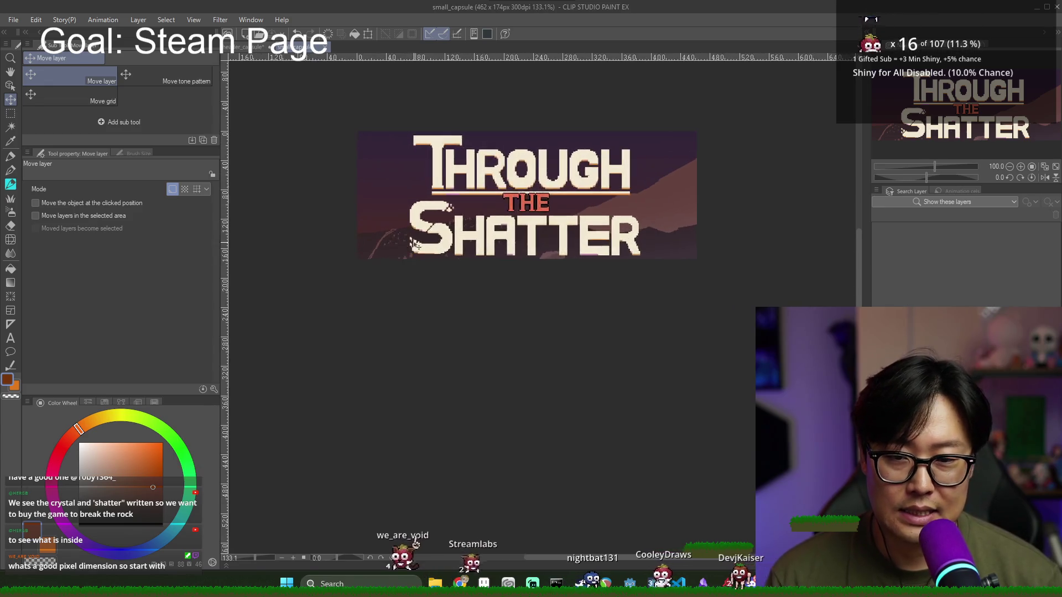
pyautogui.scroll(-1, 571, 262)
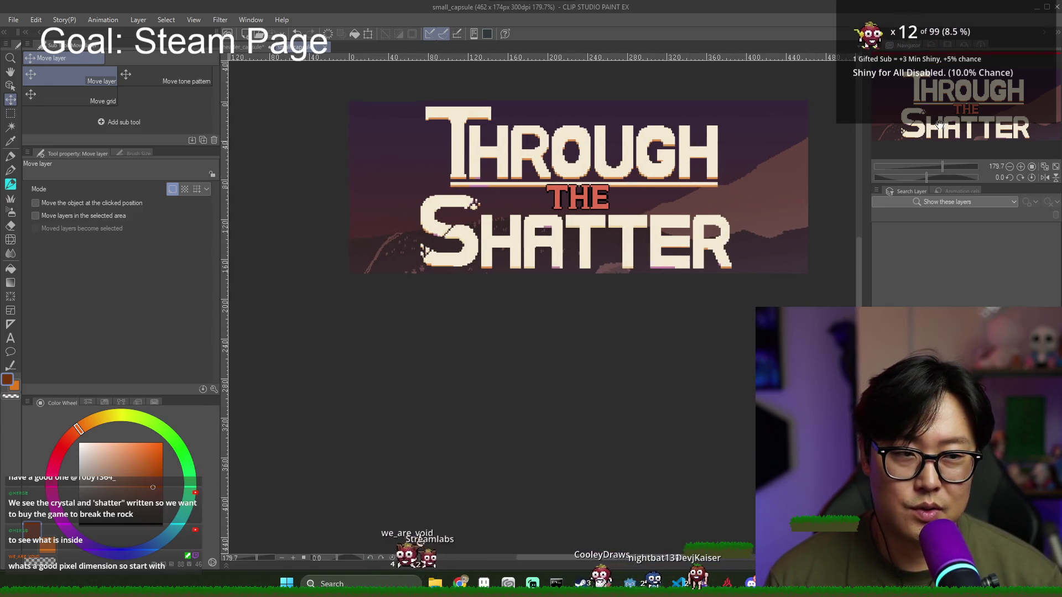
pyautogui.scroll(1, 764, 215)
pyautogui.scroll(1, 498, 216)
pyautogui.scroll(-1, 507, 217)
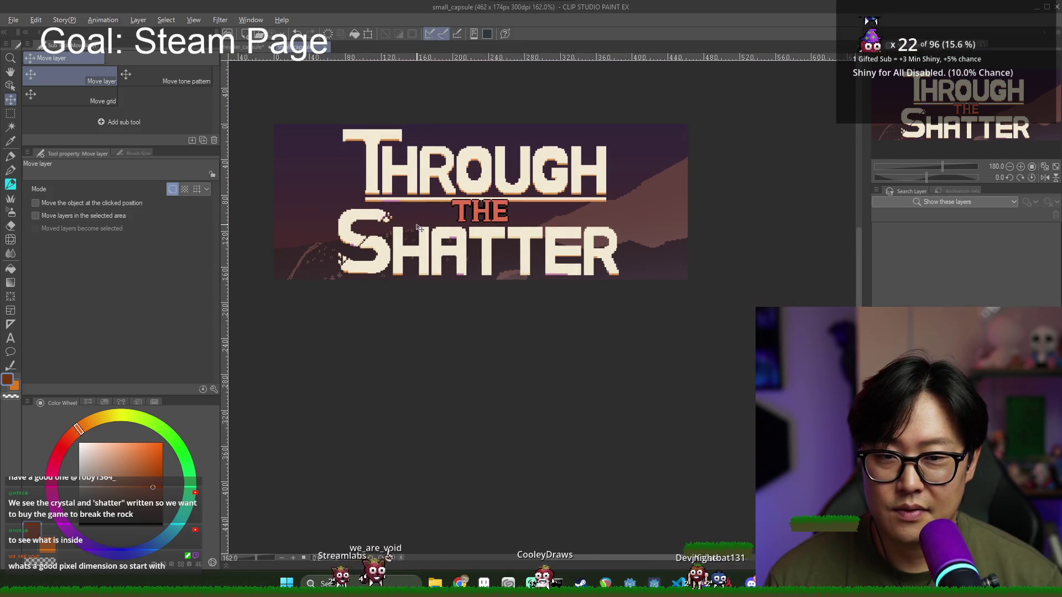
# Step: Bring up the Steam graphical assets page in the browser
pyautogui.hotkey('alt', 'Tab')
pyautogui.scroll(8, 409, 208)
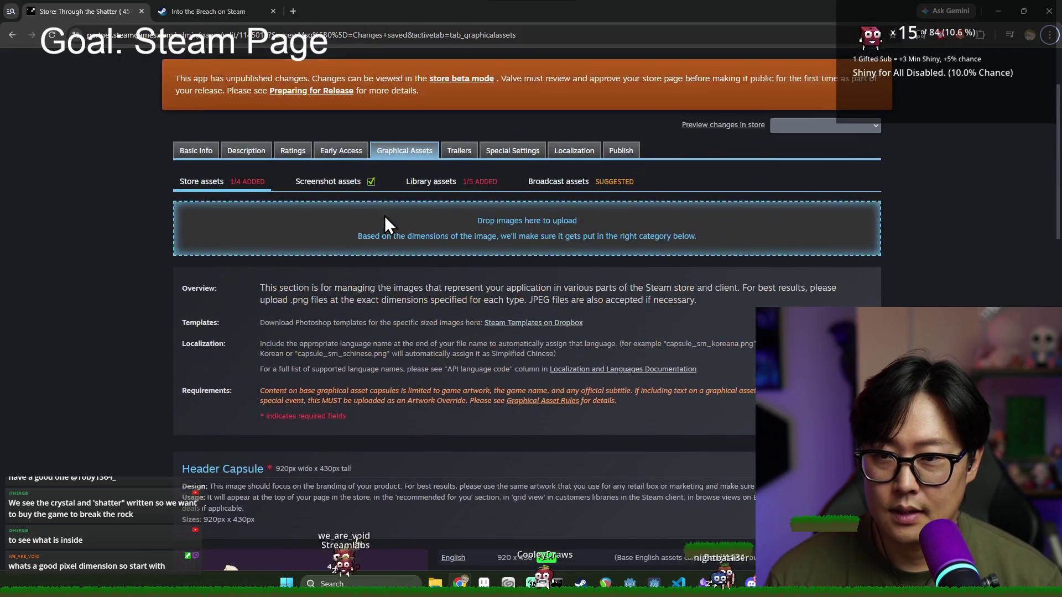
pyautogui.hotkey('alt', 'Tab')
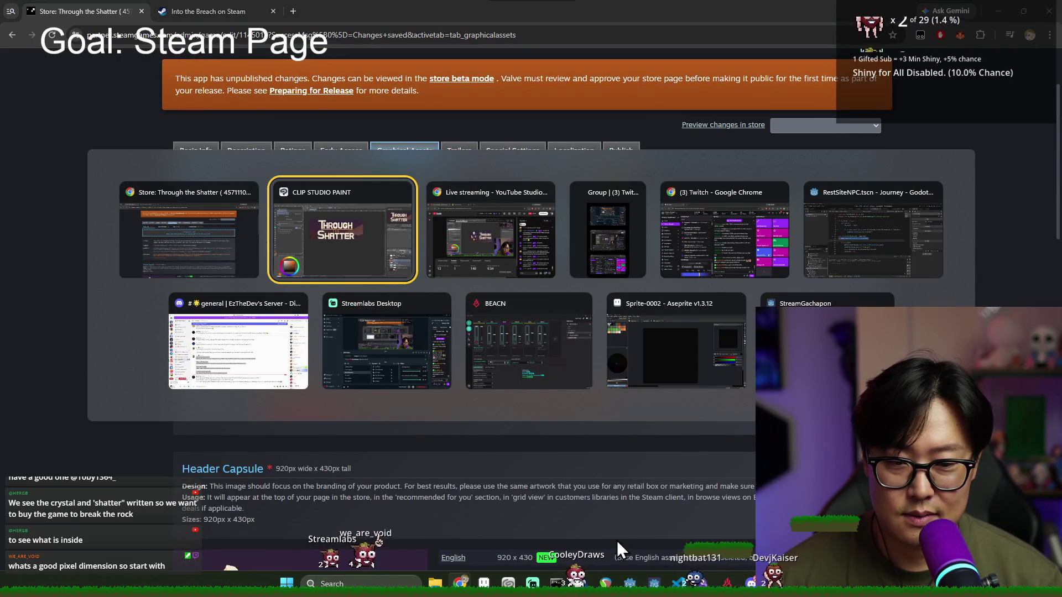
pyautogui.moveTo(460, 584)
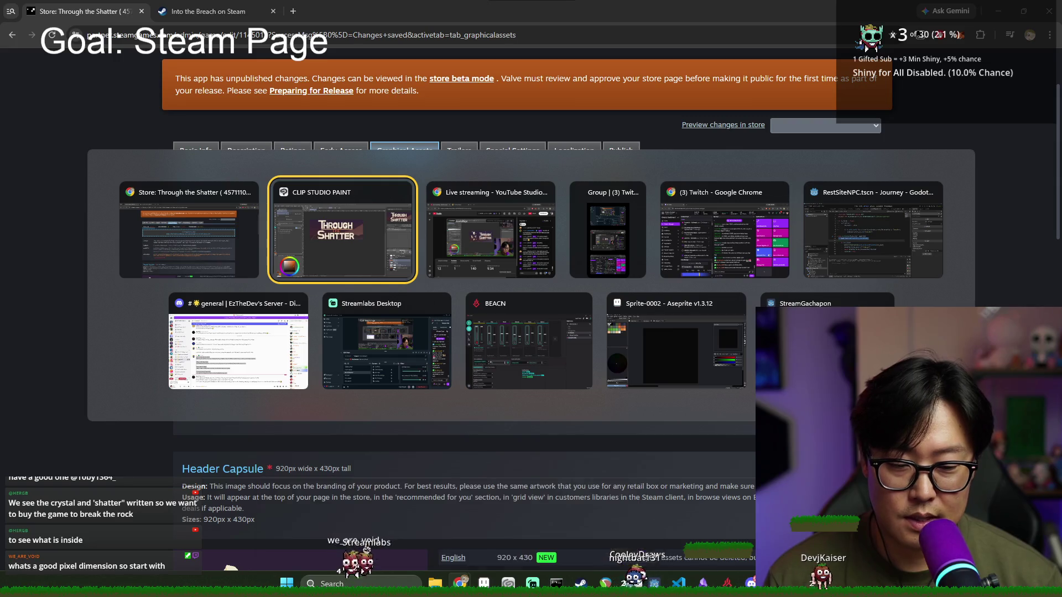
pyautogui.click(387, 529)
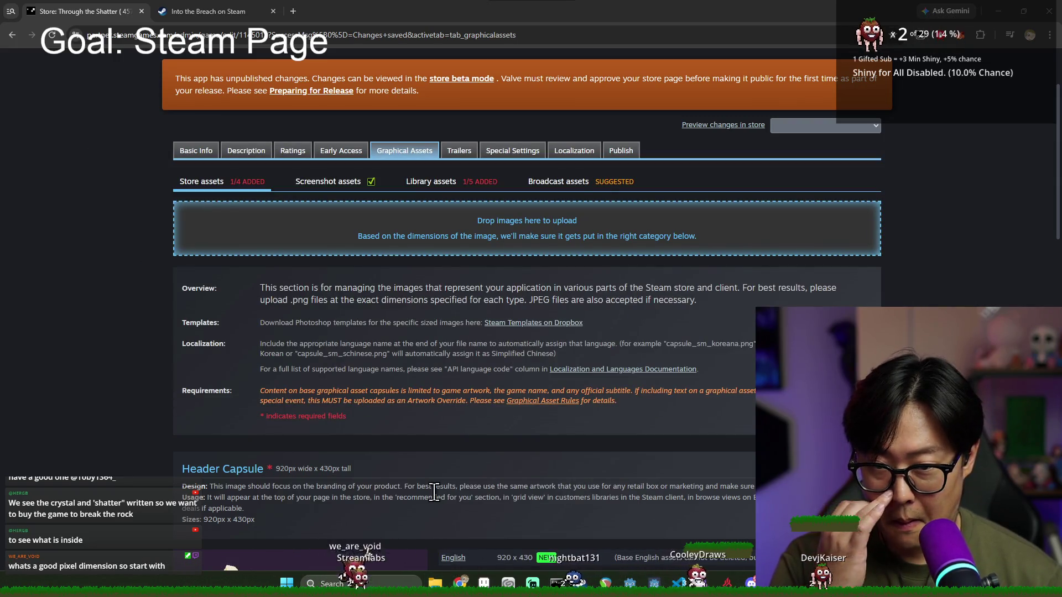
# Step: In File Explorer, go to Documents > journey > project_management > Promotional
pyautogui.press('super+e')
pyautogui.click(486, 174)
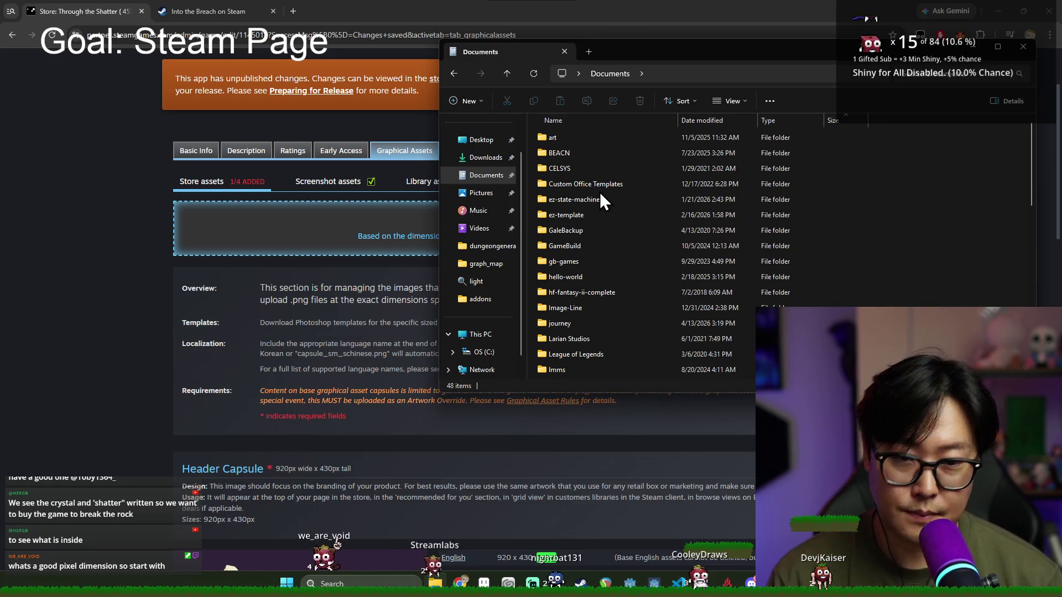
pyautogui.press('j')
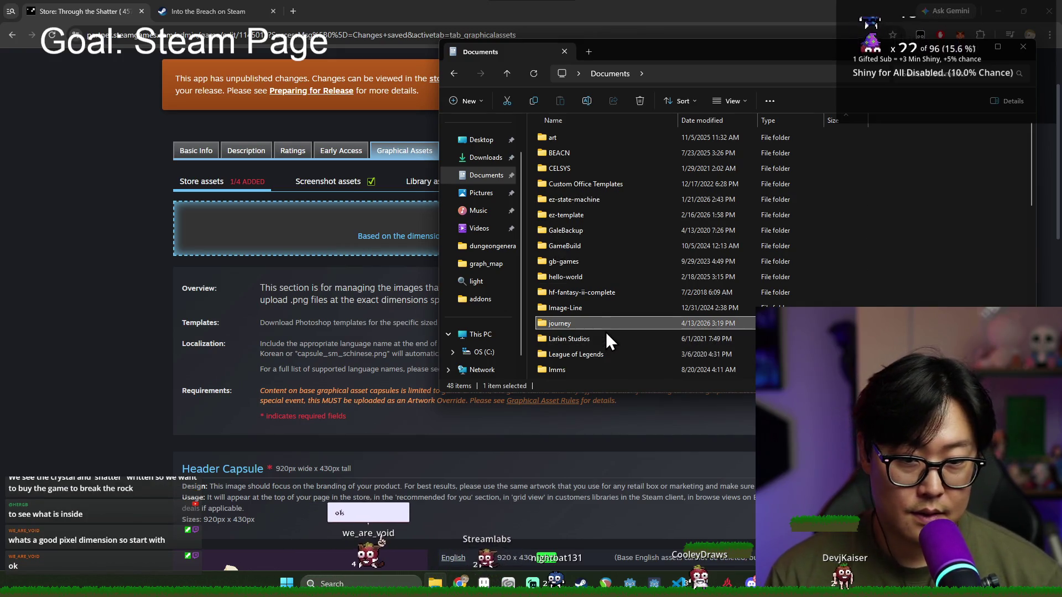
pyautogui.doubleClick(600, 323)
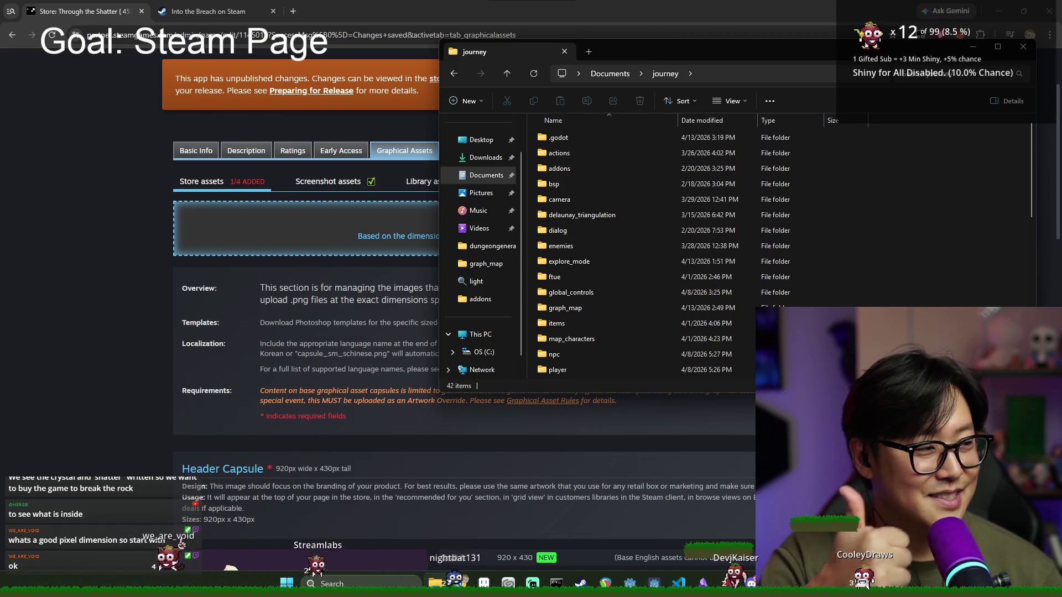
pyautogui.scroll(-8, 562, 207)
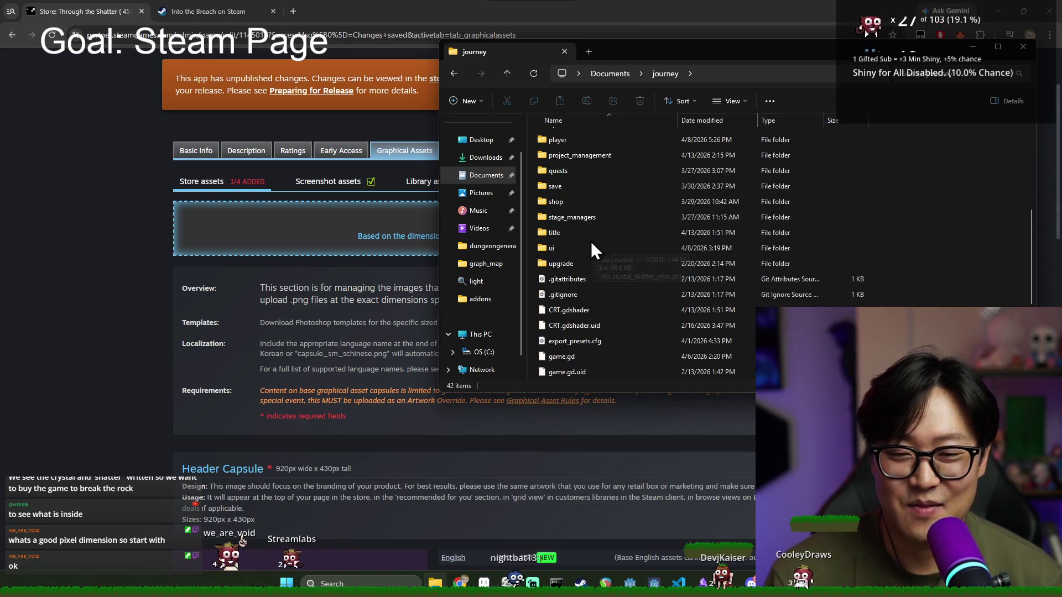
pyautogui.scroll(3, 590, 241)
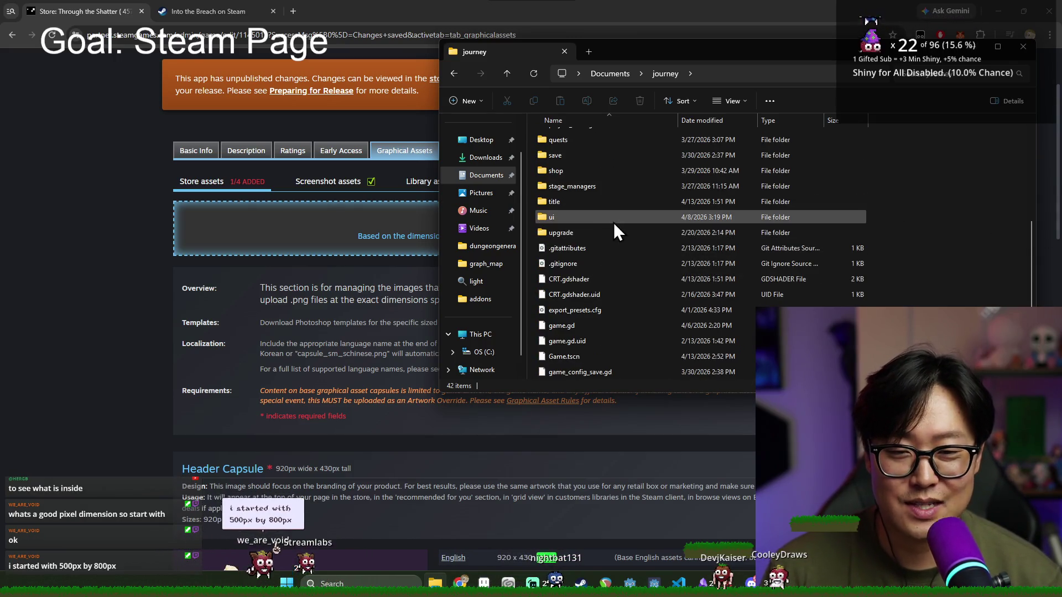
pyautogui.doubleClick(578, 213)
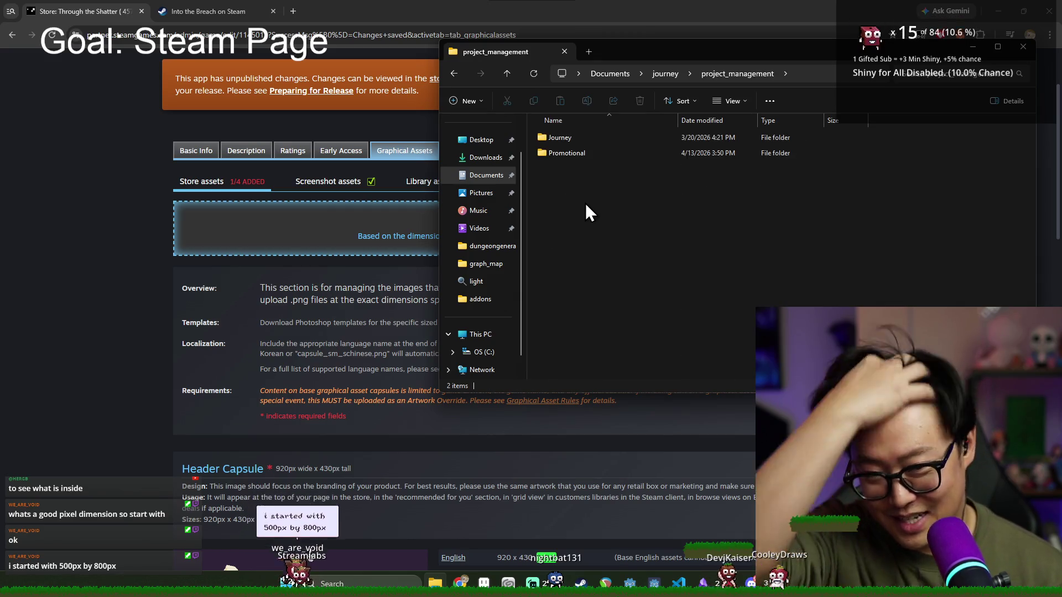
pyautogui.doubleClick(560, 153)
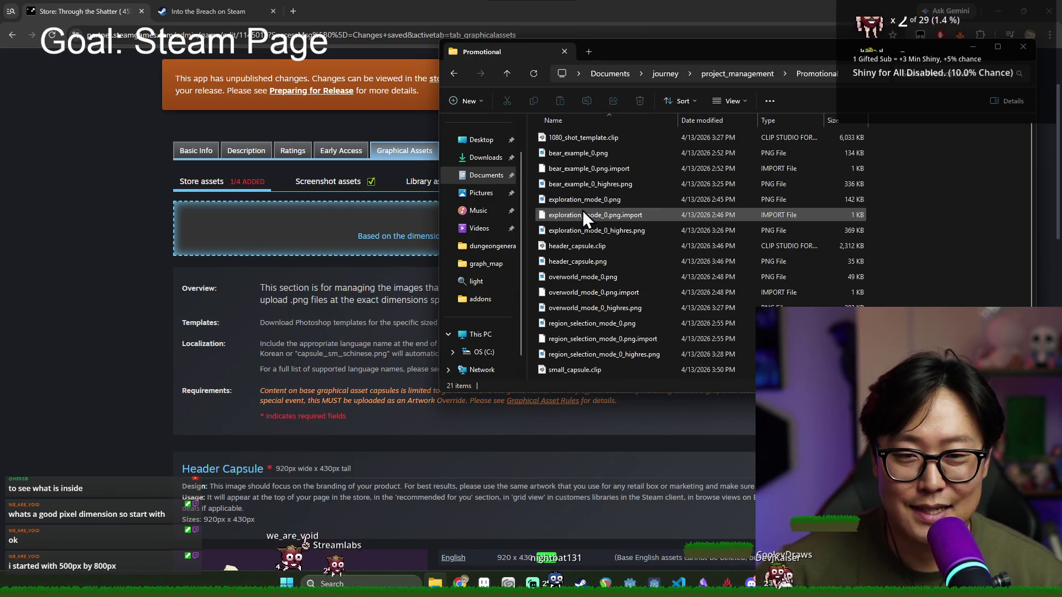
pyautogui.scroll(-2, 599, 218)
pyautogui.hotkey('alt', 'Tab')
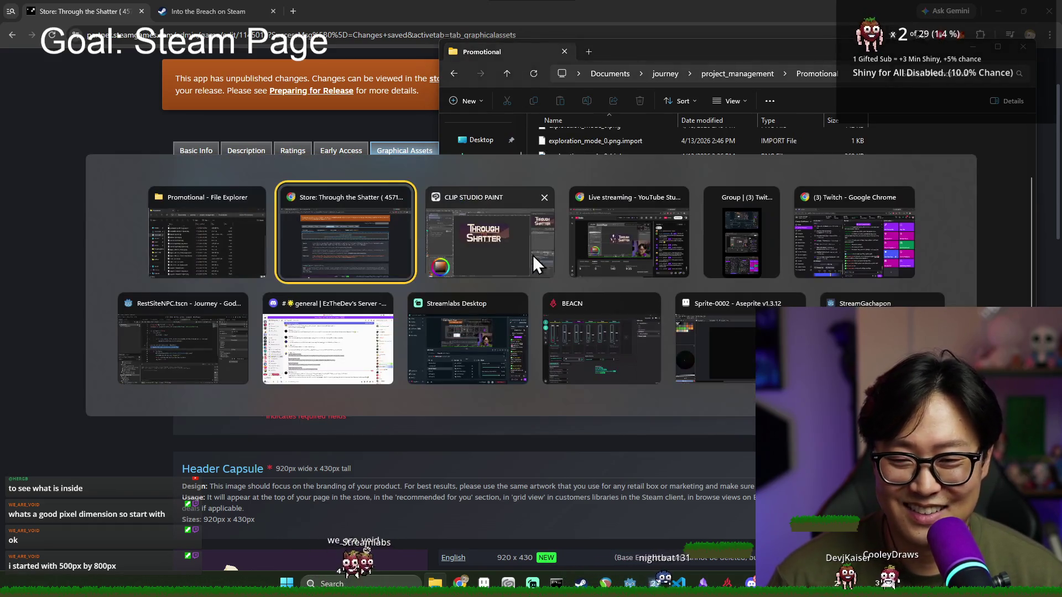
# Step: Export the canvas as small_capsule.png via Export (Single Layer), accepting default PNG settings
pyautogui.click(539, 253)
pyautogui.click(13, 20)
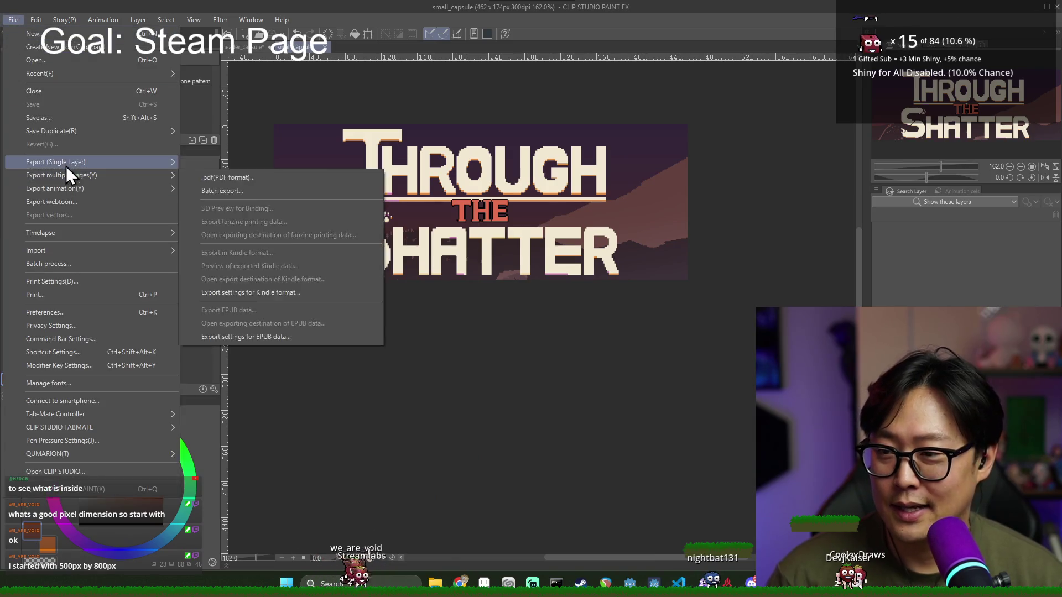
pyautogui.click(227, 190)
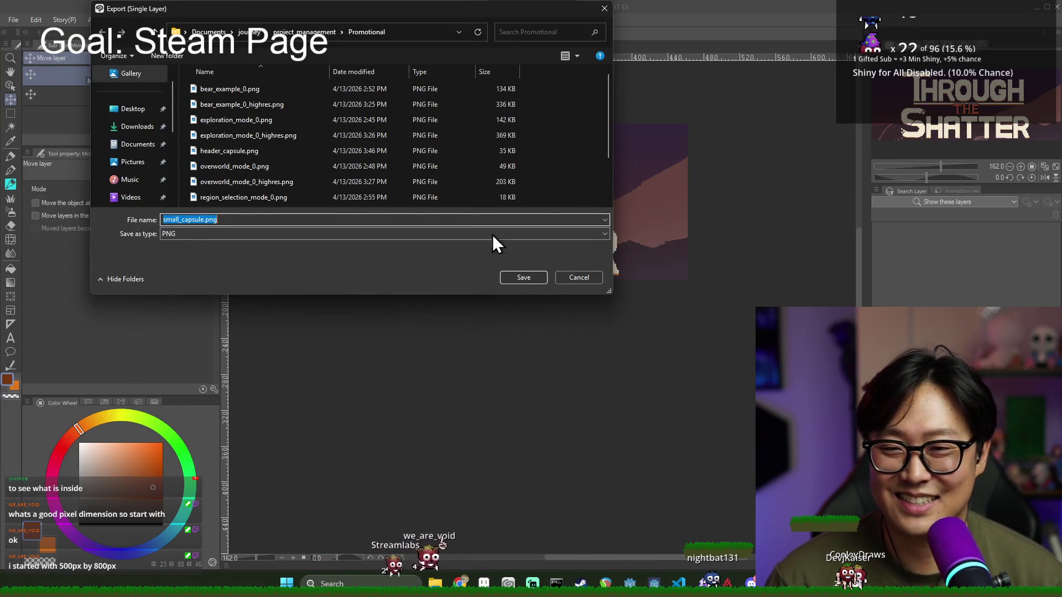
pyautogui.click(543, 277)
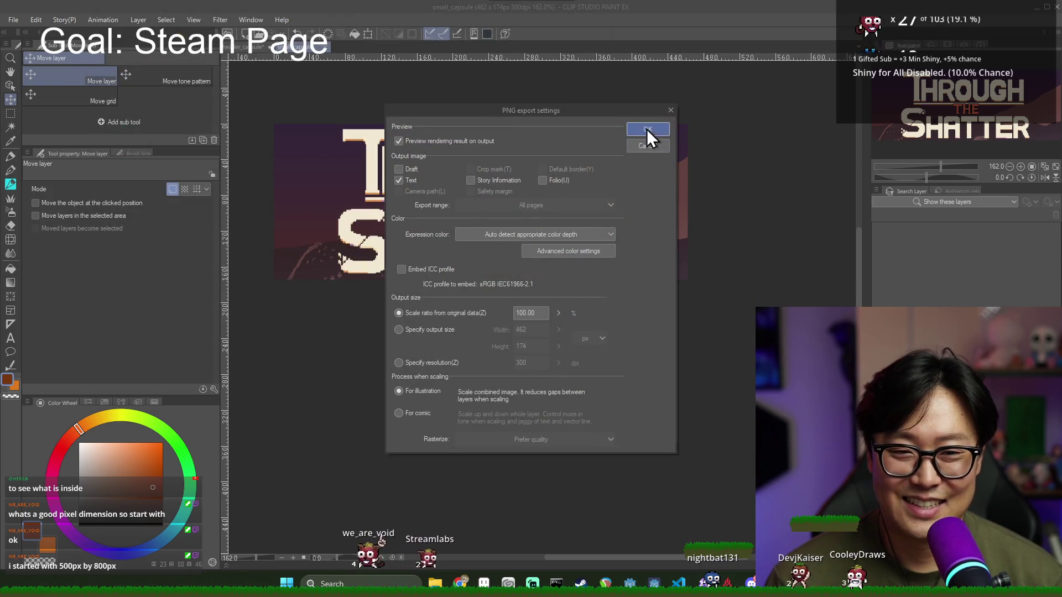
pyautogui.click(648, 129)
pyautogui.click(1024, 22)
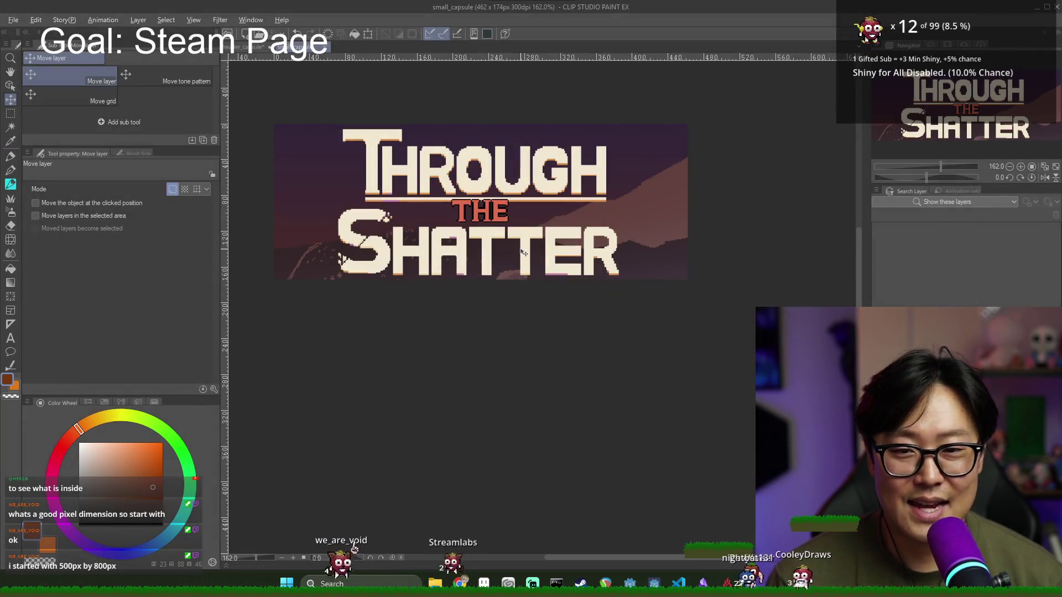
pyautogui.hotkey('alt', 'Tab')
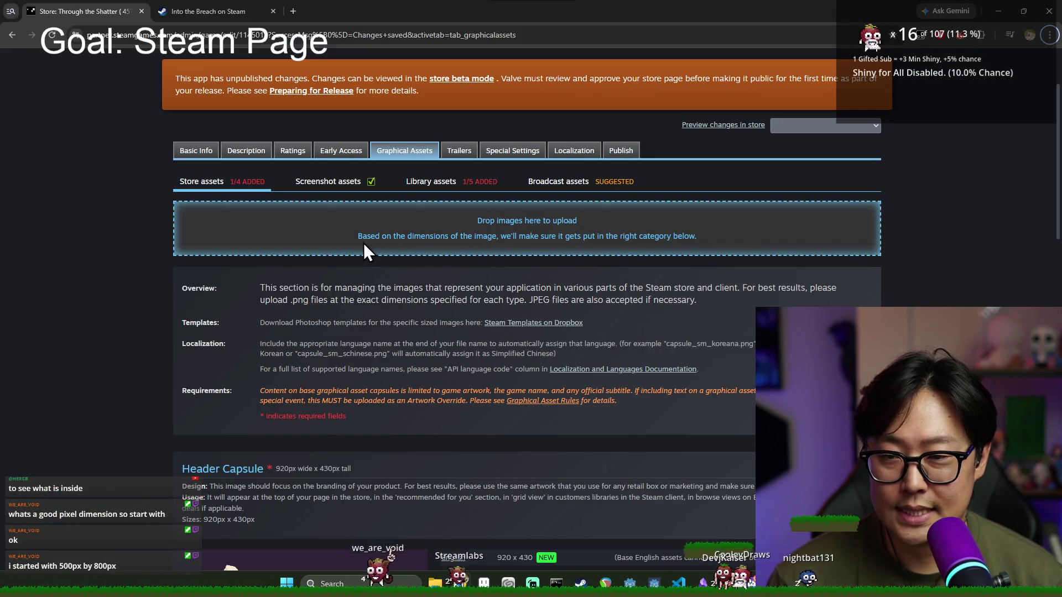
# Step: Drop small_capsule.png from the Promotional folder into Steamworks and set its type to Small Capsule
pyautogui.hotkey('alt', 'Tab')
pyautogui.scroll(-2, 582, 332)
pyautogui.moveTo(582, 384)
pyautogui.mouseDown()
pyautogui.moveTo(396, 247)
pyautogui.moveTo(590, 293)
pyautogui.mouseUp()
pyautogui.click(263, 315)
pyautogui.click(264, 322)
# Step: Upload the image after ticking both graphical asset rule boxes and confirming
pyautogui.click(504, 380)
pyautogui.click(522, 289)
pyautogui.click(612, 414)
pyautogui.click(527, 379)
pyautogui.click(522, 319)
pyautogui.click(523, 289)
pyautogui.click(511, 415)
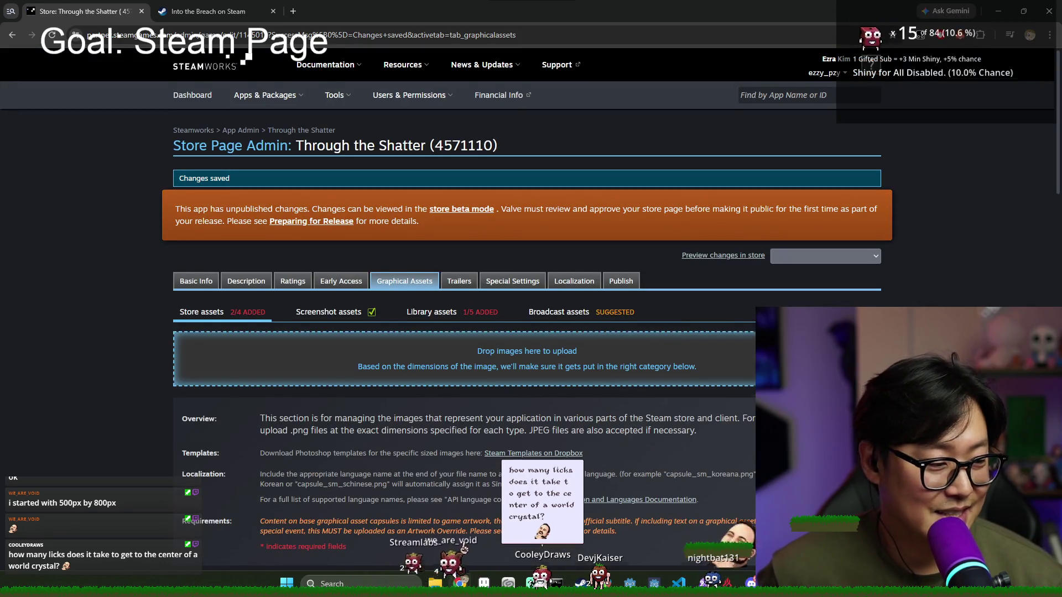
pyautogui.scroll(-2, 597, 334)
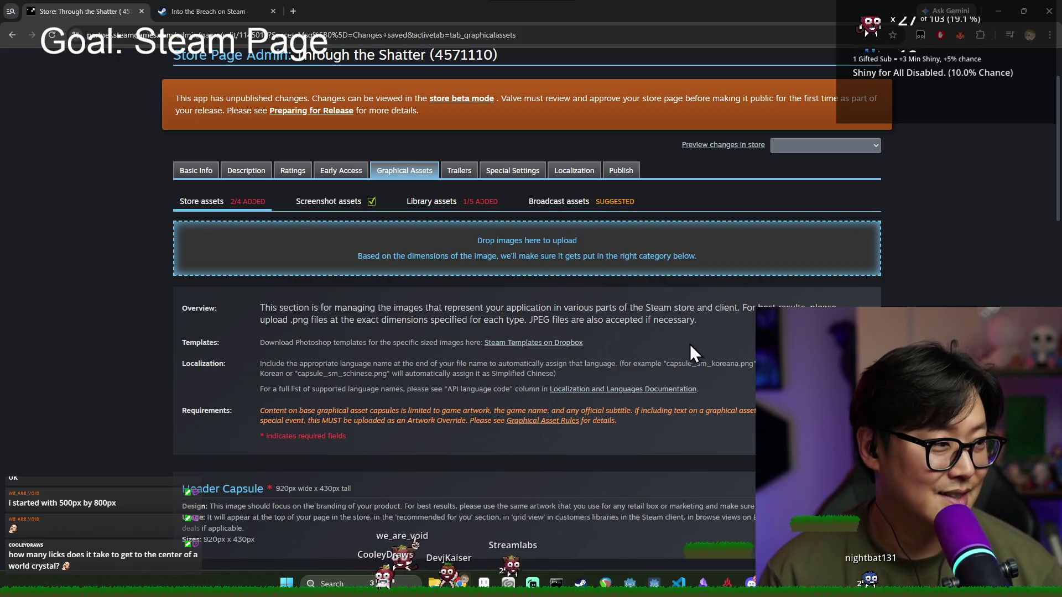
# Step: Scroll the Steamworks page to check the 462 × 174 Small Capsule is listed
pyautogui.scroll(-9, 489, 281)
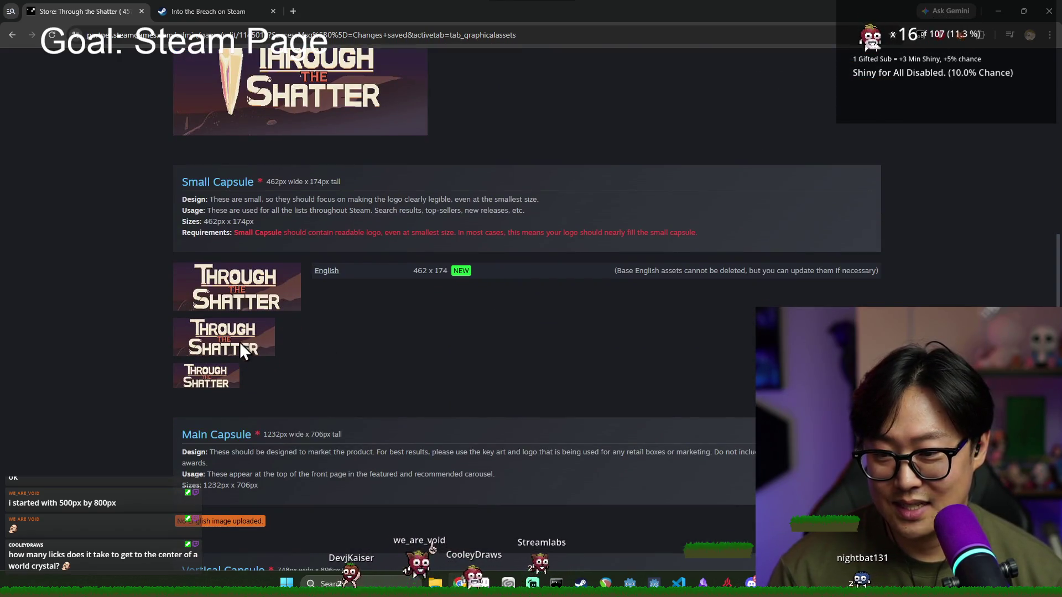
pyautogui.scroll(-3, 271, 382)
pyautogui.scroll(-2, 223, 317)
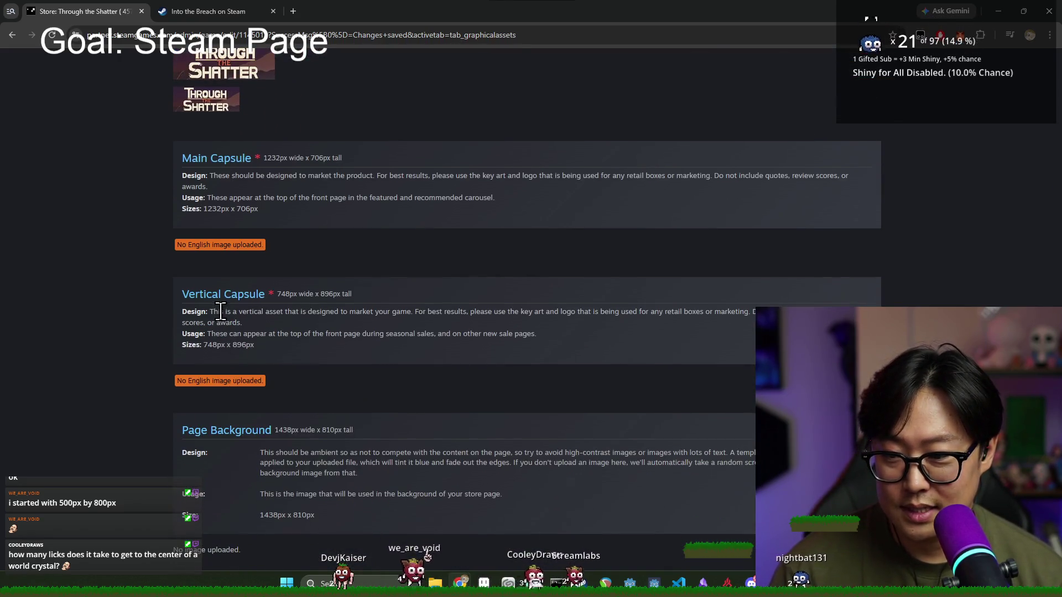
pyautogui.scroll(2, 232, 312)
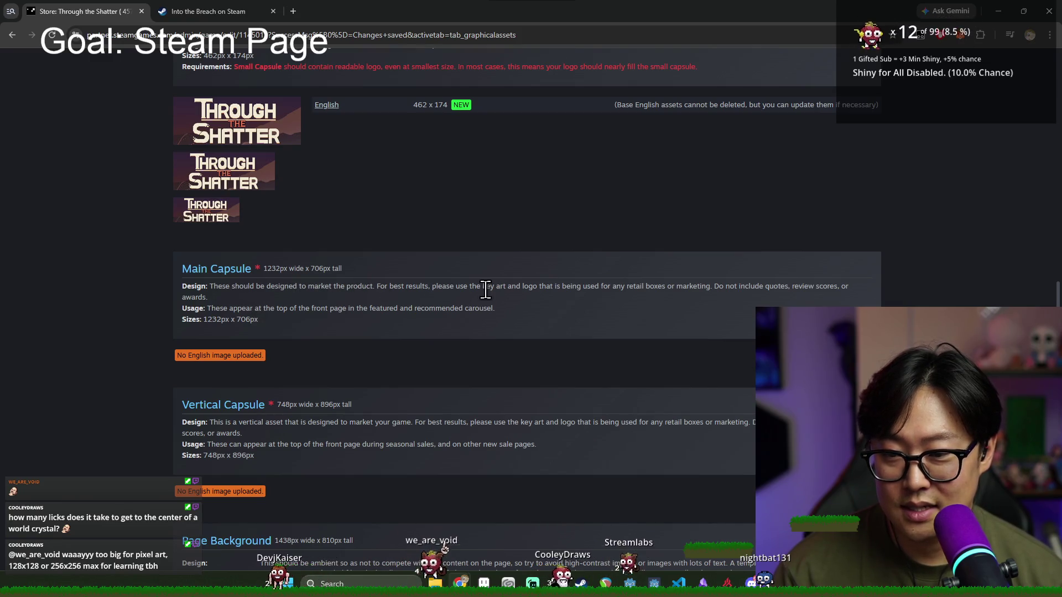
pyautogui.scroll(-6, 420, 335)
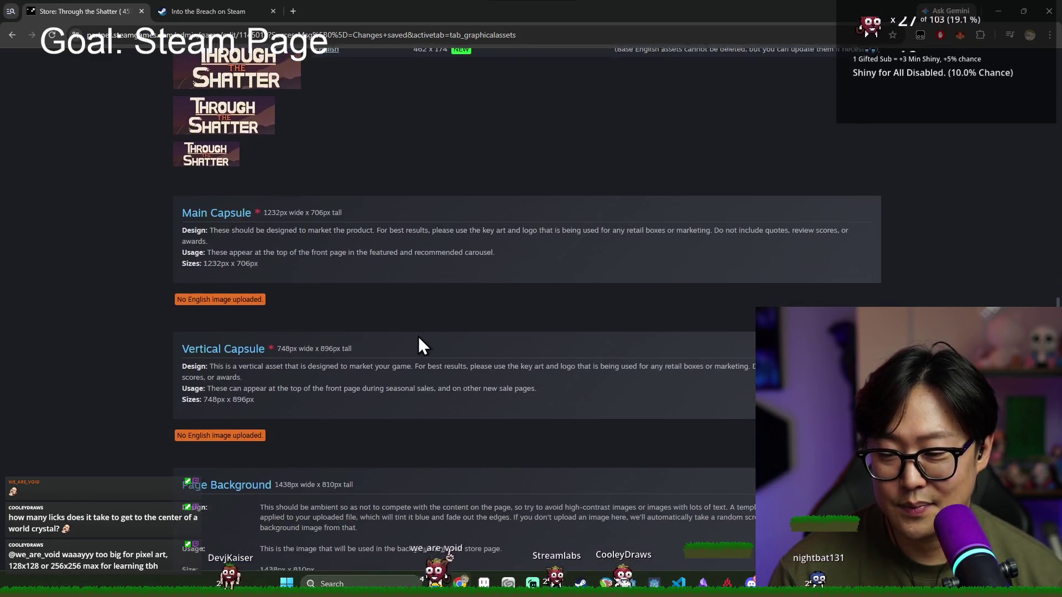
pyautogui.scroll(5, 401, 320)
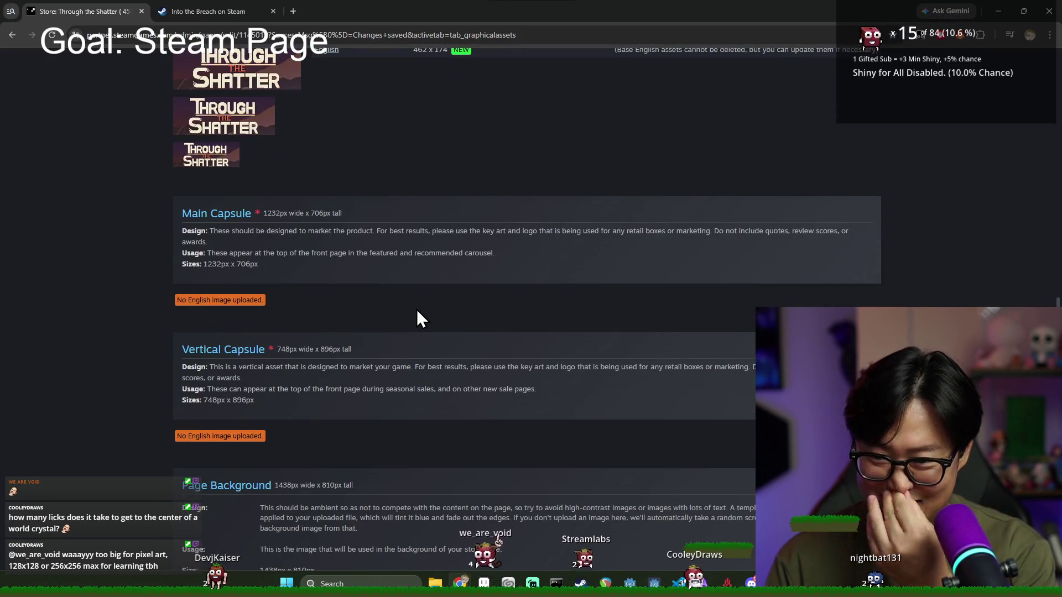
pyautogui.scroll(5, 416, 310)
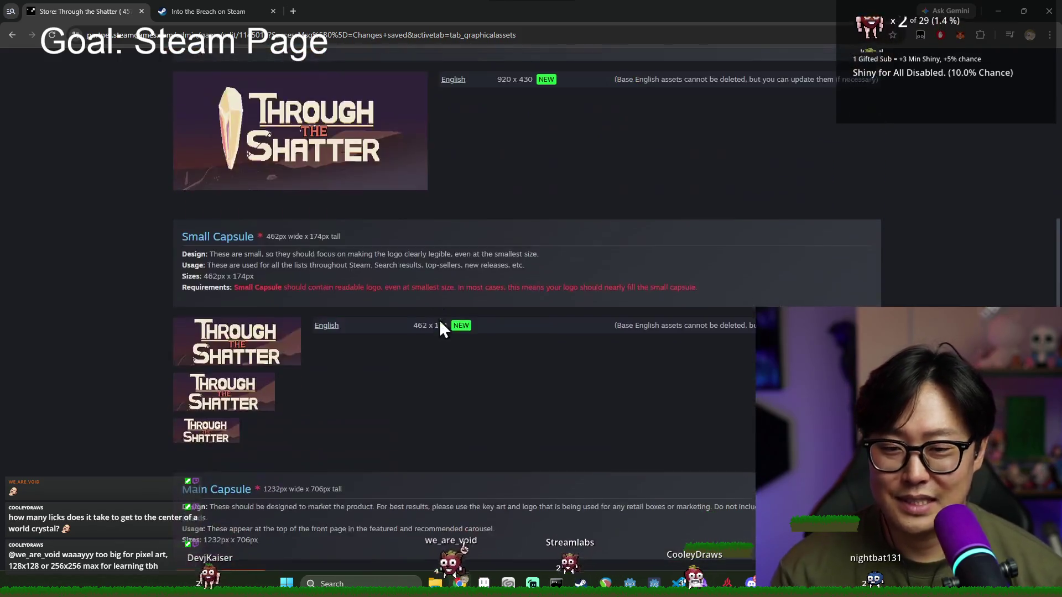
pyautogui.scroll(-5, 440, 320)
# Step: Close the Promotional folder window and bring Clip Studio Paint back to the front
pyautogui.hotkey('alt', 'Tab')
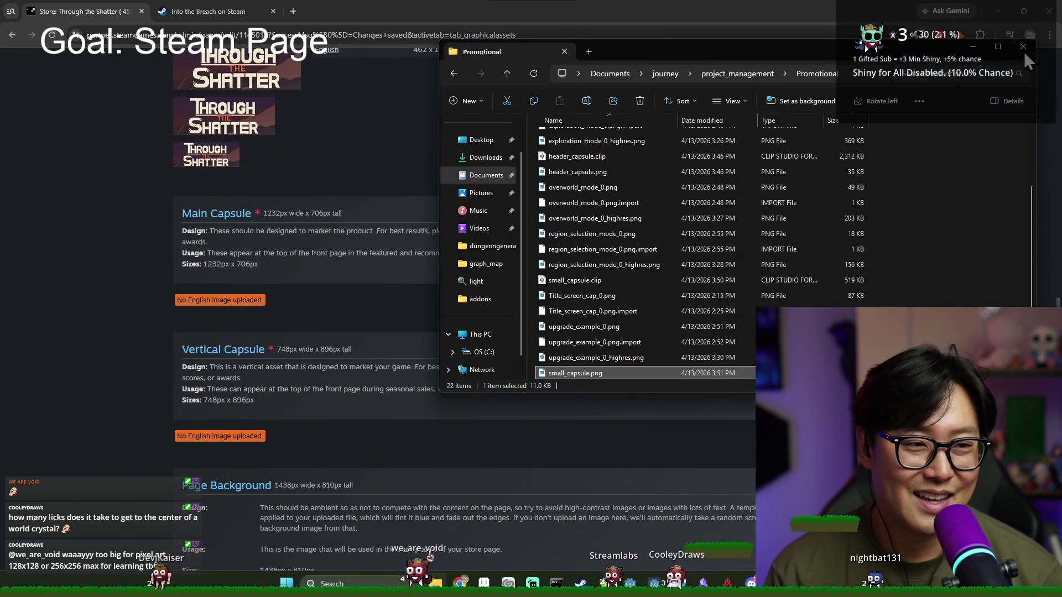
pyautogui.click(1024, 51)
pyautogui.hotkey('alt', 'Tab')
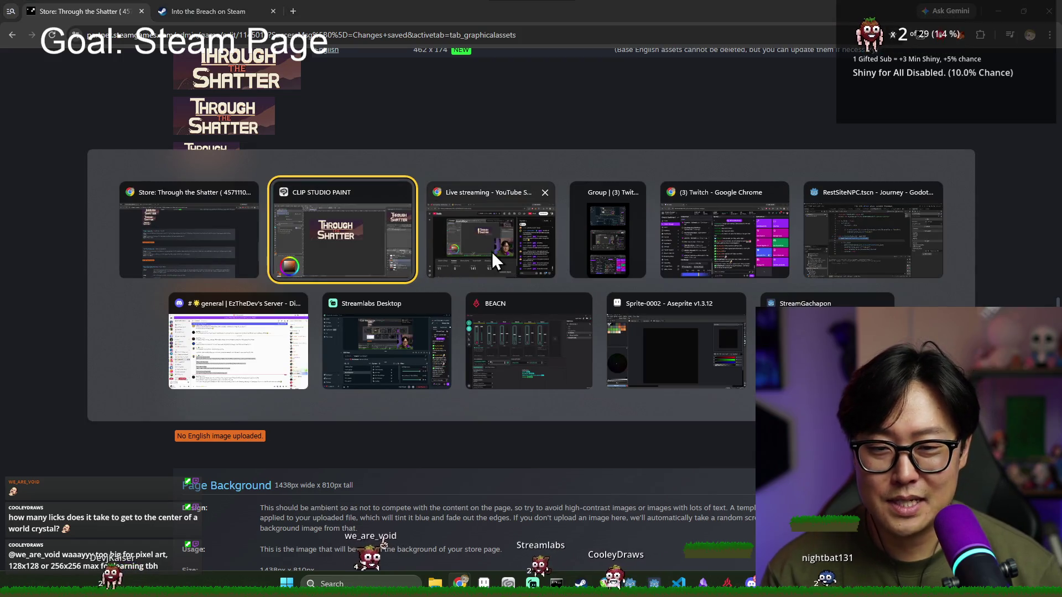
pyautogui.click(473, 254)
pyautogui.hotkey('alt', 'Tab')
pyautogui.hotkey('alt', 'Tab')
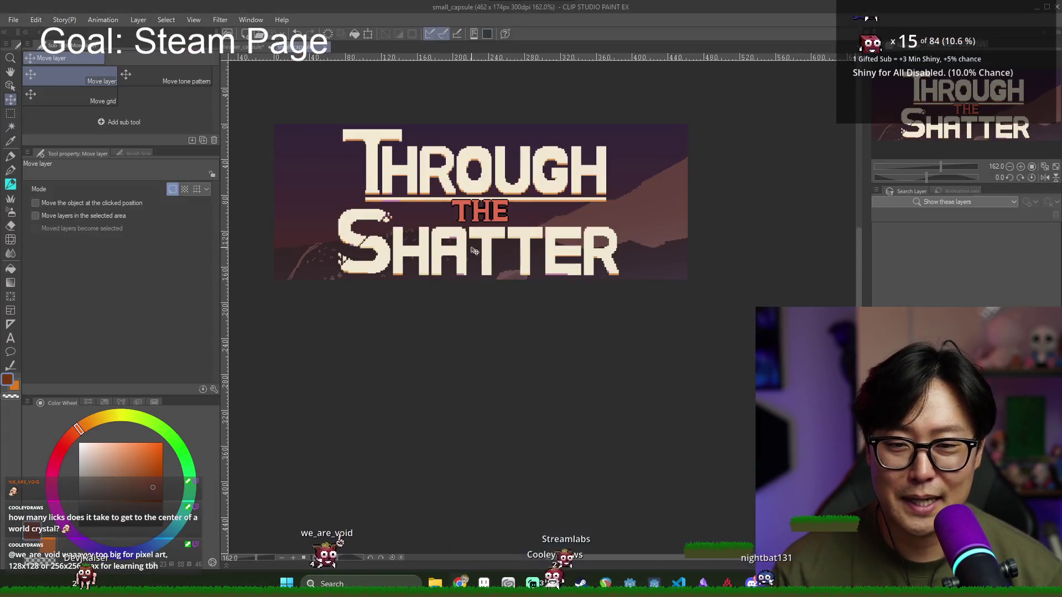
# Step: Open the New canvas dialog set to 462 × 174 px at 300 dpi, glancing at the Steam page
pyautogui.hotkey('ctrl', 'n')
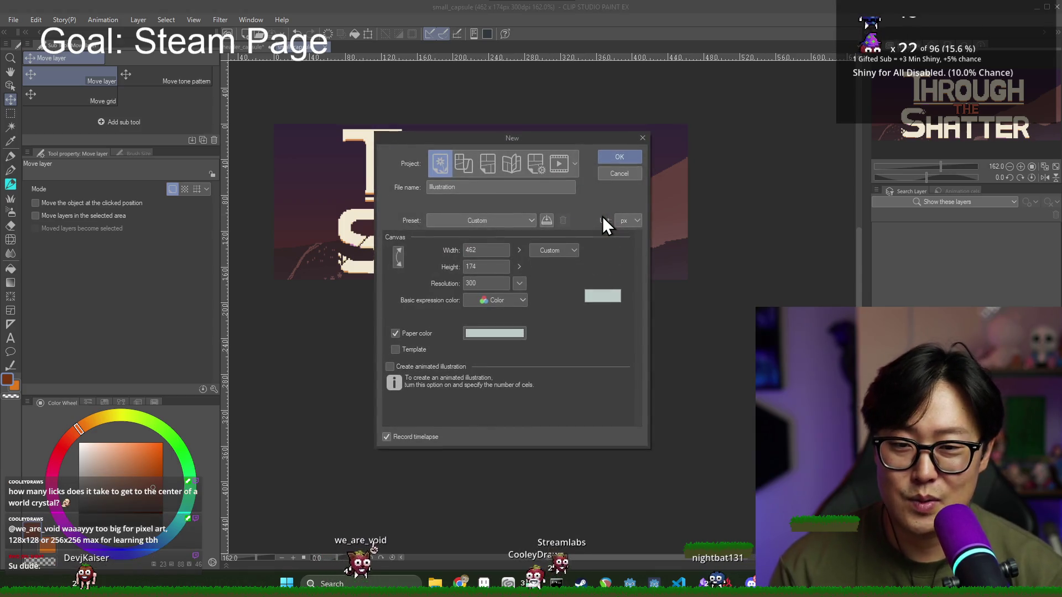
pyautogui.hotkey('alt', 'Tab')
pyautogui.click(437, 244)
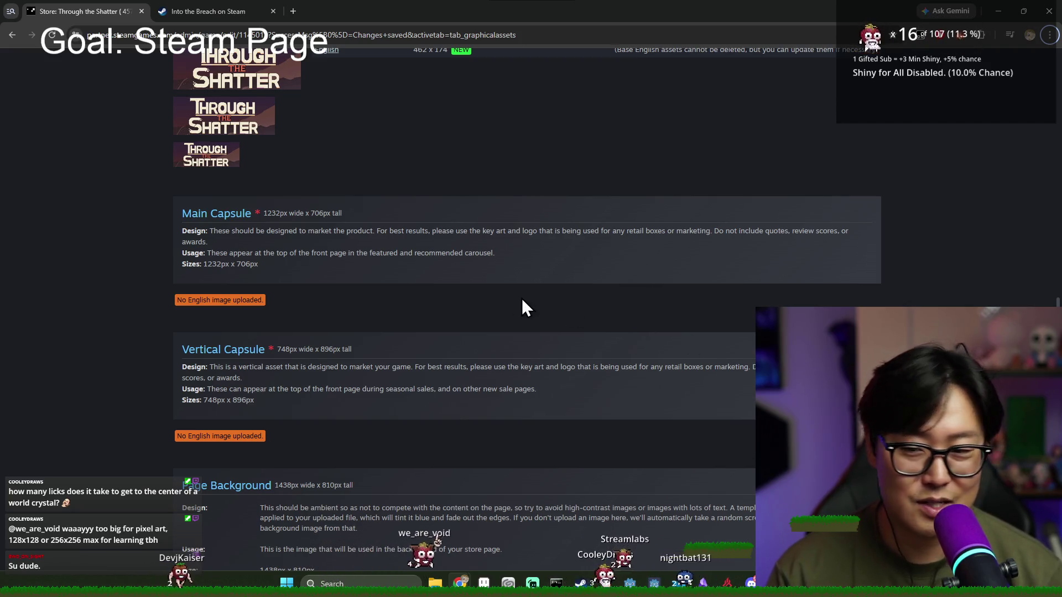
pyautogui.hotkey('alt', 'Tab')
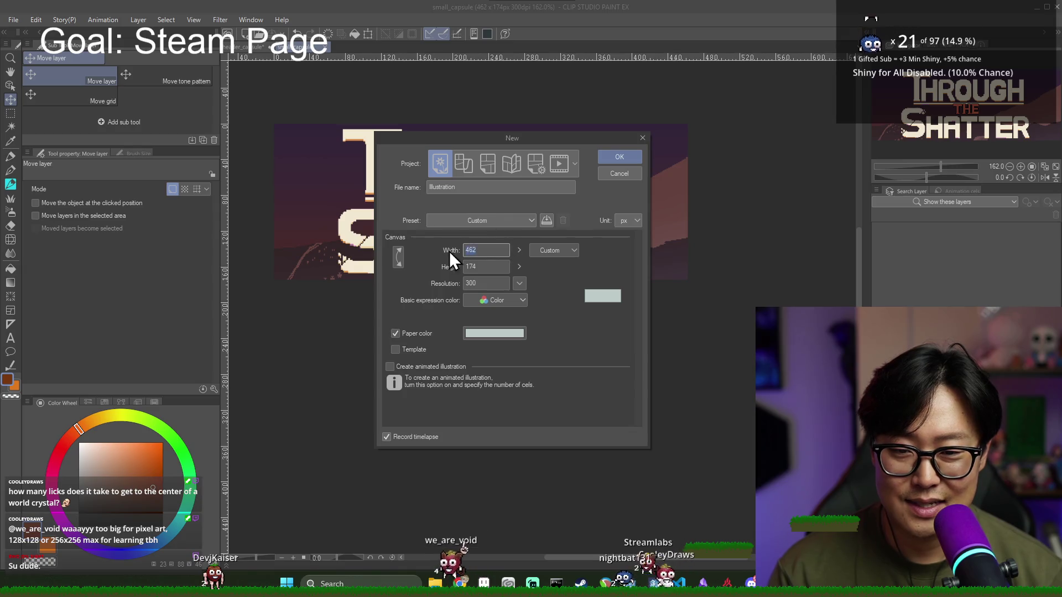
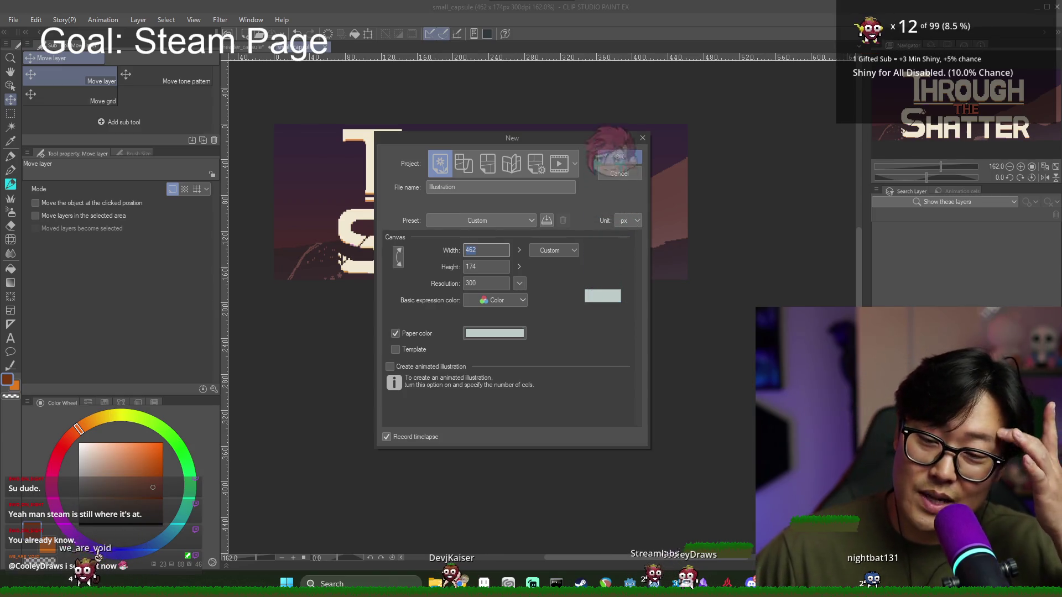
# Step: Check Steam's Main Capsule size and create the new 1232 x 706 px canvas
pyautogui.hotkey('alt', 'Tab')
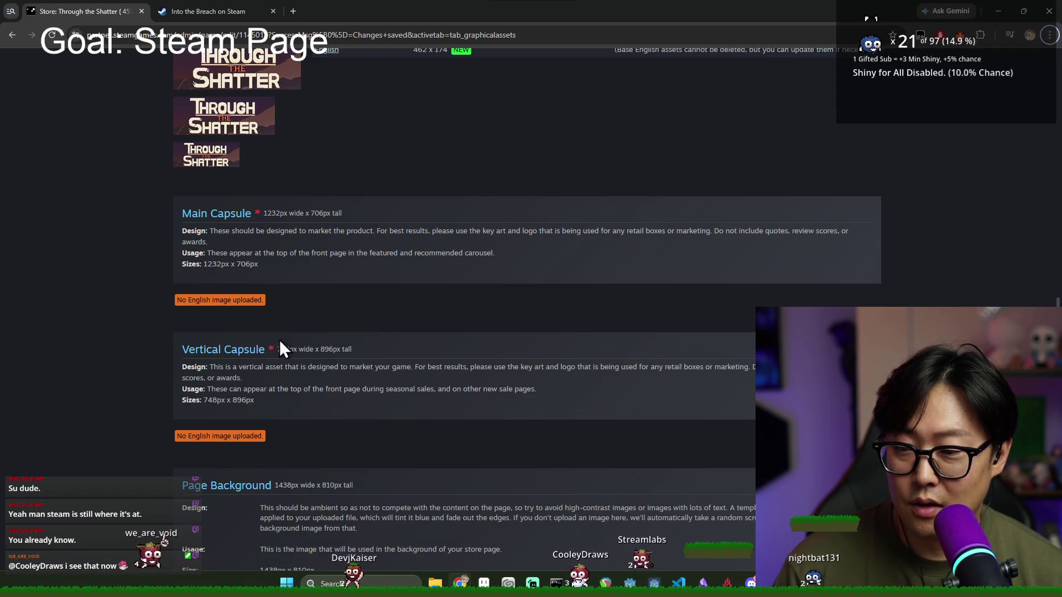
pyautogui.scroll(1, 290, 329)
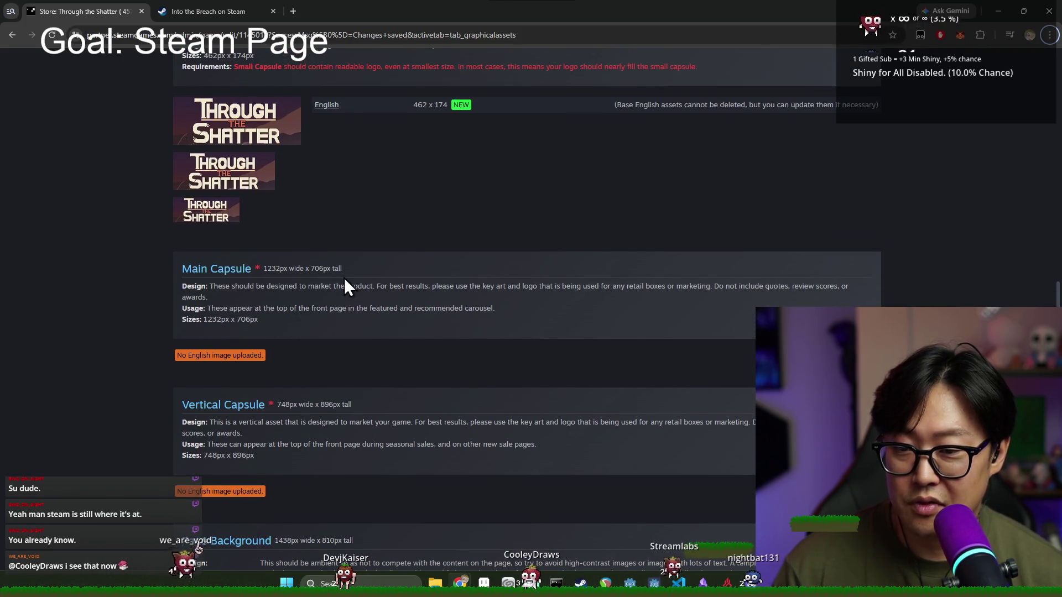
pyautogui.hotkey('alt', 'Tab')
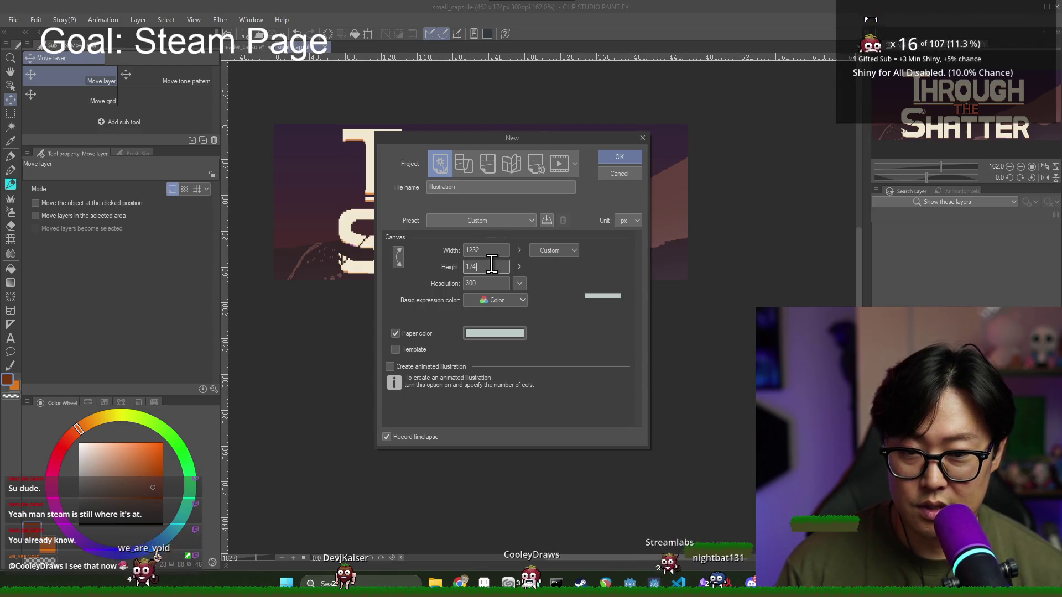
pyautogui.write('6')
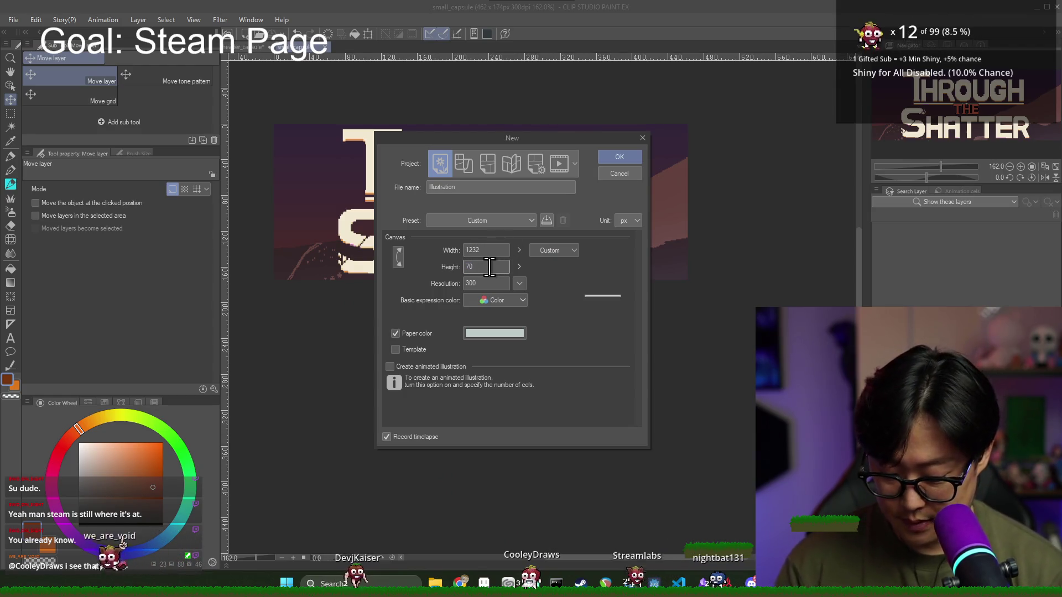
pyautogui.press('Return')
# Step: Compare the Steam graphical assets page against the new blank canvas
pyautogui.hotkey('alt', 'Tab')
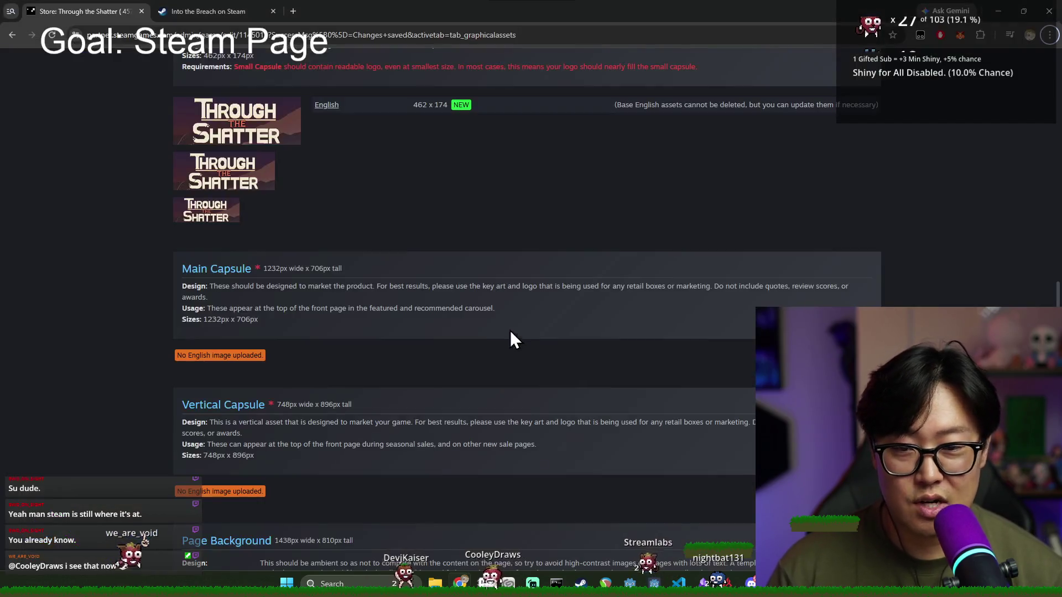
pyautogui.scroll(-1, 349, 321)
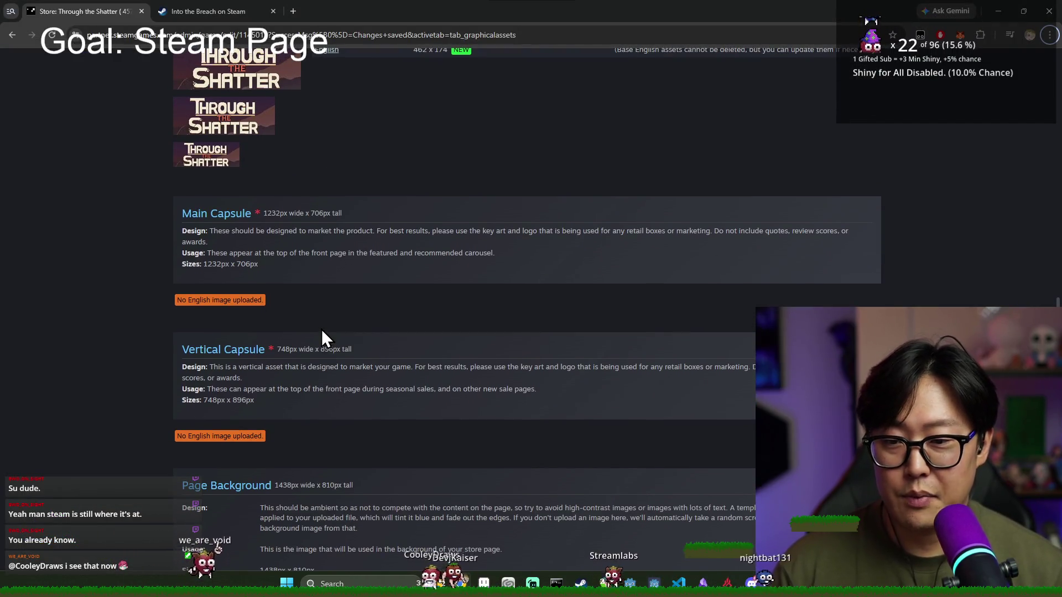
pyautogui.hotkey('alt', 'Tab')
pyautogui.hotkey('alt', 'Tab')
pyautogui.scroll(2, 274, 309)
pyautogui.scroll(-2, 271, 313)
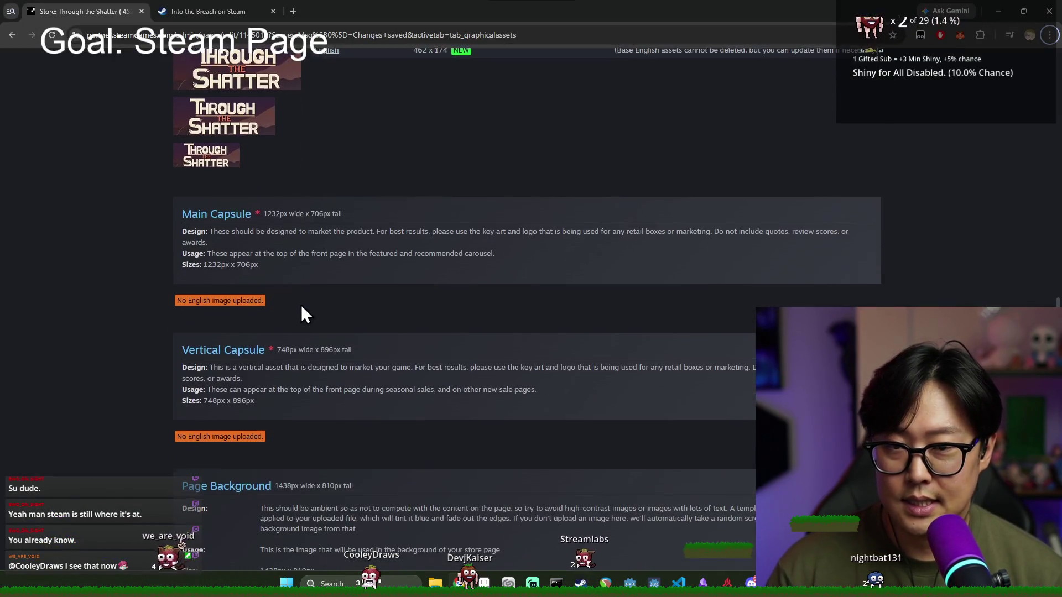
pyautogui.scroll(3, 305, 299)
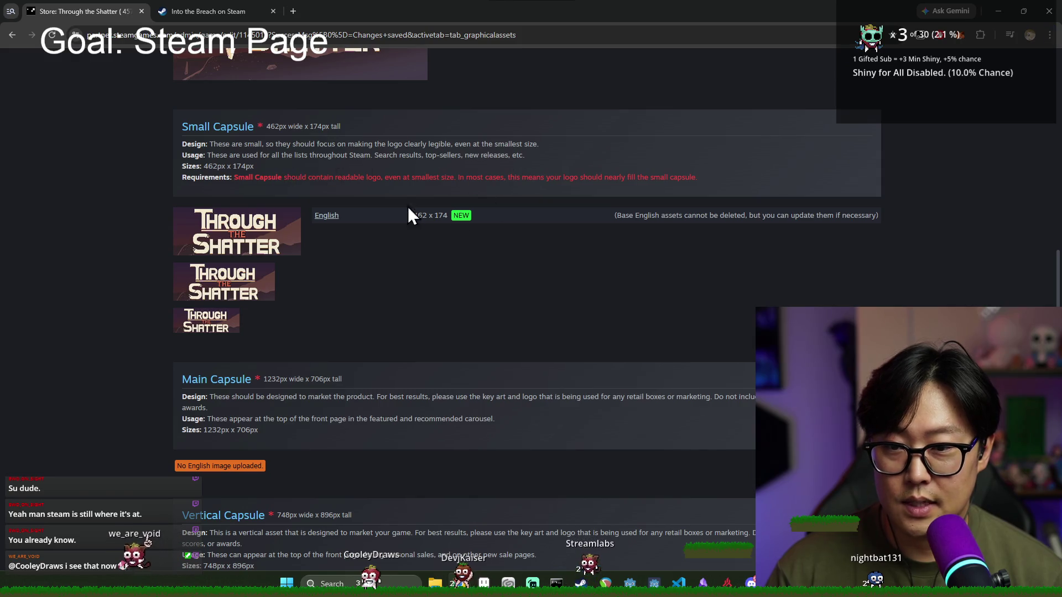
pyautogui.scroll(-3, 459, 215)
pyautogui.hotkey('alt', 'Tab')
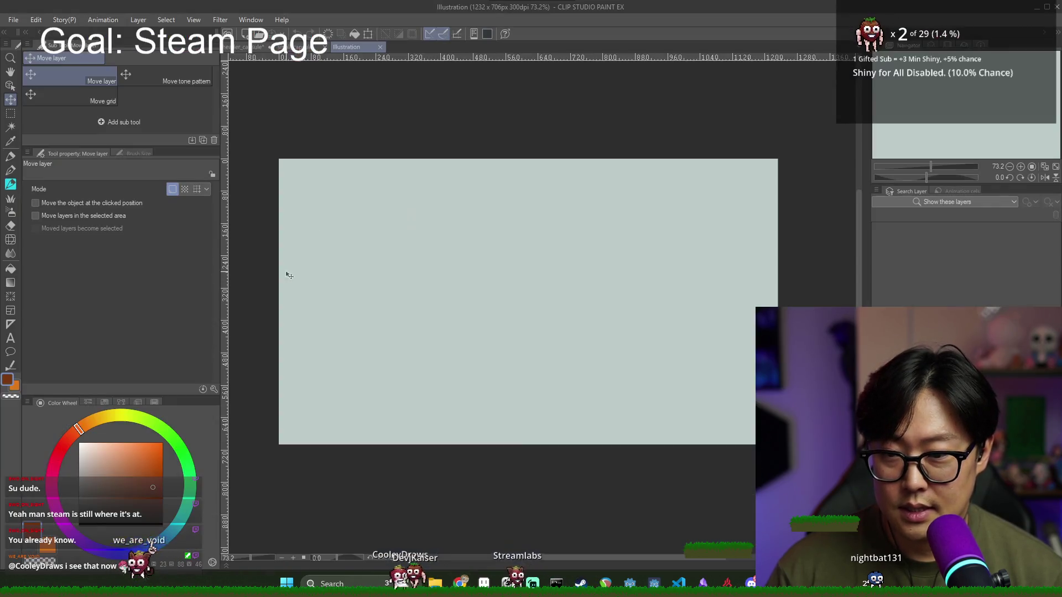
# Step: Look over the existing header capsule artwork, then bring the Godot project forward
pyautogui.click(253, 50)
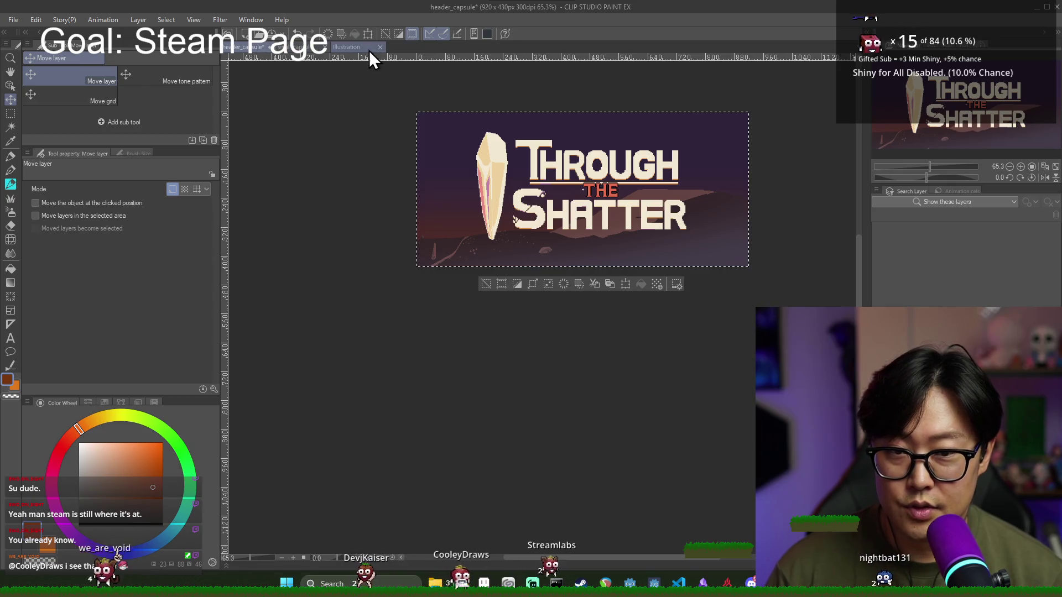
pyautogui.click(368, 49)
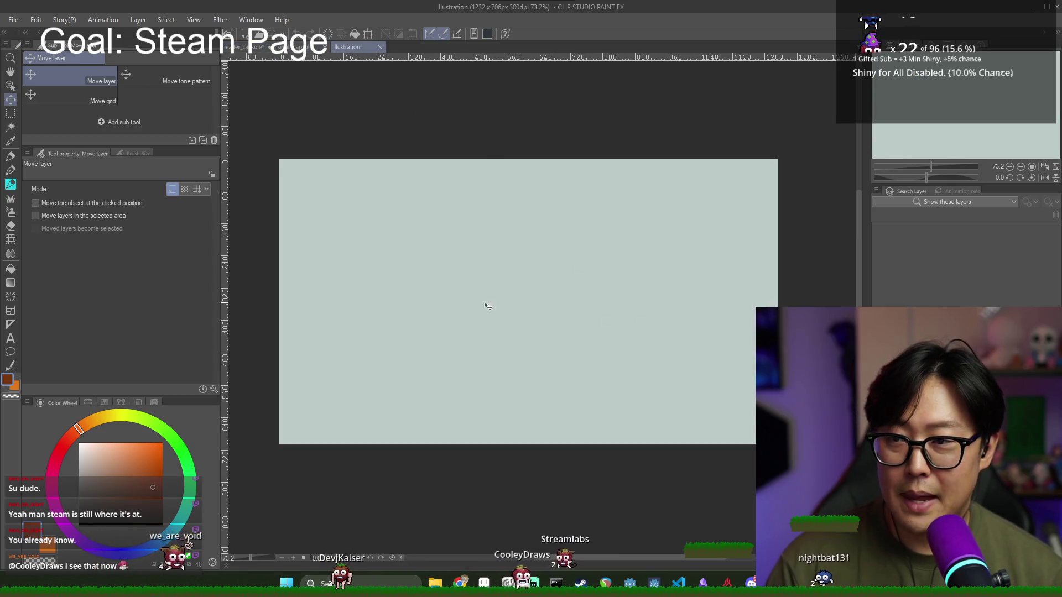
pyautogui.hotkey('alt', 'Tab')
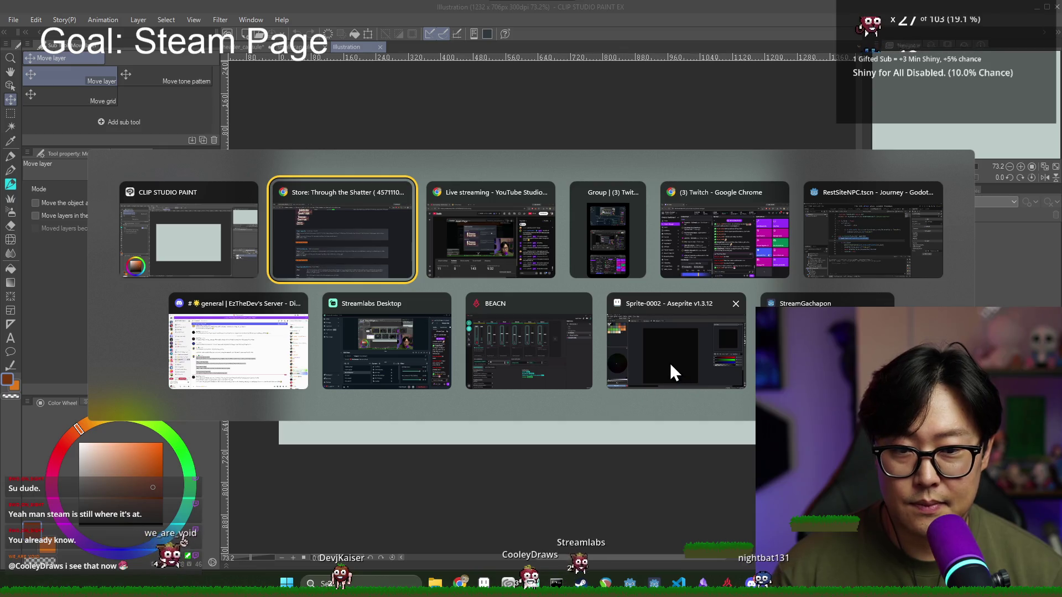
pyautogui.click(814, 256)
# Step: Filter the FileSystem for 'game' and open the Game scene in the 2D view
pyautogui.click(406, 32)
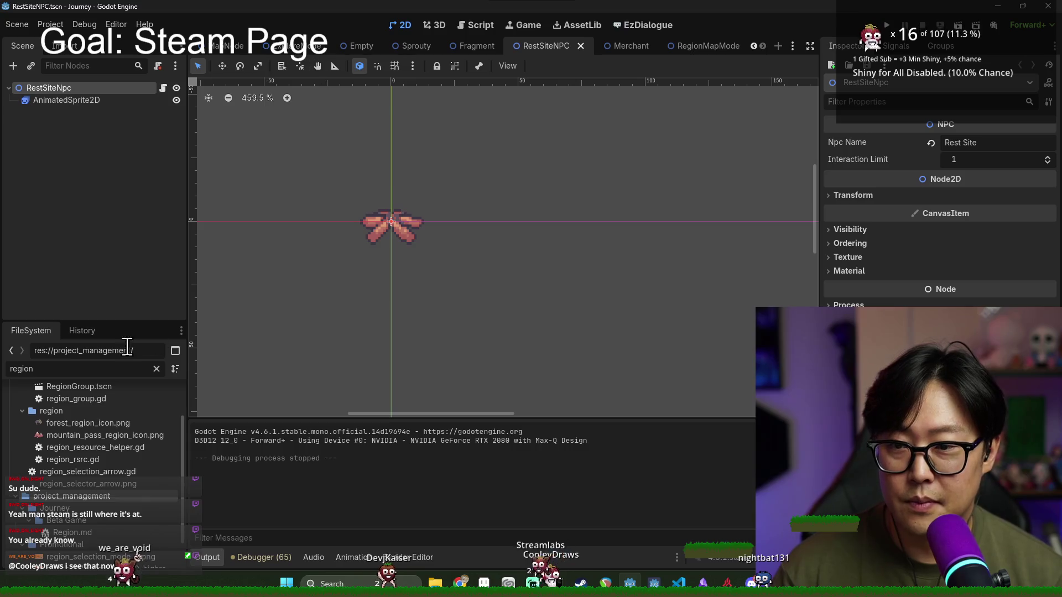
pyautogui.doubleClick(122, 369)
pyautogui.write('game')
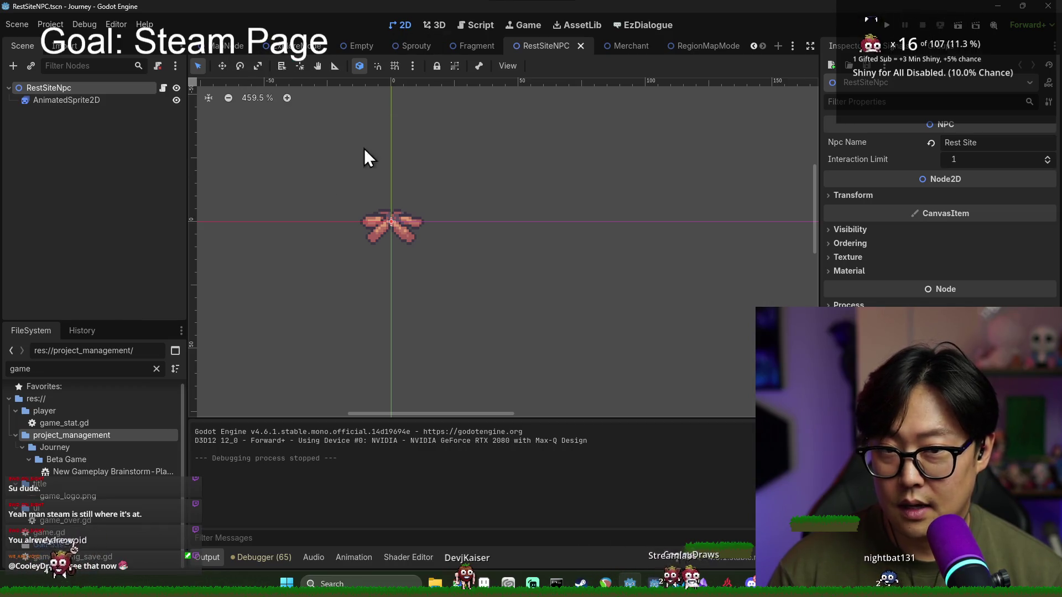
pyautogui.doubleClick(53, 545)
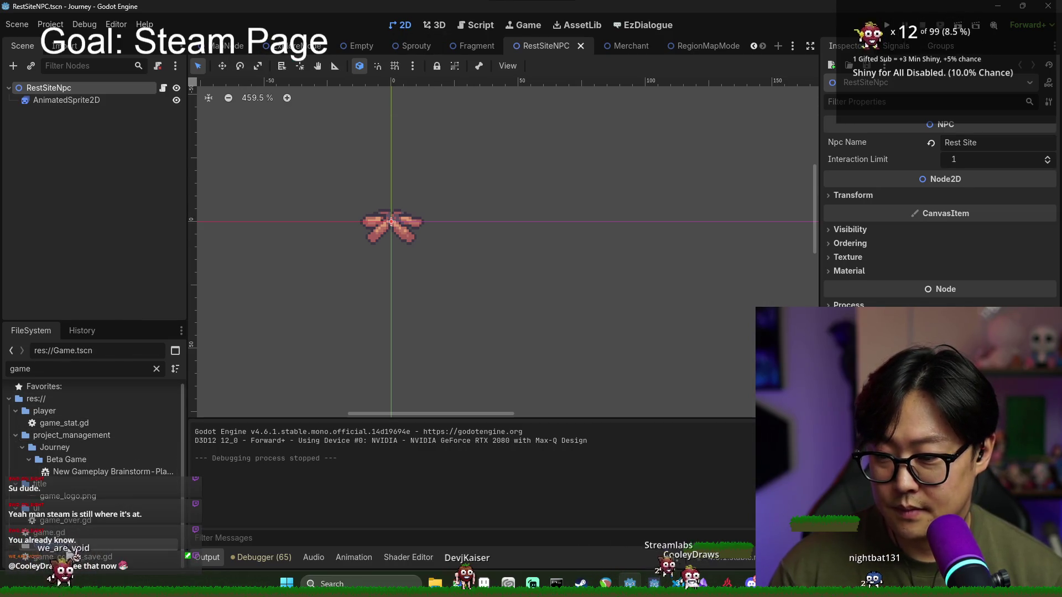
# Step: Filter for 'title', open Title.tscn and run it to preview the title screen
pyautogui.doubleClick(83, 369)
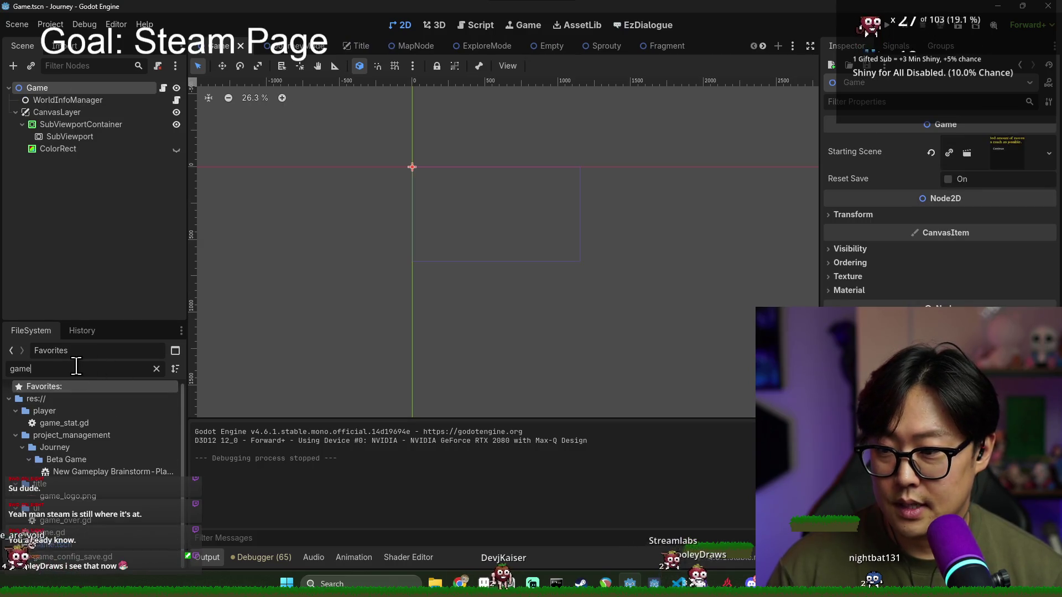
pyautogui.write('title')
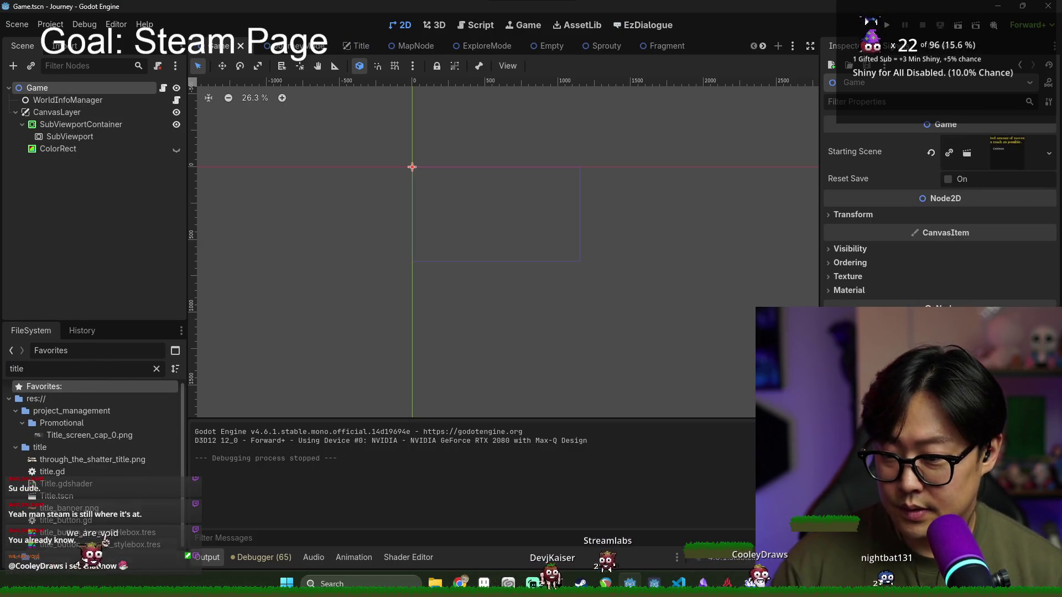
pyautogui.scroll(-2, 86, 500)
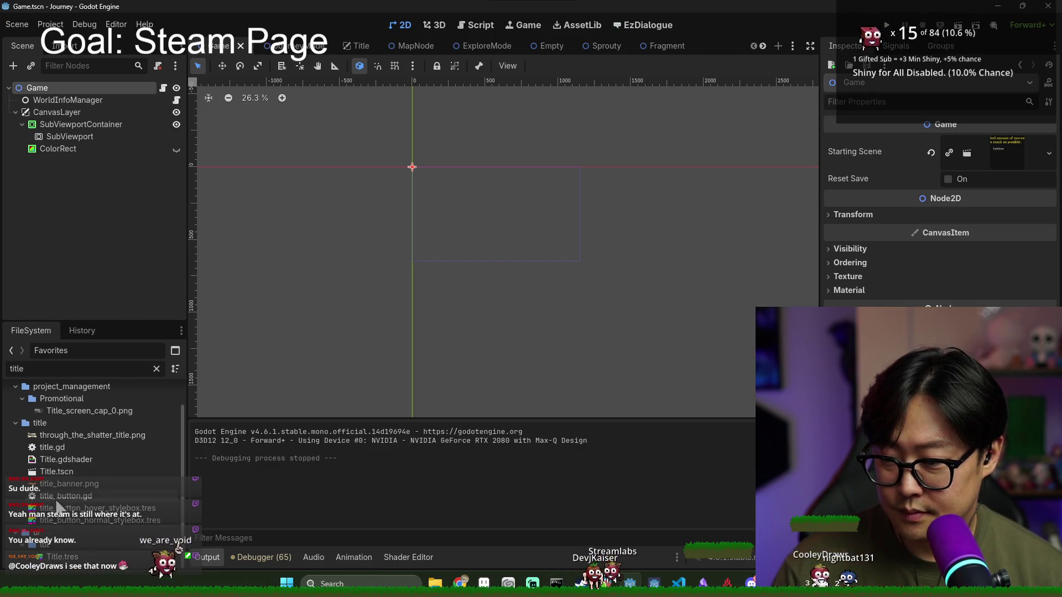
pyautogui.doubleClick(58, 471)
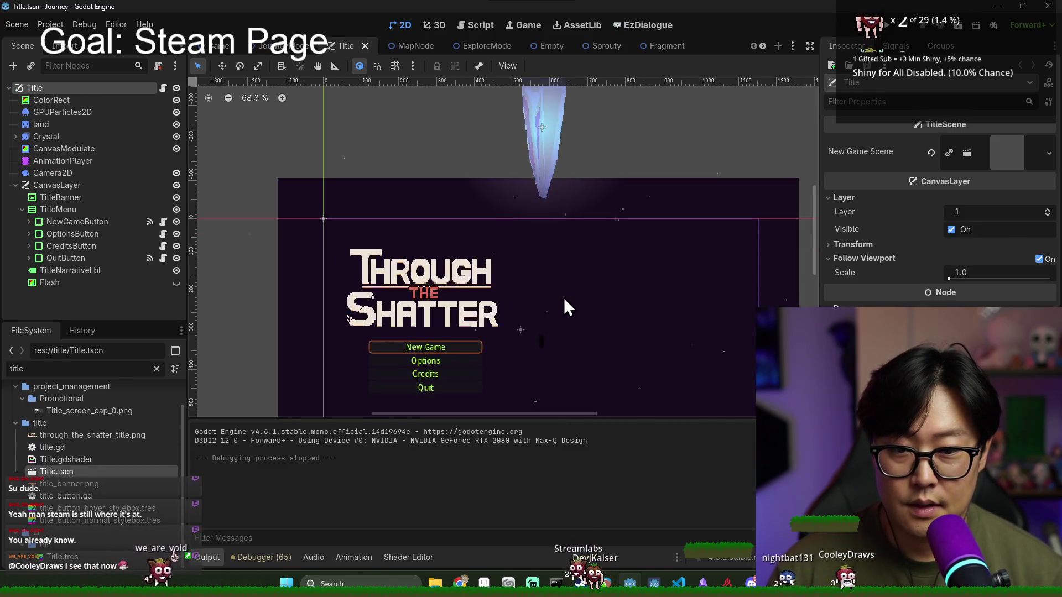
pyautogui.scroll(3, 563, 297)
pyautogui.scroll(-5, 564, 233)
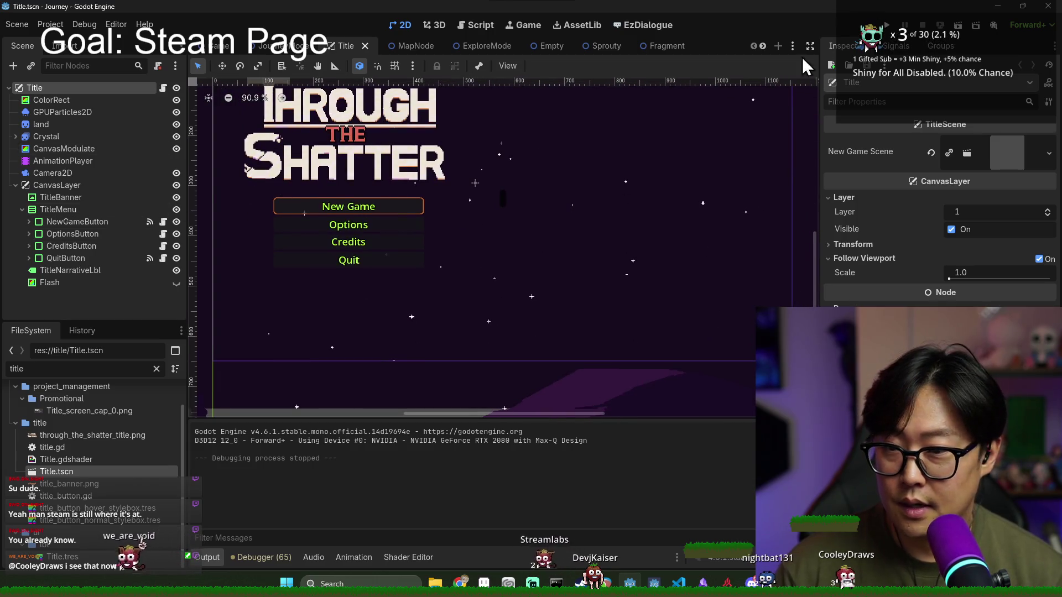
pyautogui.press('F5')
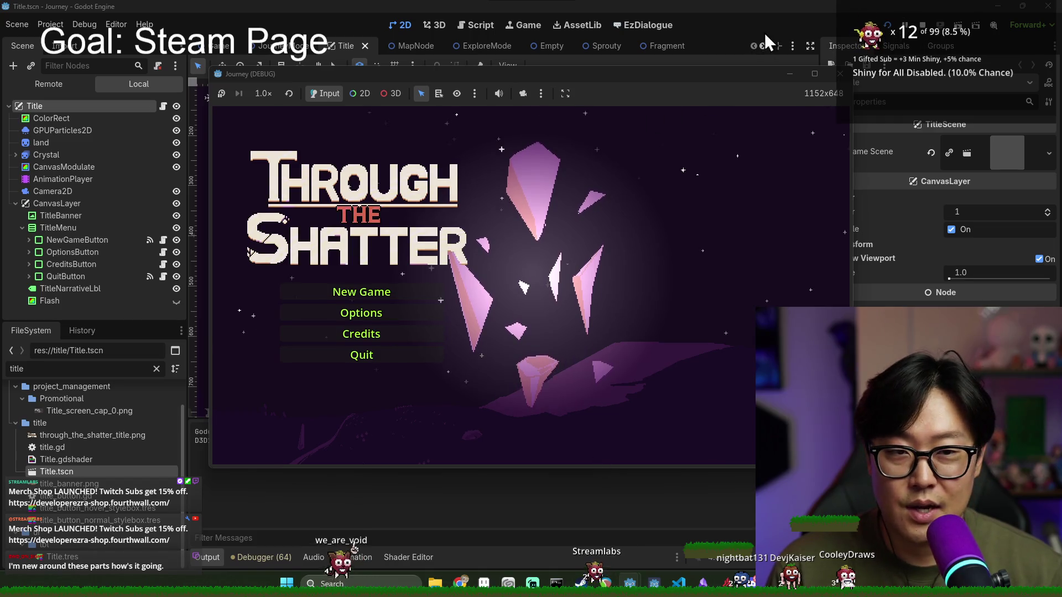
# Step: Stop the preview and hide the TitleBanner logo and TitleMenu buttons
pyautogui.press('F8')
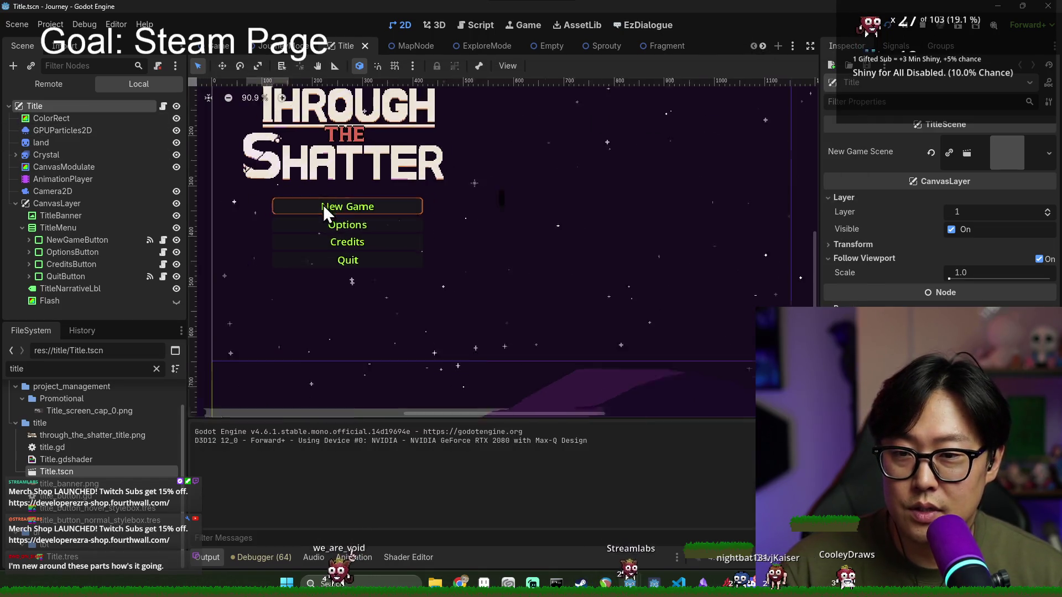
pyautogui.scroll(-5, 326, 204)
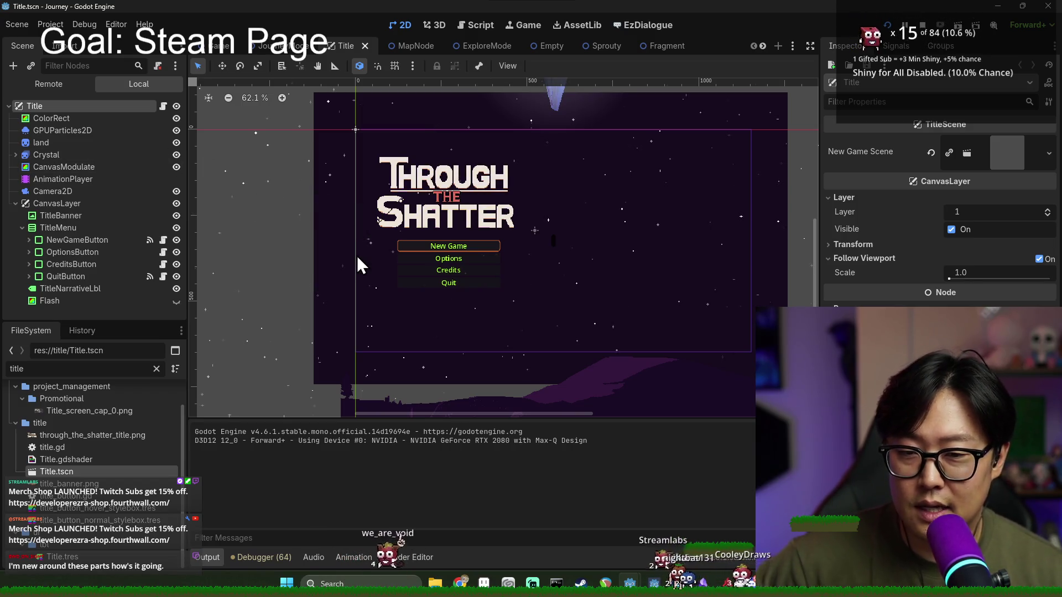
pyautogui.hscroll(-1, 470, 285)
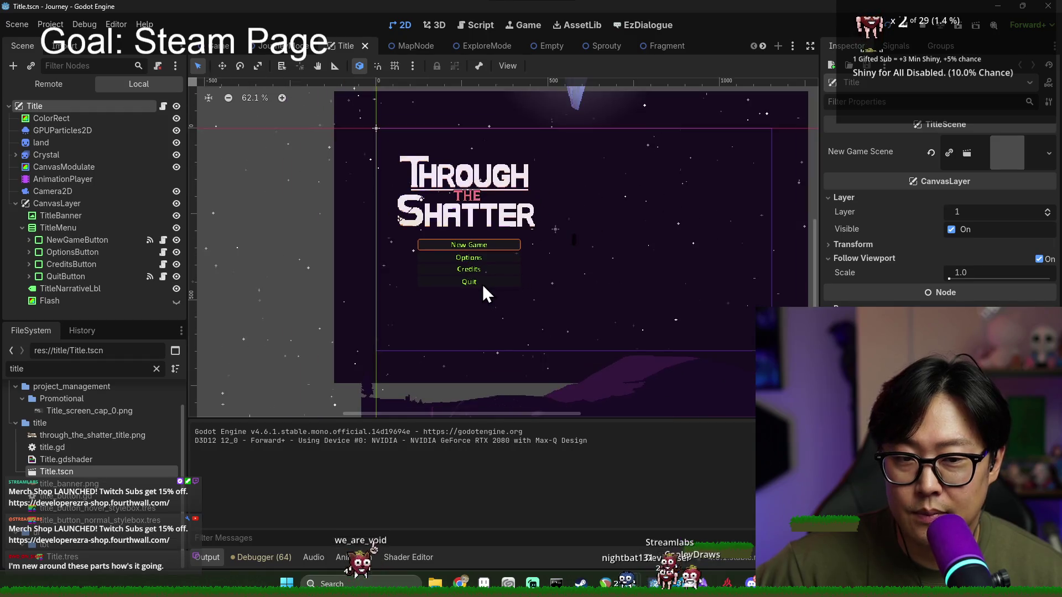
pyautogui.hscroll(2, 483, 284)
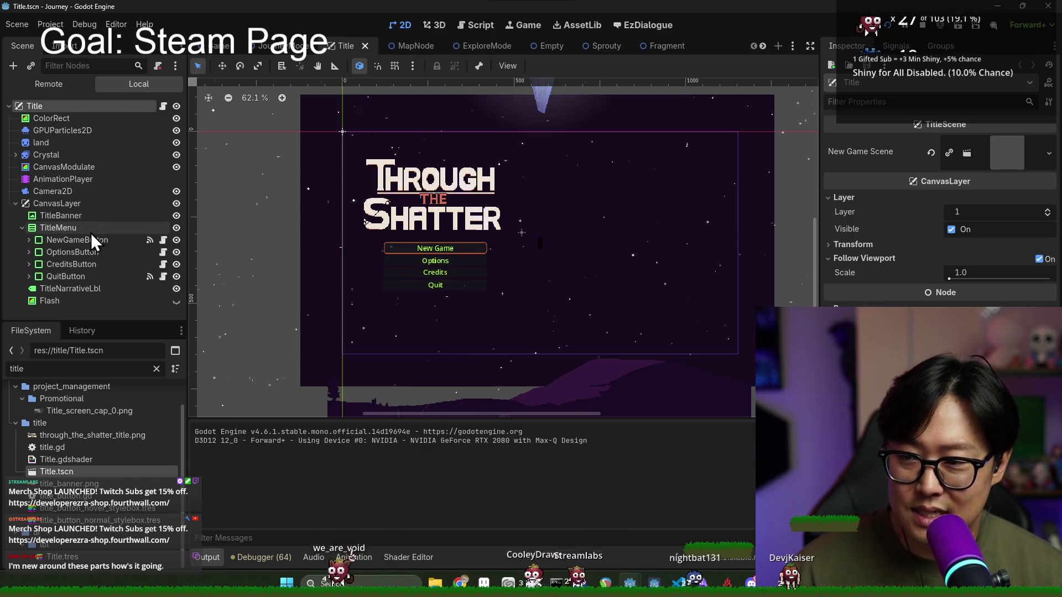
pyautogui.scroll(3, 317, 287)
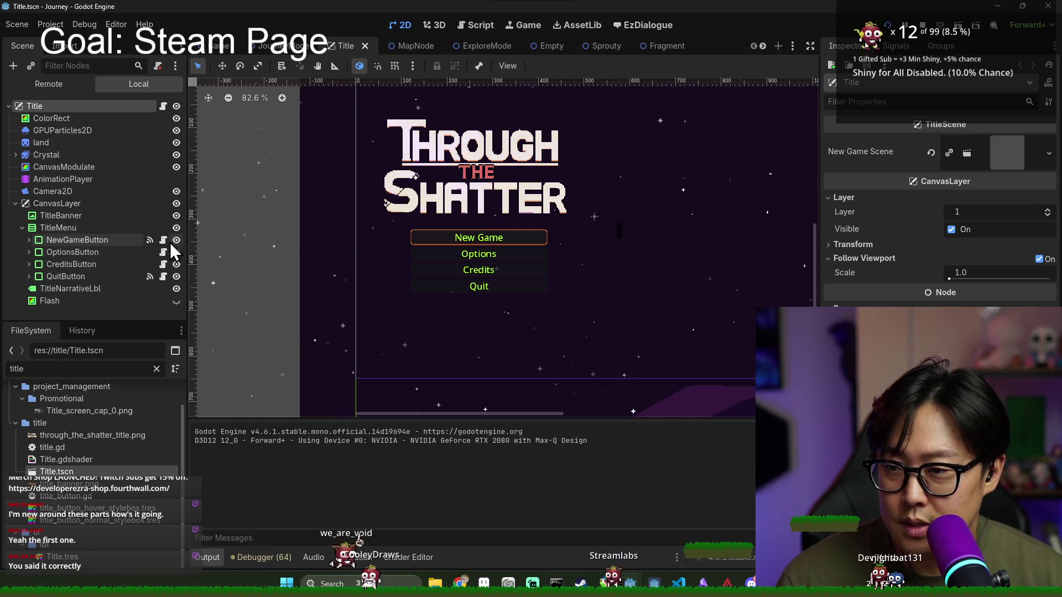
pyautogui.click(176, 216)
pyautogui.click(177, 228)
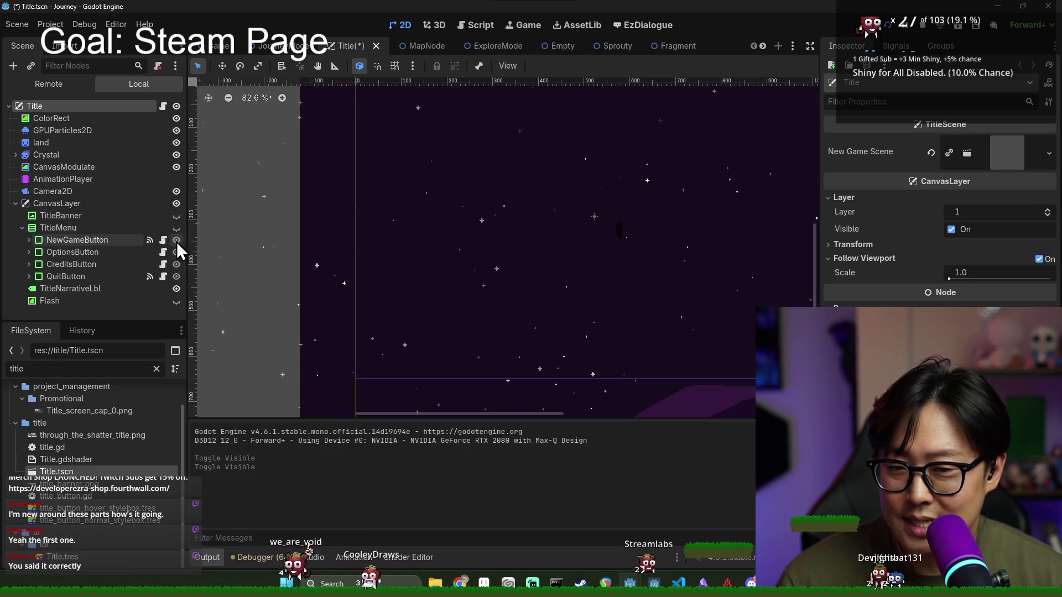
# Step: Hide TitleNarrativeLbl and Crystal, then maximize the running game window
pyautogui.scroll(-2, 445, 241)
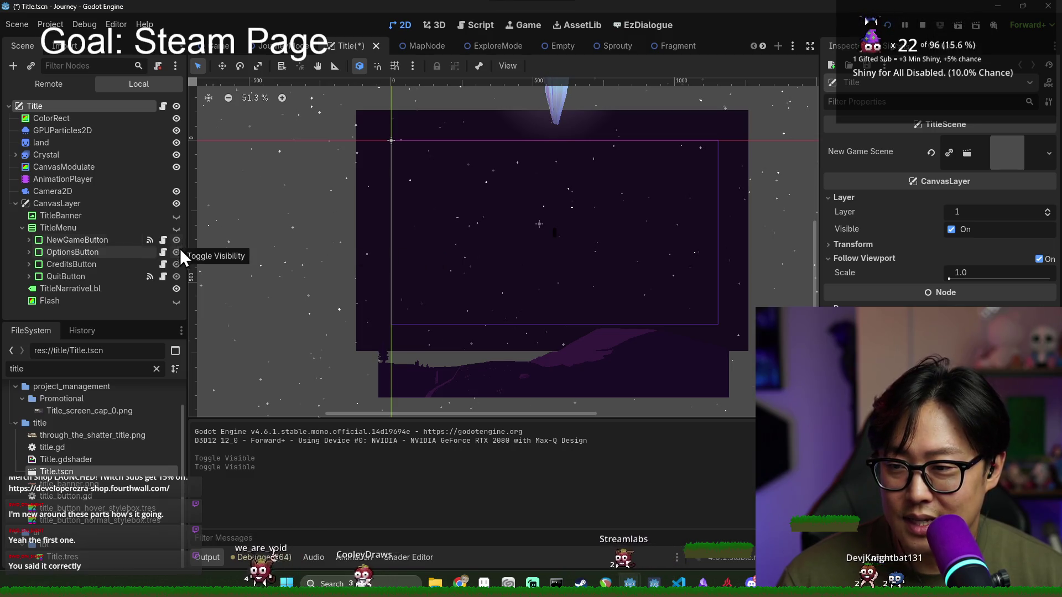
pyautogui.click(177, 289)
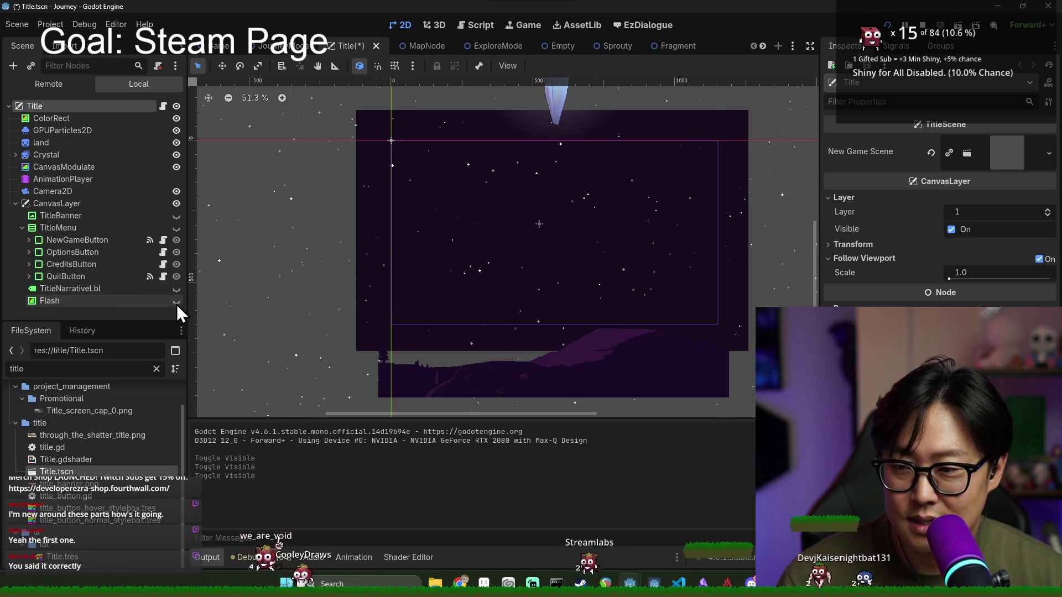
pyautogui.click(175, 155)
pyautogui.hotkey('alt', 'Tab')
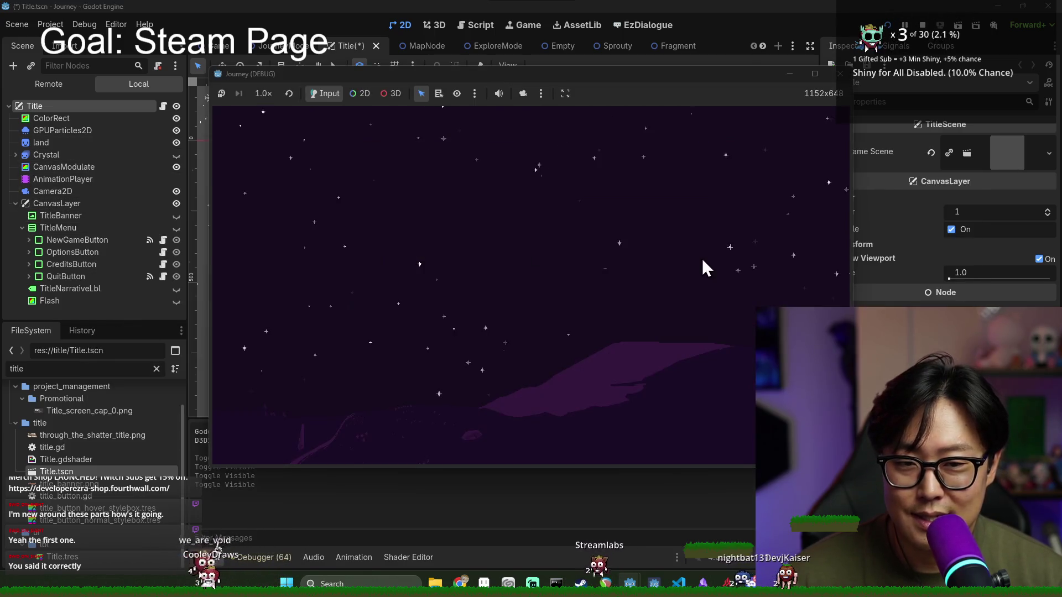
pyautogui.doubleClick(656, 79)
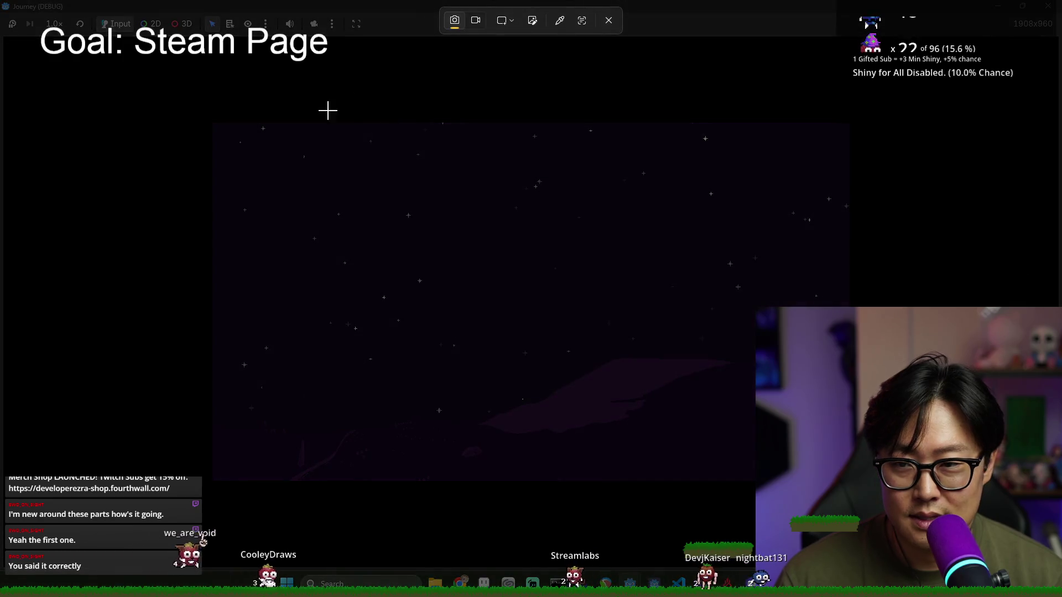
# Step: Screenshot the bare starry-sky game view and paste it onto the Clip Studio canvas
pyautogui.moveTo(211, 124)
pyautogui.mouseDown()
pyautogui.moveTo(343, 295)
pyautogui.moveTo(791, 481)
pyautogui.moveTo(849, 482)
pyautogui.mouseUp()
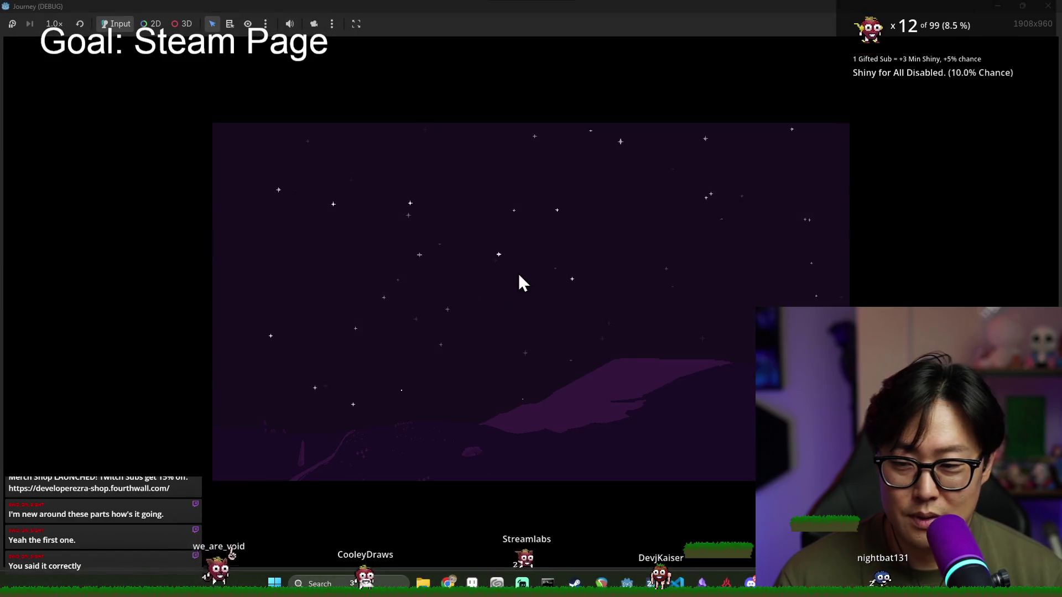
pyautogui.hotkey('alt', 'Tab')
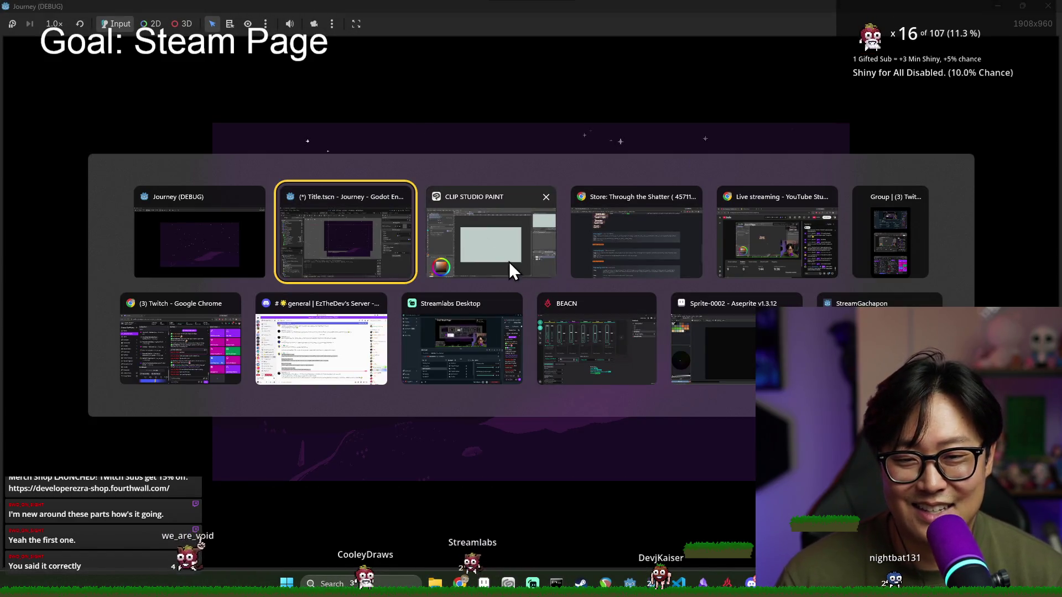
pyautogui.click(508, 266)
pyautogui.hotkey('ctrl', 'v')
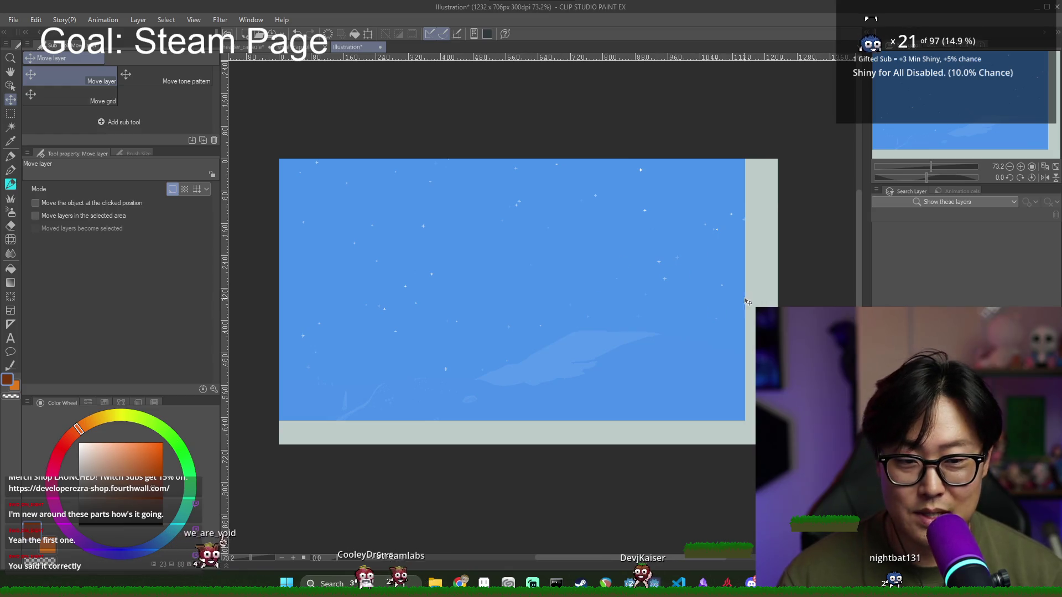
# Step: Undo recent changes to restore the pasted sky's purple colours and position
pyautogui.scroll(-2, 747, 302)
pyautogui.scroll(1, 747, 302)
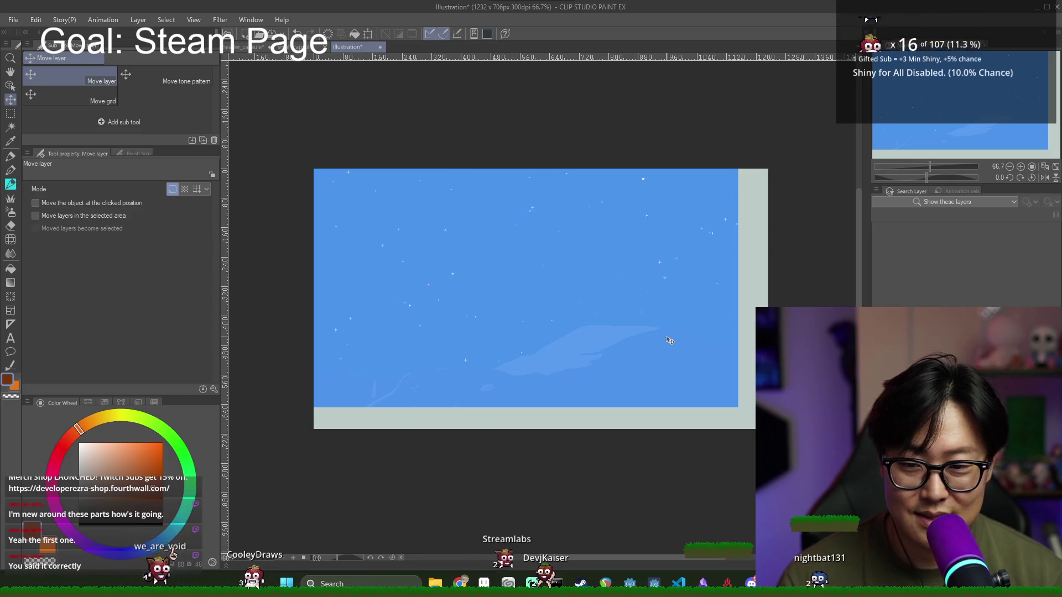
pyautogui.hotkey('ctrl', 'z')
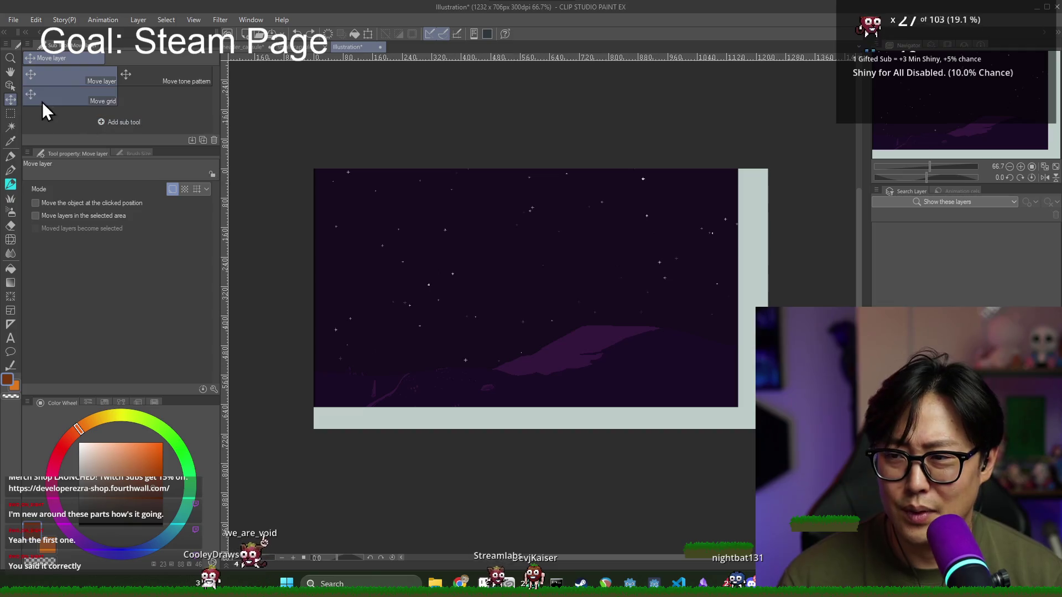
pyautogui.click(10, 86)
pyautogui.hotkey('ctrl', 'z')
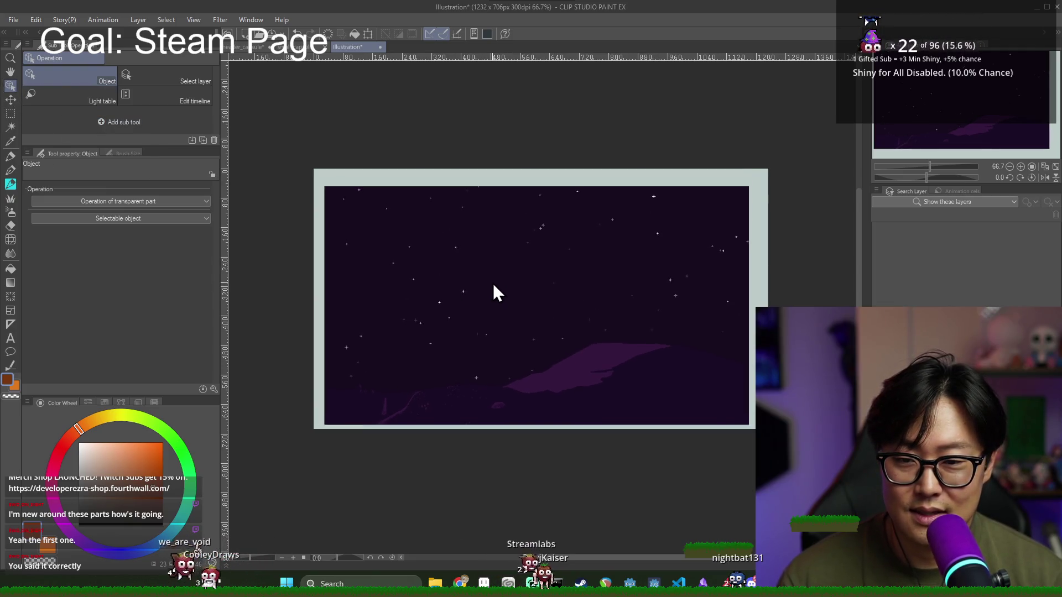
pyautogui.click(11, 113)
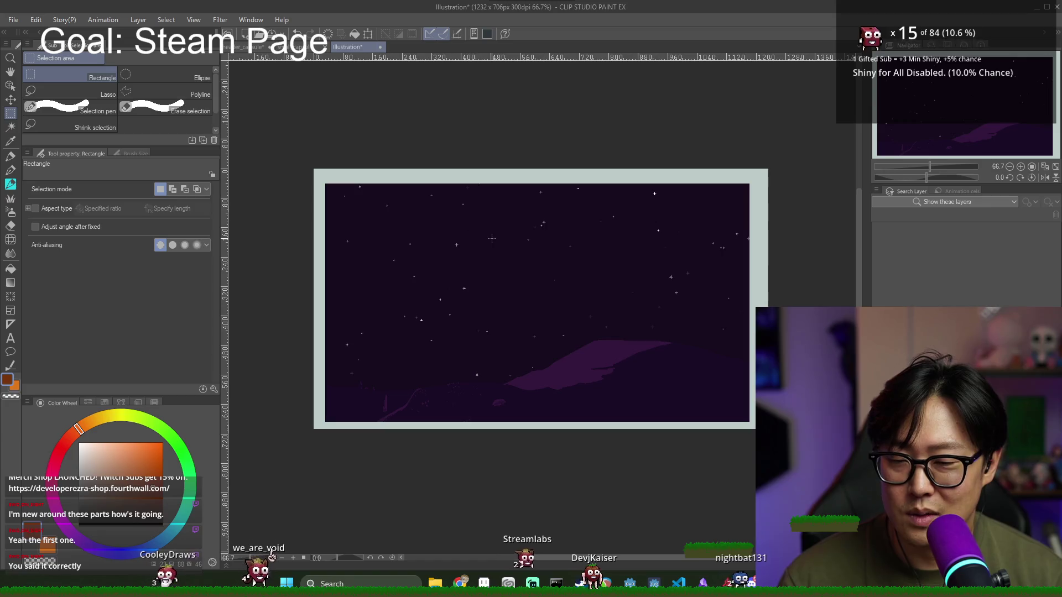
# Step: Scale the sky image to 115% and move it to cover the whole canvas
pyautogui.click(14, 20)
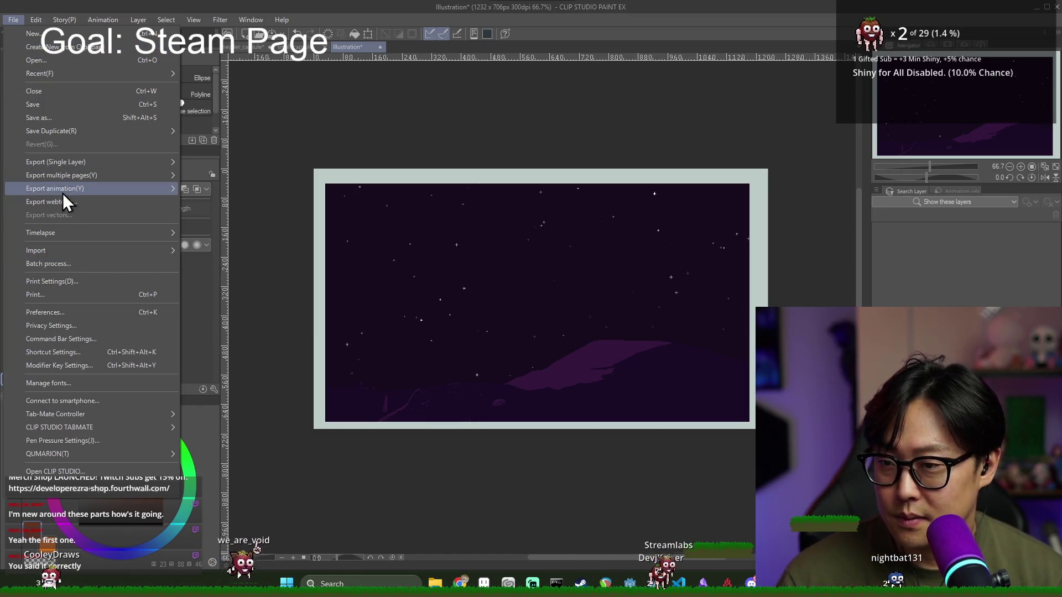
pyautogui.press('Escape')
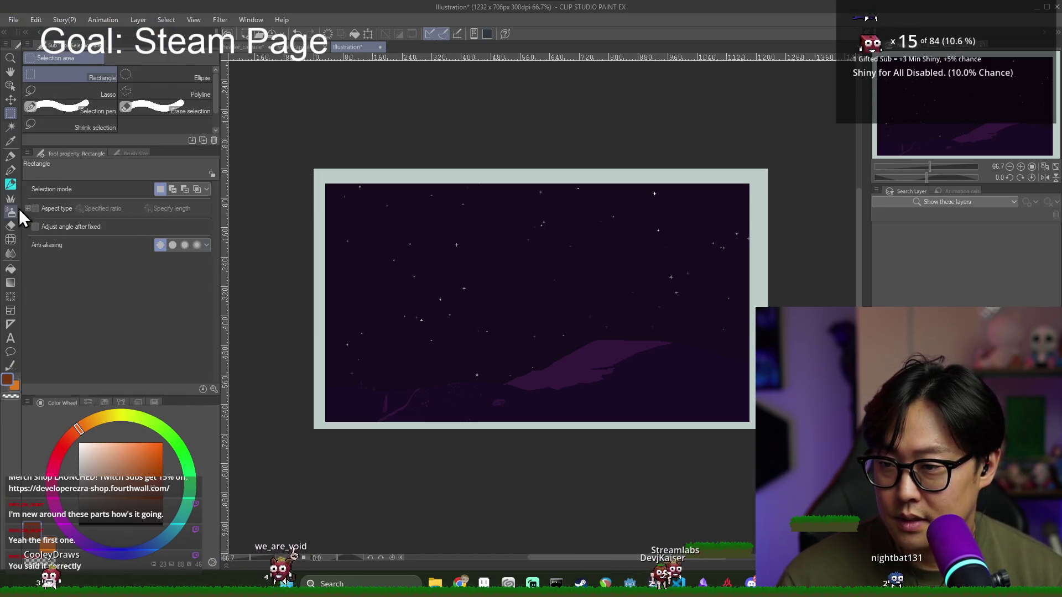
pyautogui.click(36, 19)
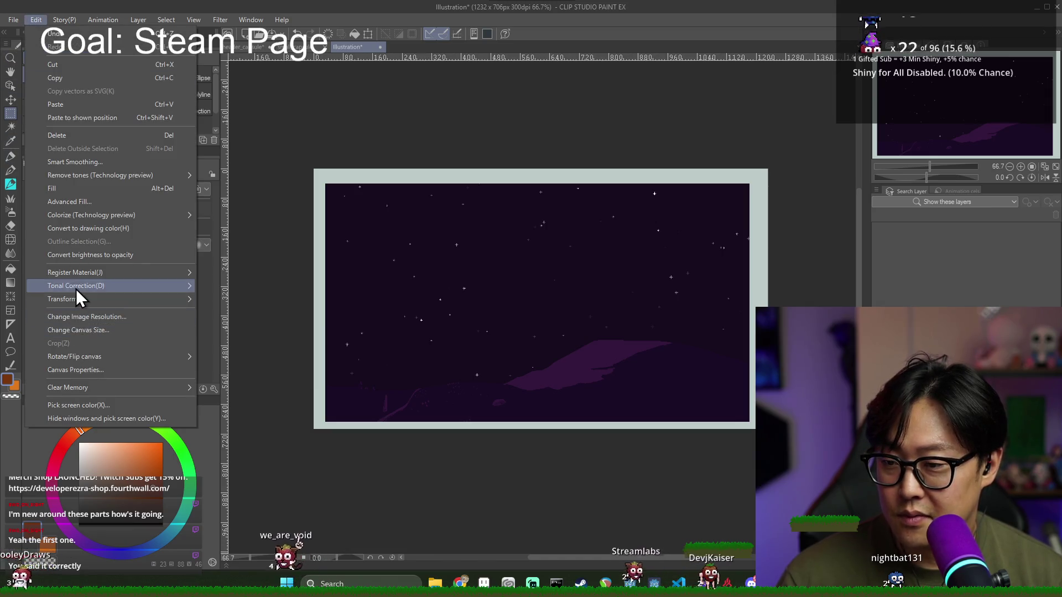
pyautogui.moveTo(110, 299)
pyautogui.click(239, 317)
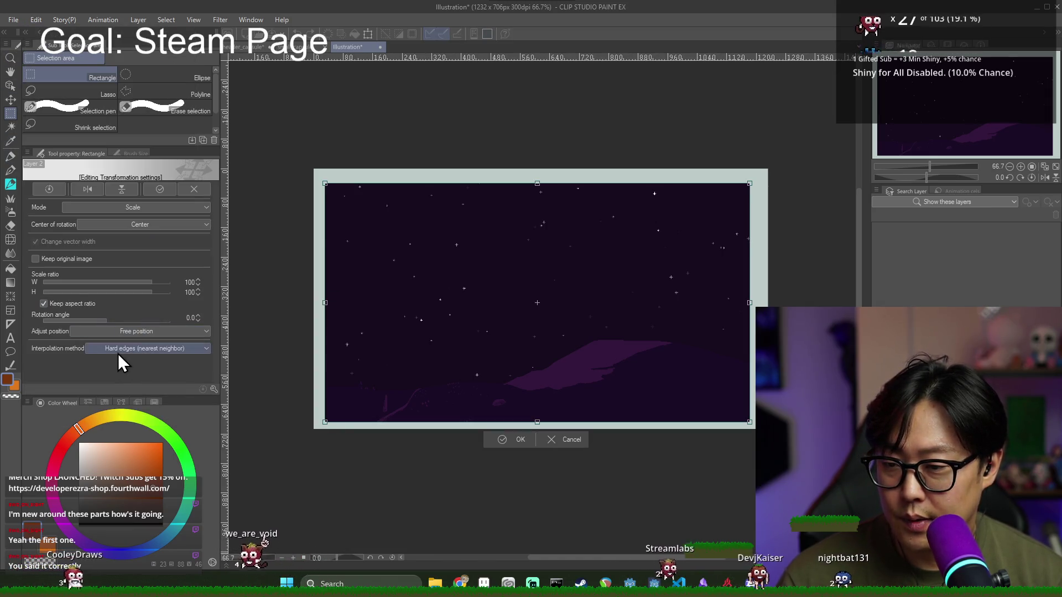
pyautogui.moveTo(324, 184)
pyautogui.mouseDown()
pyautogui.moveTo(306, 166)
pyautogui.moveTo(273, 161)
pyautogui.mouseUp()
pyautogui.moveTo(503, 310); pyautogui.dragTo(549, 322)
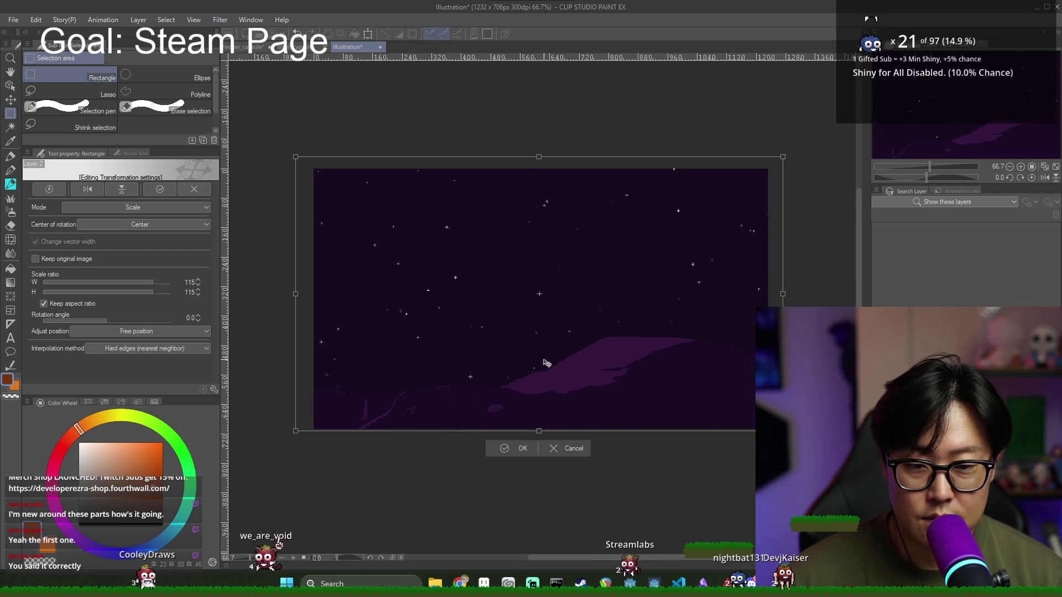
pyautogui.click(517, 454)
pyautogui.click(283, 49)
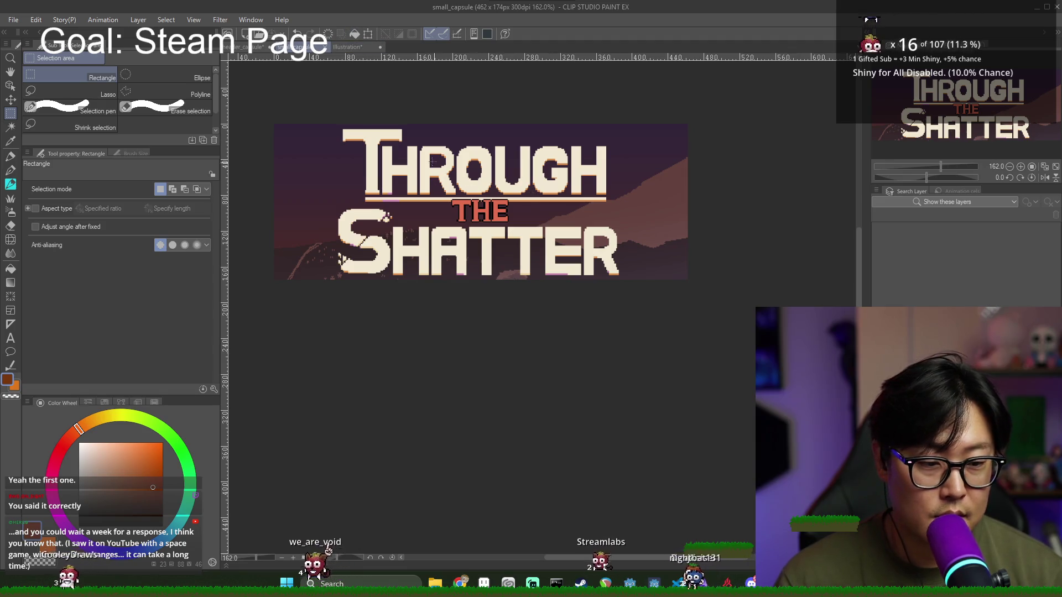
# Step: Copy the Through the Shatter logo from small_capsule into the Illustration canvas
pyautogui.hotkey('ctrl', 'z')
pyautogui.hotkey('ctrl', 'y')
pyautogui.click(358, 48)
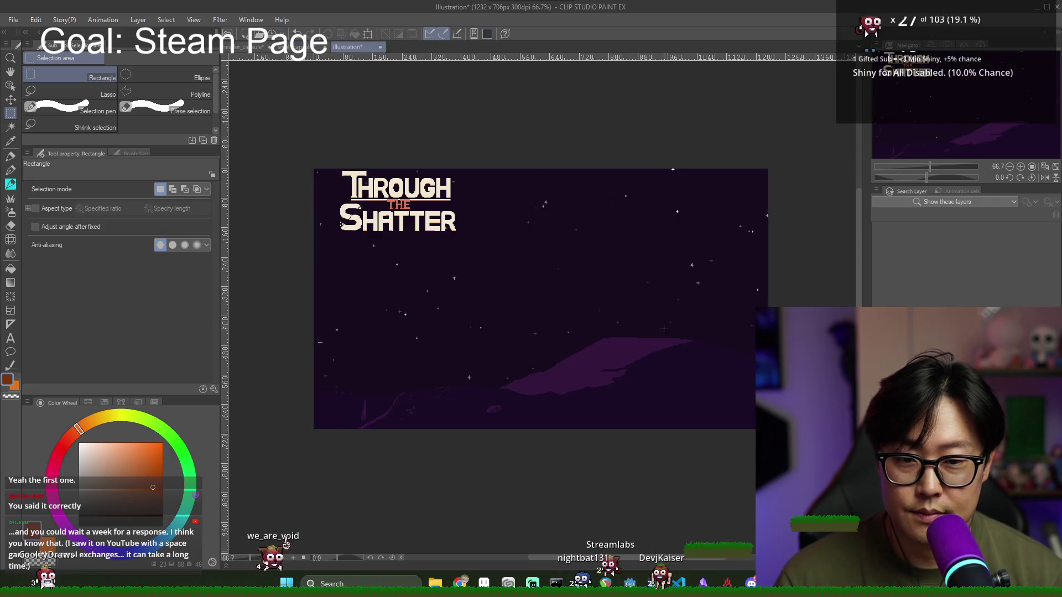
pyautogui.click(10, 99)
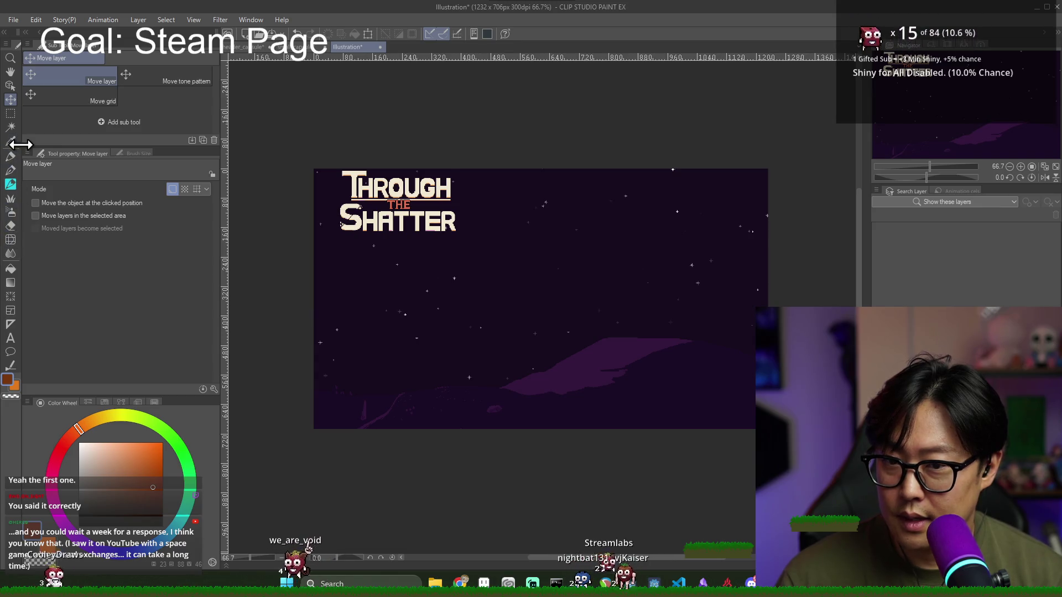
pyautogui.click(11, 86)
pyautogui.moveTo(413, 247)
pyautogui.mouseDown()
pyautogui.moveTo(430, 282)
pyautogui.moveTo(483, 311)
pyautogui.mouseUp()
pyautogui.hotkey('ctrl', 'z')
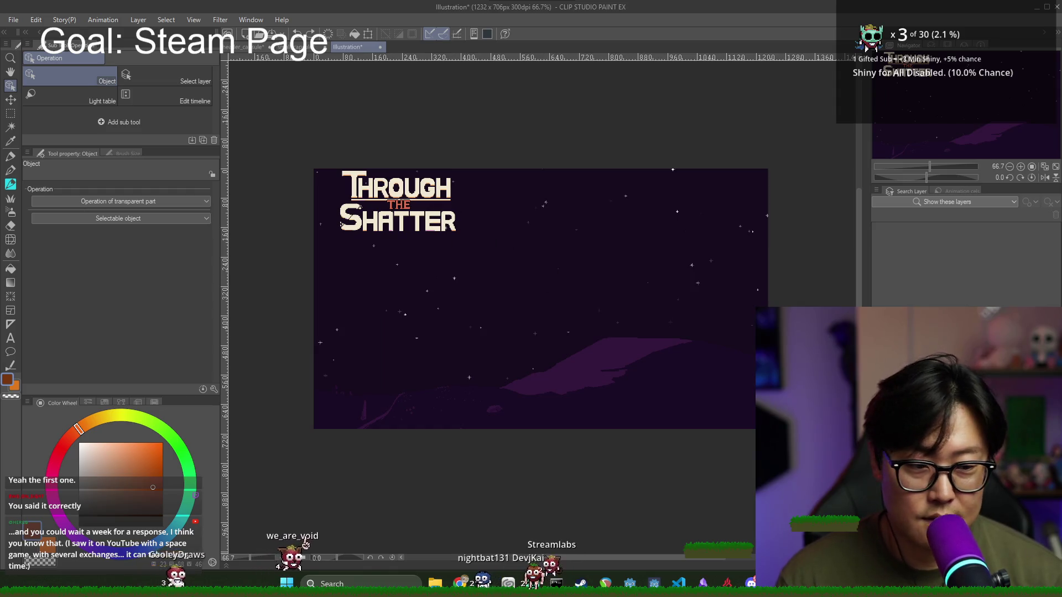
# Step: Scale the title logo to 301% and place it in the upper right
pyautogui.click(409, 216)
pyautogui.moveTo(457, 230); pyautogui.dragTo(706, 390)
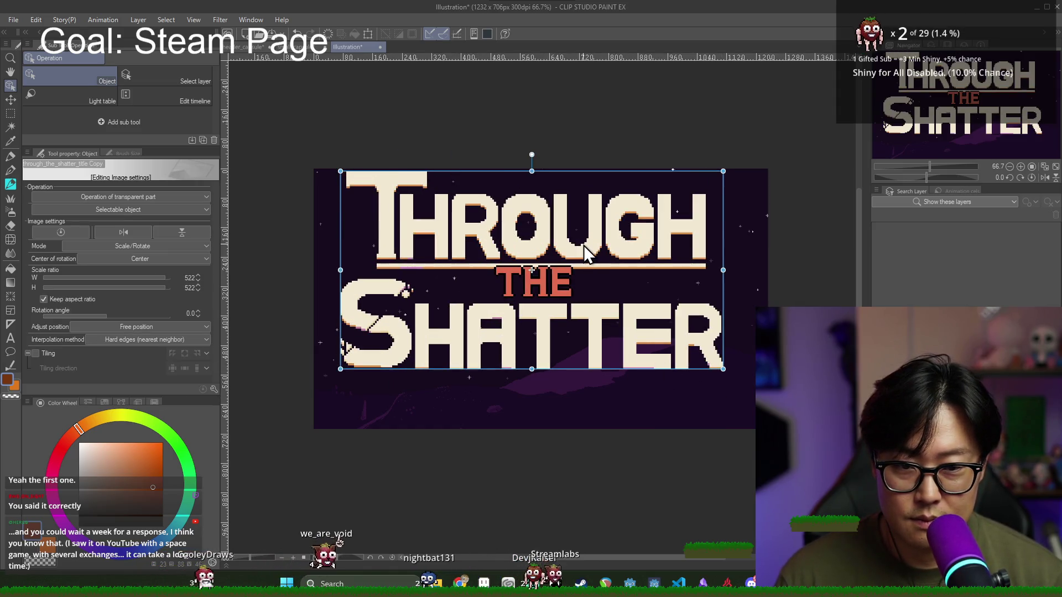
pyautogui.moveTo(584, 246); pyautogui.dragTo(614, 263)
pyautogui.moveTo(754, 184)
pyautogui.mouseDown()
pyautogui.moveTo(526, 308)
pyautogui.moveTo(586, 267)
pyautogui.mouseUp()
pyautogui.moveTo(572, 320); pyautogui.dragTo(723, 222)
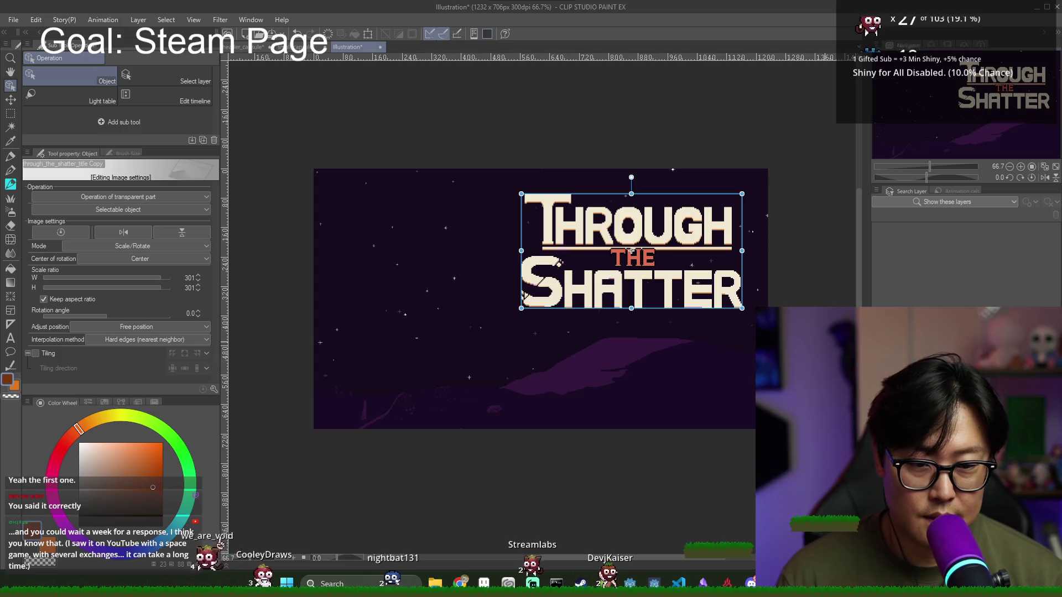
pyautogui.moveTo(711, 235); pyautogui.dragTo(712, 243)
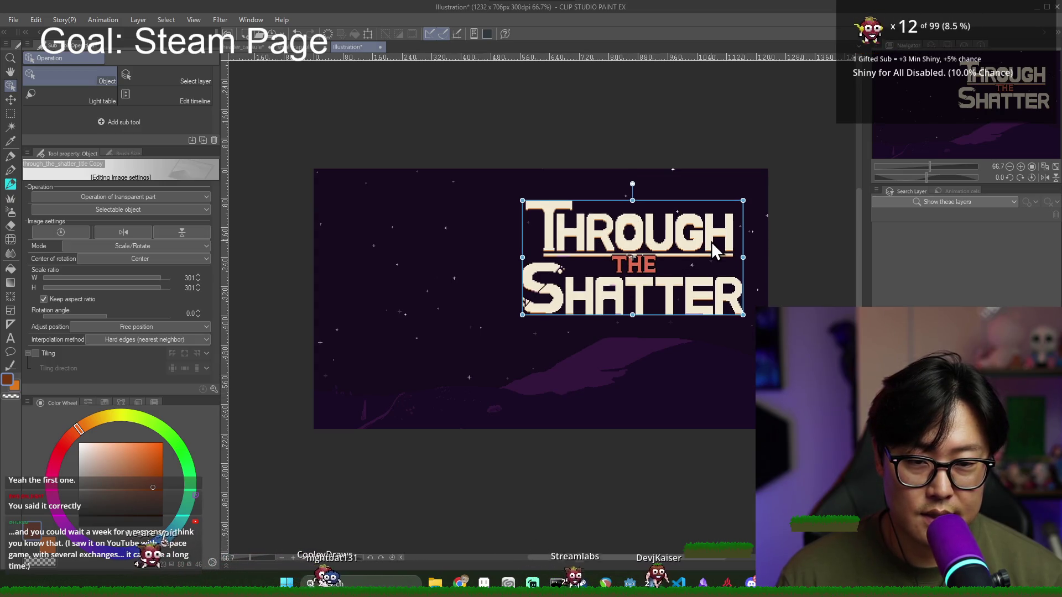
pyautogui.moveTo(638, 240); pyautogui.dragTo(631, 240)
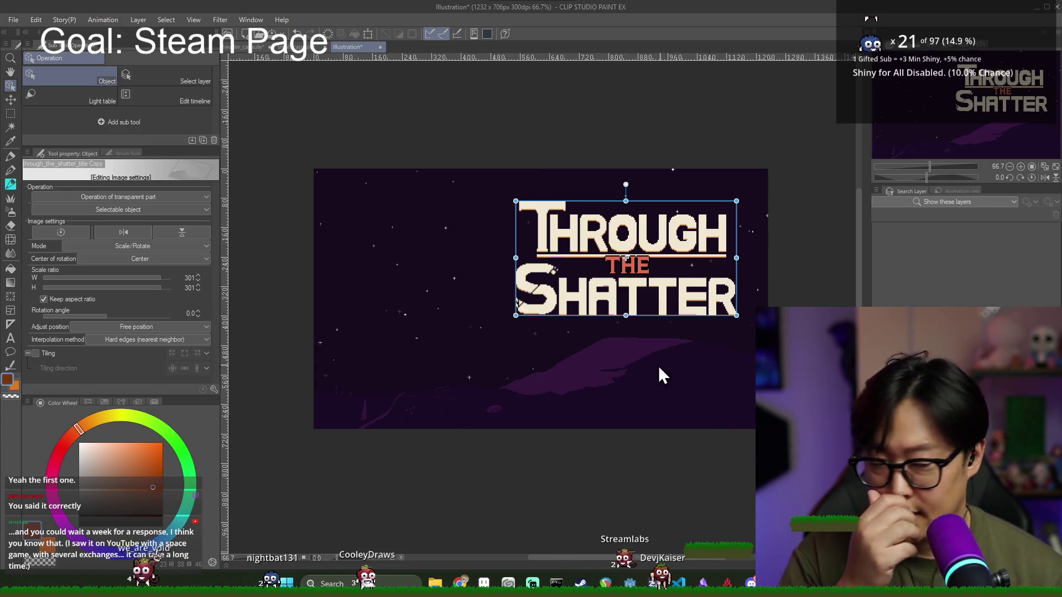
pyautogui.click(289, 47)
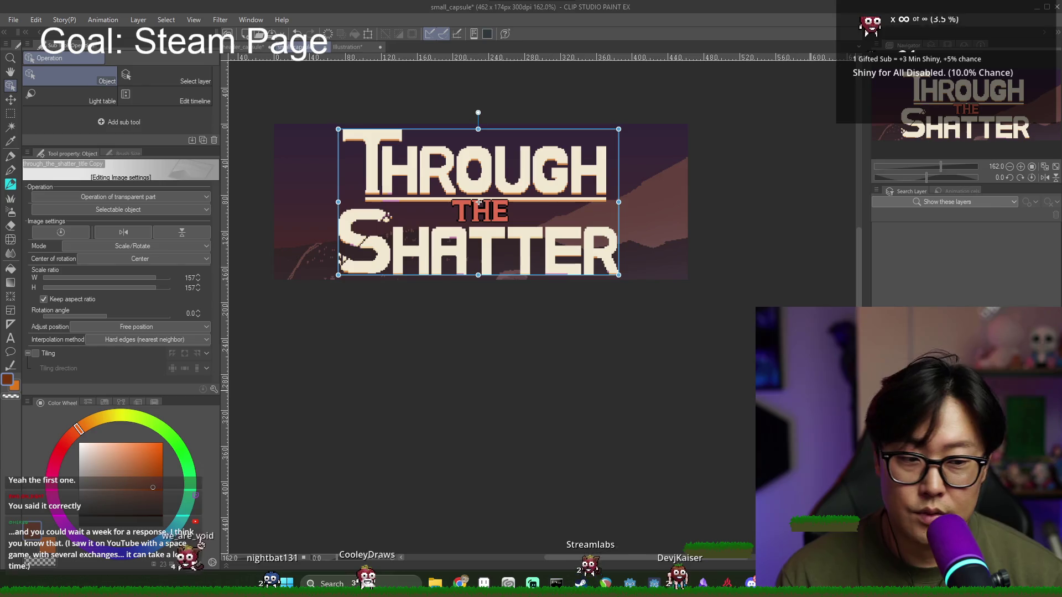
pyautogui.click(356, 48)
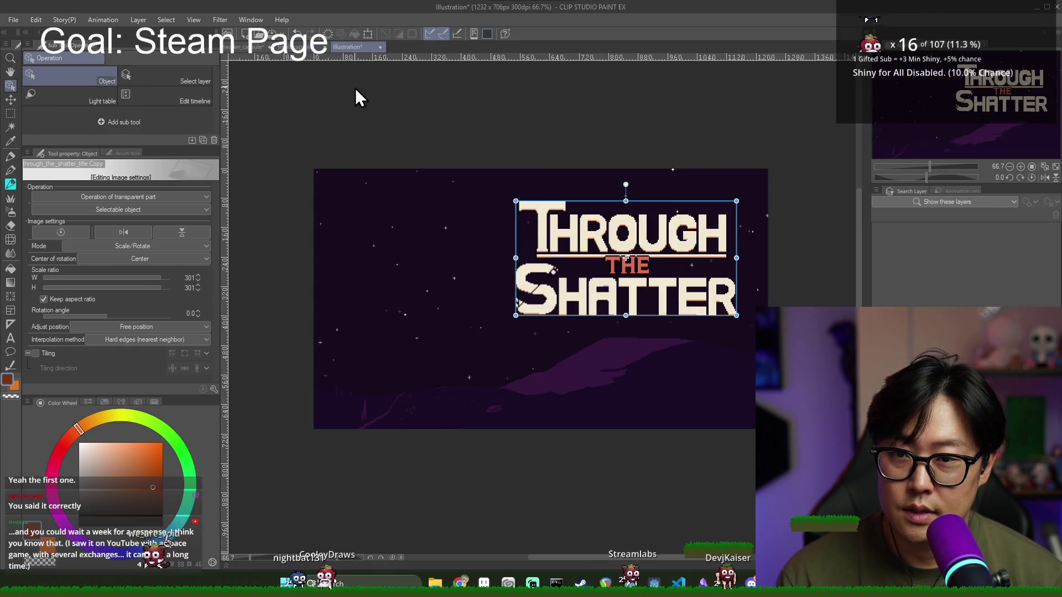
# Step: Cancel the save prompt and start File > Import of an image file
pyautogui.hotkey('ctrl', 's')
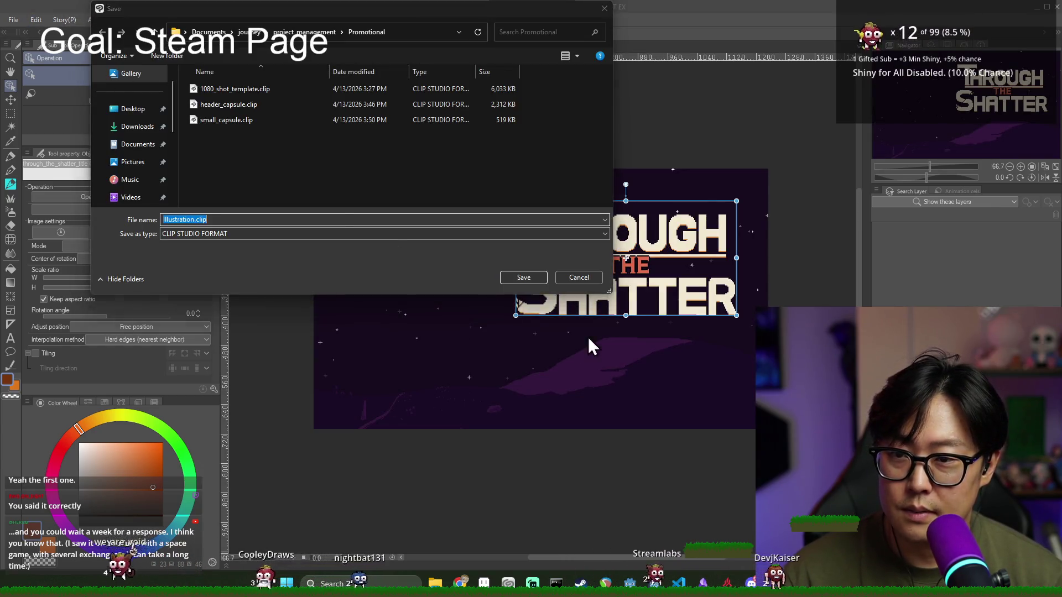
pyautogui.click(579, 277)
pyautogui.click(13, 19)
pyautogui.moveTo(166, 252)
pyautogui.click(232, 254)
pyautogui.press('Escape')
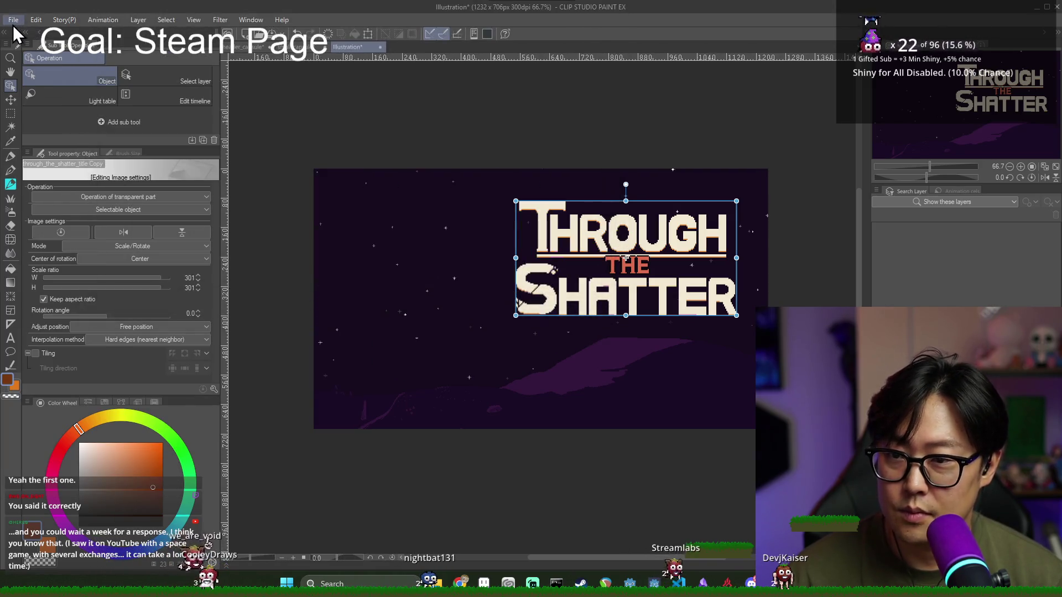
pyautogui.click(13, 20)
pyautogui.moveTo(74, 253)
pyautogui.click(232, 254)
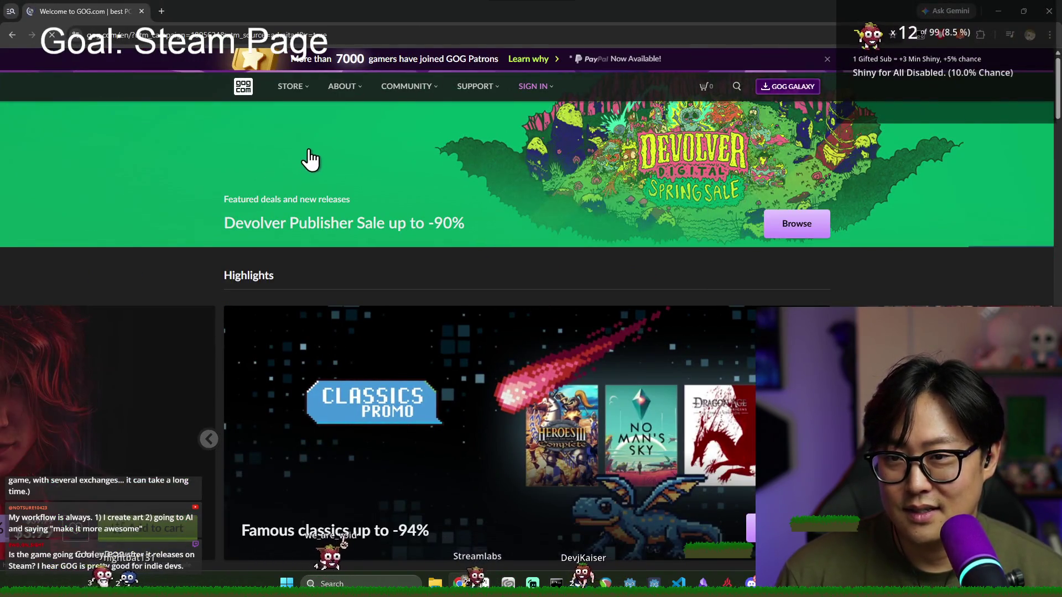
# Step: Scroll the GOG store homepage and close the browser window
pyautogui.scroll(-18, 265, 138)
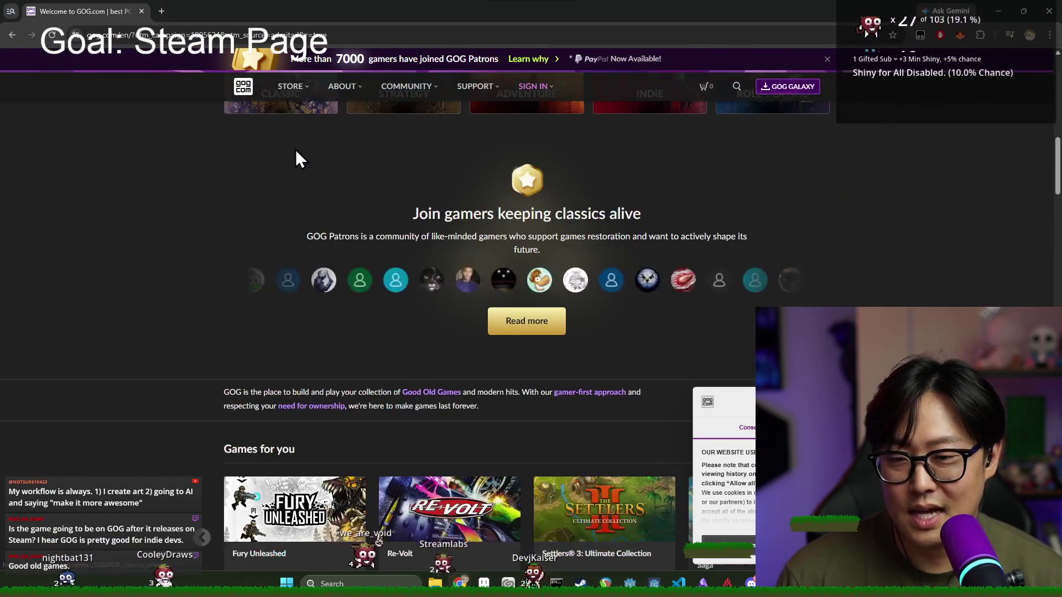
pyautogui.click(1054, 11)
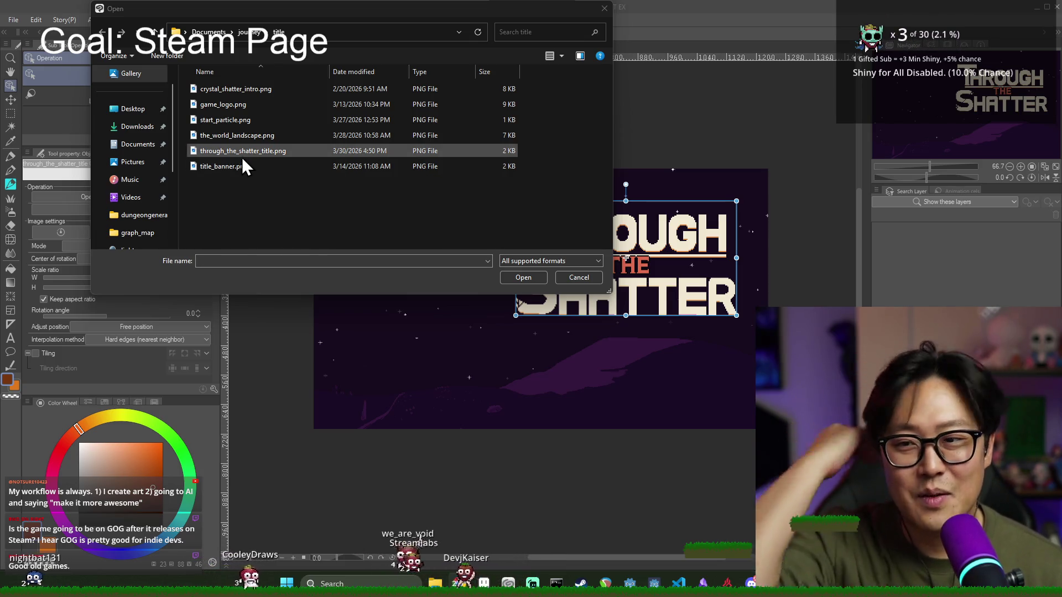
# Step: Browse the title folder's PNGs and import crystal_shatter_intro.png onto the canvas
pyautogui.click(224, 120)
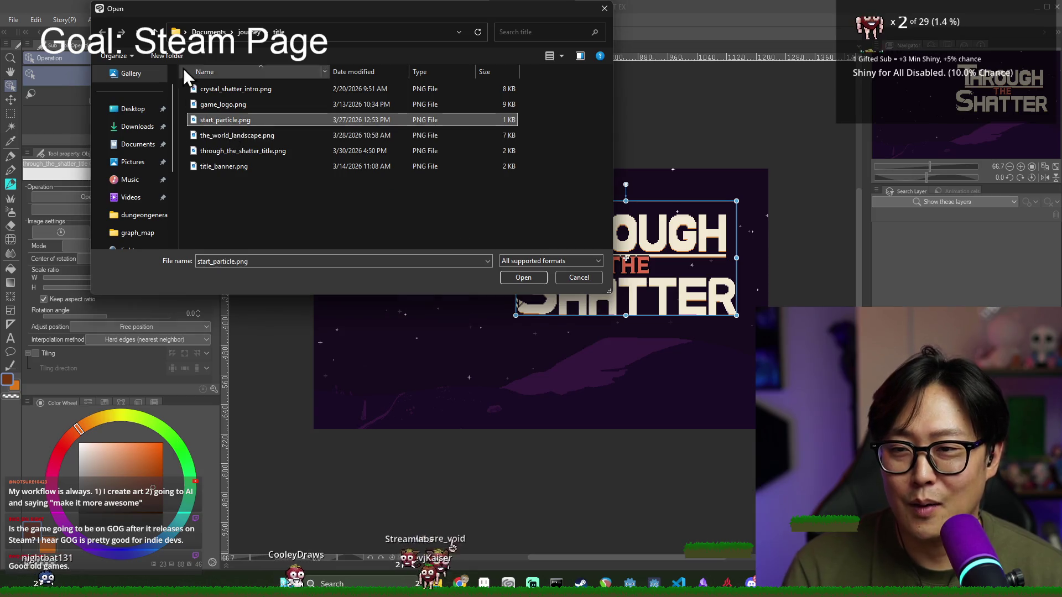
pyautogui.click(156, 32)
pyautogui.doubleClick(231, 242)
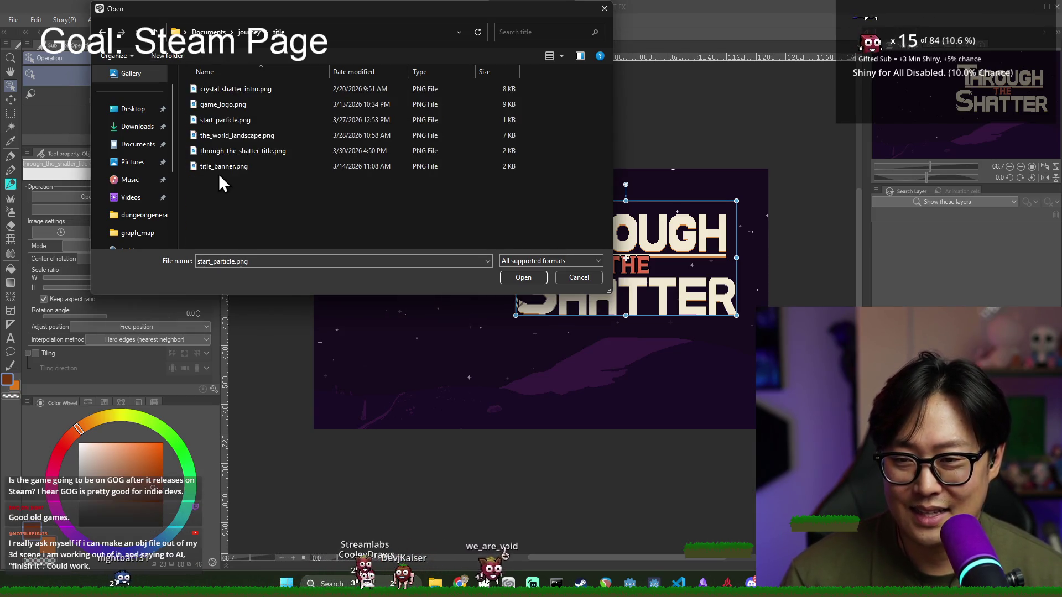
pyautogui.click(231, 135)
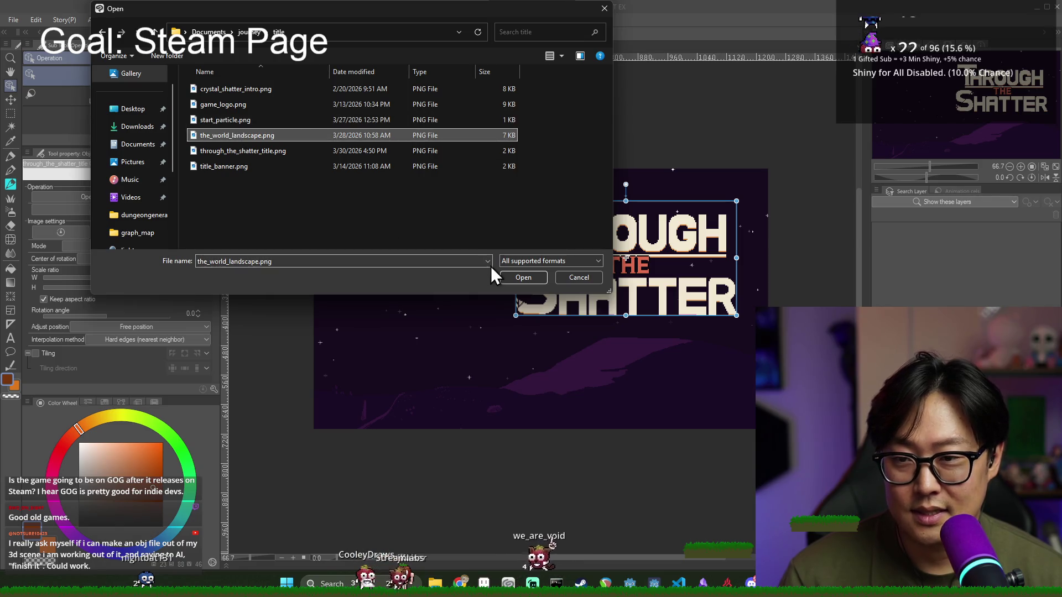
pyautogui.click(231, 151)
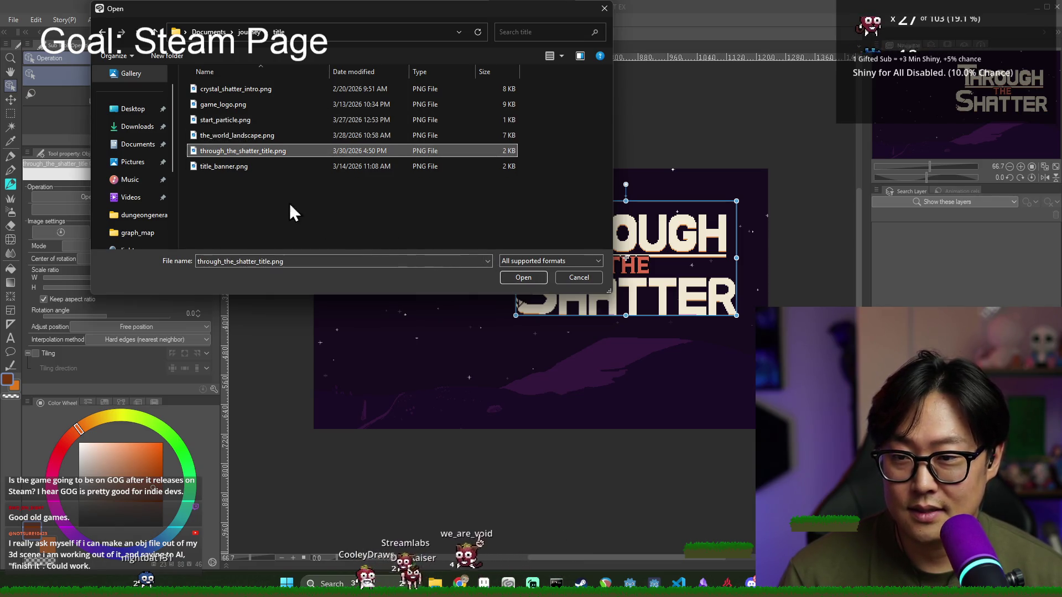
pyautogui.doubleClick(230, 90)
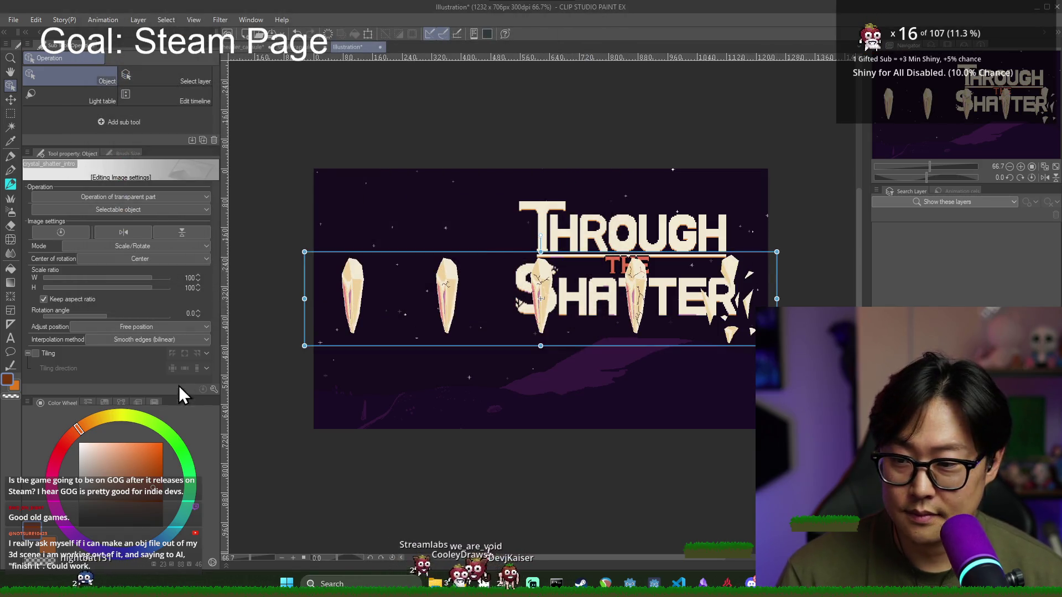
# Step: Set interpolation to Hard edges (nearest neighbor) and roughly double the crystal image
pyautogui.click(145, 339)
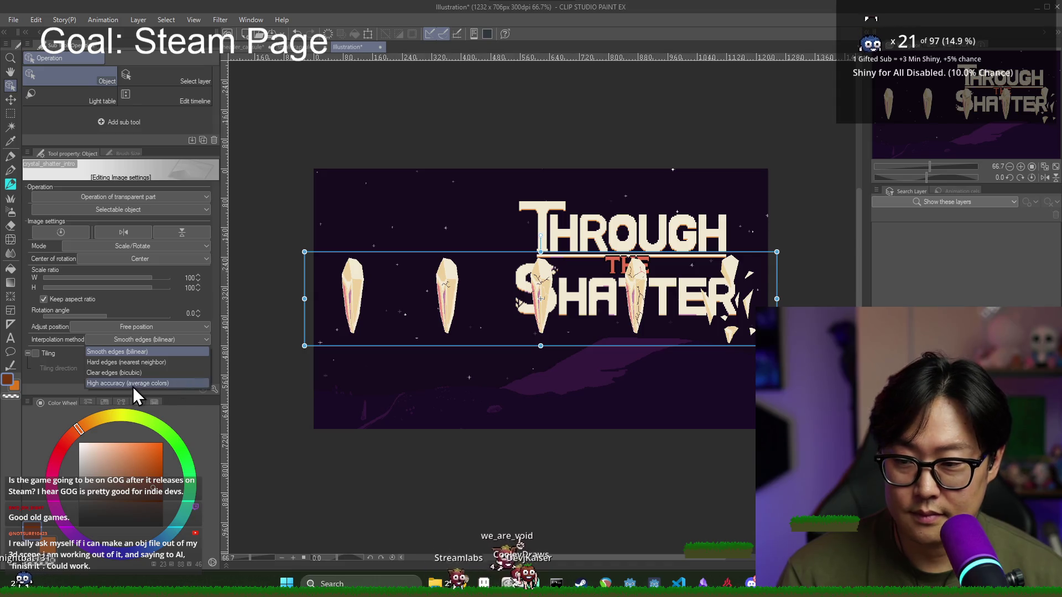
pyautogui.click(134, 363)
pyautogui.moveTo(773, 254); pyautogui.dragTo(996, 210)
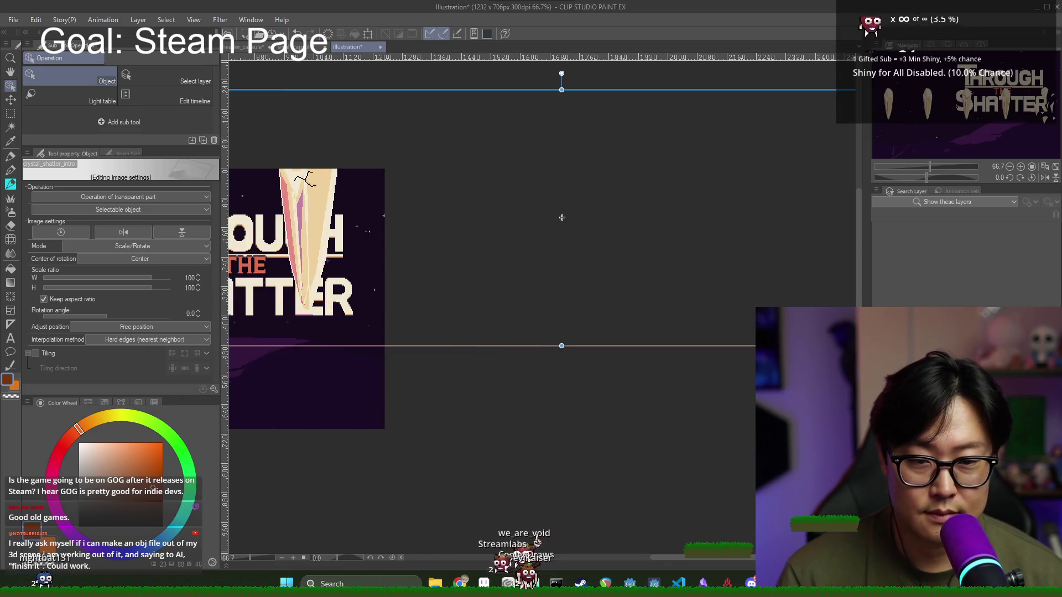
pyautogui.scroll(-3, 393, 364)
pyautogui.scroll(-2, 397, 373)
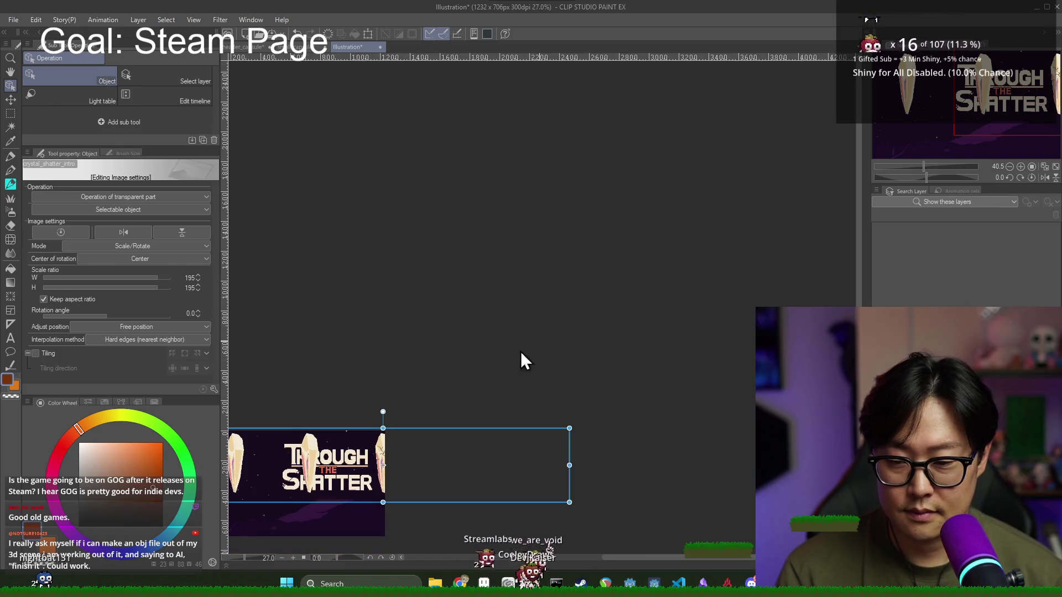
pyautogui.hscroll(-2, 556, 306)
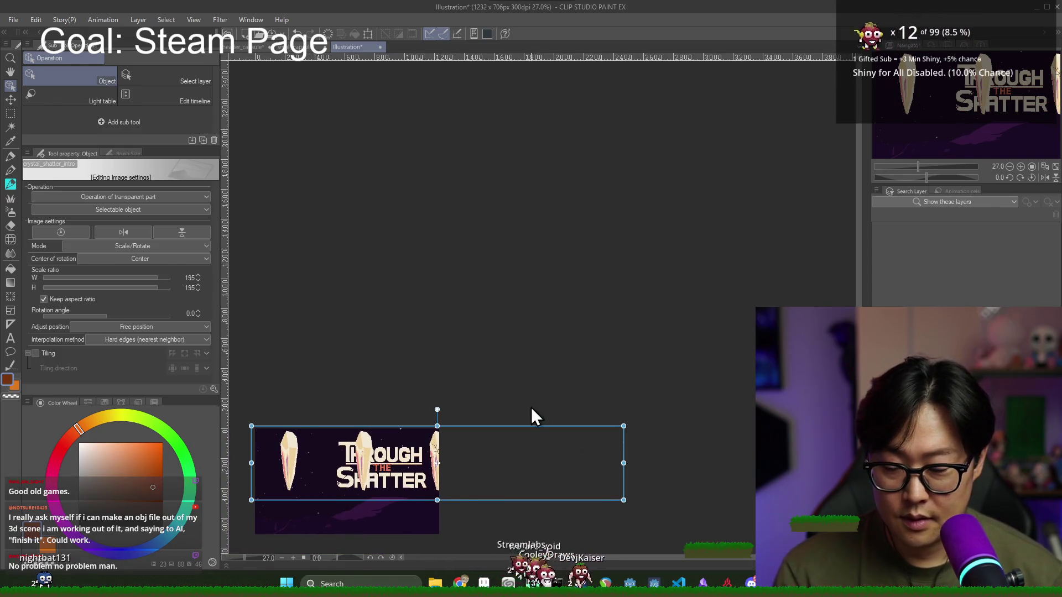
pyautogui.press('space')
pyautogui.moveTo(403, 370)
pyautogui.mouseDown()
pyautogui.moveTo(631, 125)
pyautogui.moveTo(592, 181)
pyautogui.mouseUp()
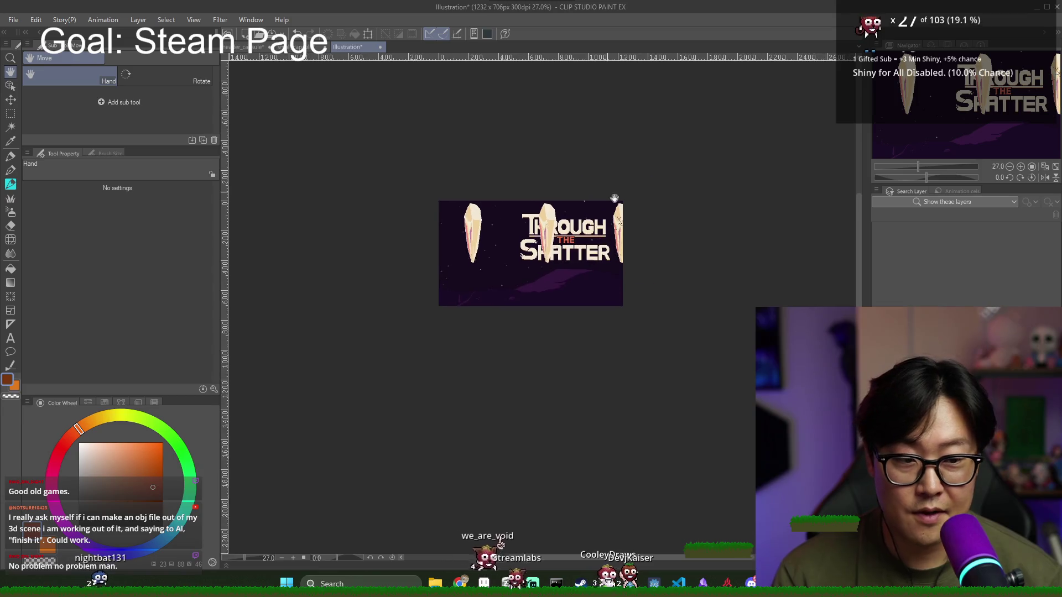
# Step: Resize and reposition the crystal image to bring two shards onto the canvas
pyautogui.click(10, 86)
pyautogui.moveTo(489, 251)
pyautogui.mouseDown()
pyautogui.moveTo(480, 248)
pyautogui.moveTo(484, 268)
pyautogui.mouseUp()
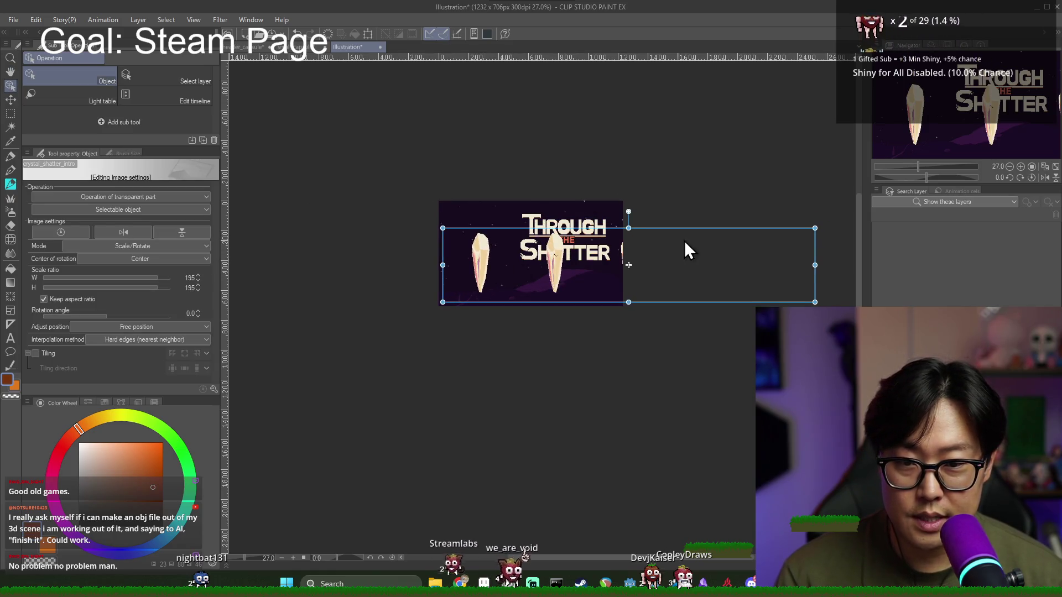
pyautogui.moveTo(625, 228); pyautogui.dragTo(619, 161)
pyautogui.moveTo(487, 264); pyautogui.dragTo(617, 272)
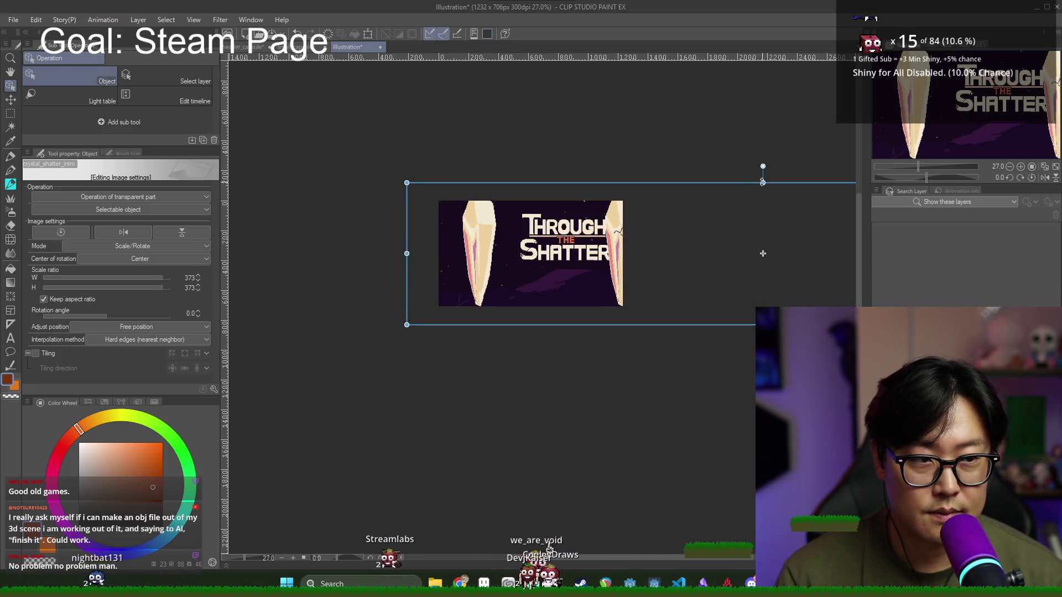
pyautogui.moveTo(762, 182); pyautogui.dragTo(763, 202)
pyautogui.moveTo(528, 264); pyautogui.dragTo(476, 258)
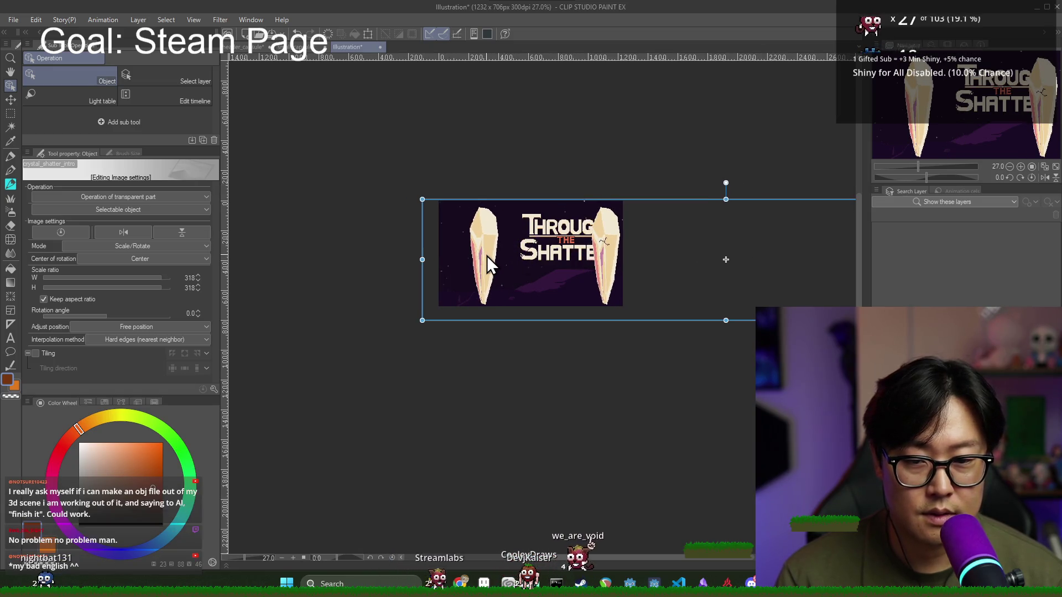
pyautogui.moveTo(640, 248); pyautogui.dragTo(352, 254)
pyautogui.moveTo(606, 256)
pyautogui.mouseDown()
pyautogui.moveTo(371, 261)
pyautogui.moveTo(371, 273)
pyautogui.mouseUp()
pyautogui.moveTo(482, 251)
pyautogui.mouseDown()
pyautogui.moveTo(483, 230)
pyautogui.moveTo(830, 242)
pyautogui.moveTo(902, 259)
pyautogui.moveTo(722, 256)
pyautogui.mouseUp()
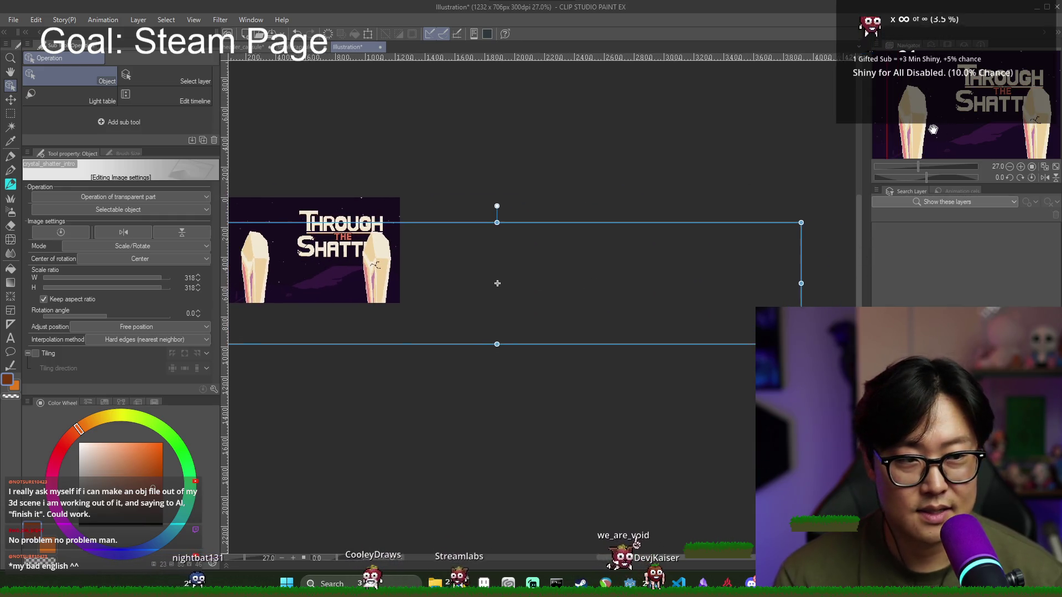
# Step: Fine-tune the crystals' scale from 432% down to 247%, placed left and over the title
pyautogui.moveTo(937, 128); pyautogui.dragTo(852, 136)
pyautogui.moveTo(579, 217); pyautogui.dragTo(579, 173)
pyautogui.moveTo(406, 258); pyautogui.dragTo(495, 283)
pyautogui.moveTo(355, 262)
pyautogui.mouseDown()
pyautogui.moveTo(351, 197)
pyautogui.moveTo(337, 289)
pyautogui.mouseUp()
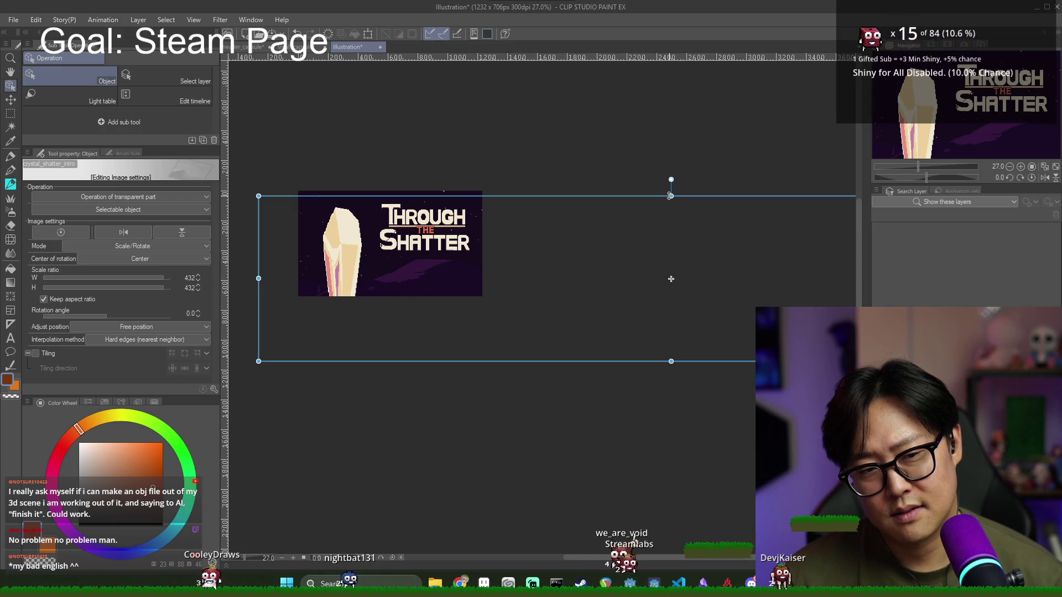
pyautogui.moveTo(670, 196); pyautogui.dragTo(670, 221)
pyautogui.moveTo(376, 257); pyautogui.dragTo(332, 220)
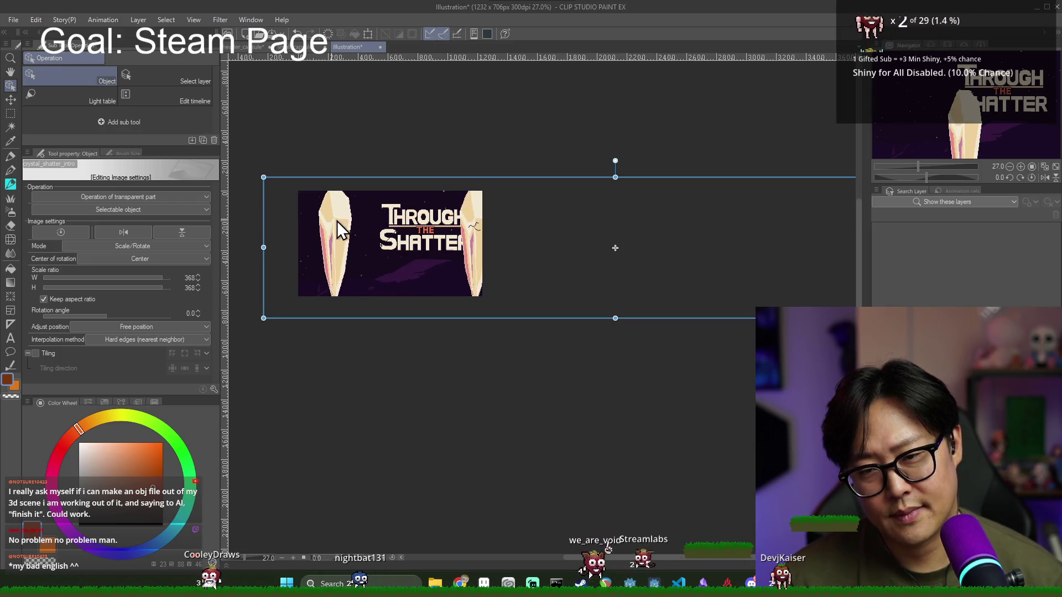
pyautogui.moveTo(615, 177); pyautogui.dragTo(614, 230)
pyautogui.moveTo(435, 263)
pyautogui.mouseDown()
pyautogui.moveTo(335, 232)
pyautogui.moveTo(326, 241)
pyautogui.mouseUp()
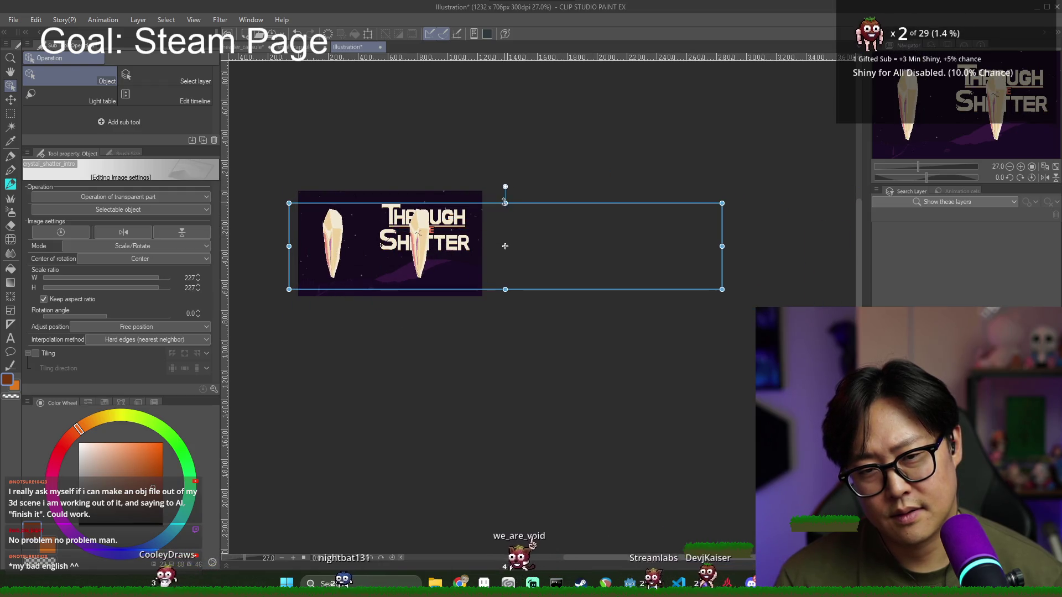
pyautogui.moveTo(504, 203); pyautogui.dragTo(505, 194)
pyautogui.moveTo(323, 243)
pyautogui.mouseDown()
pyautogui.moveTo(367, 236)
pyautogui.moveTo(360, 258)
pyautogui.moveTo(347, 251)
pyautogui.mouseUp()
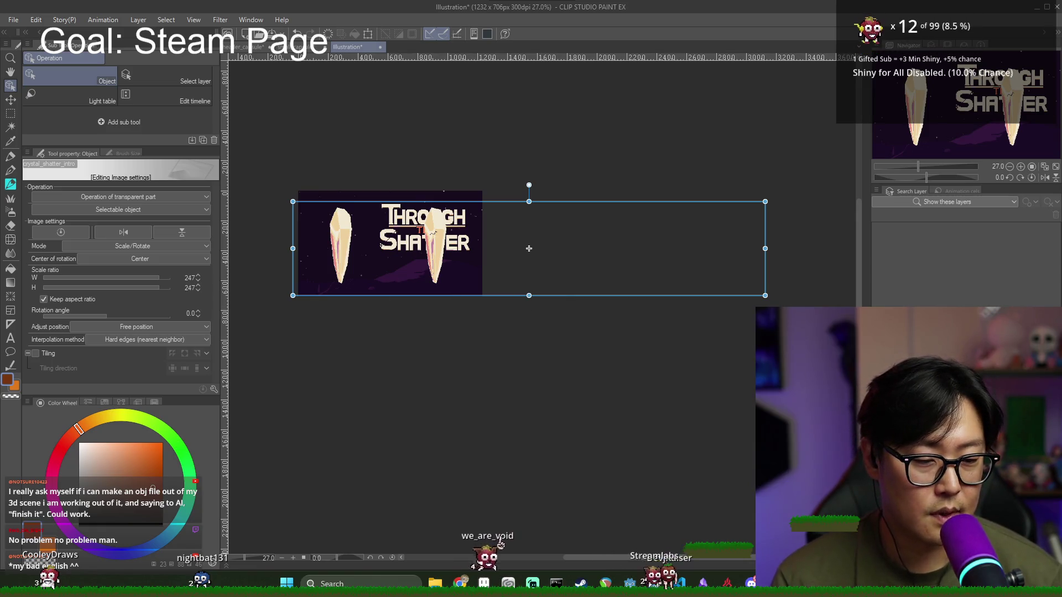
pyautogui.rightClick(927, 222)
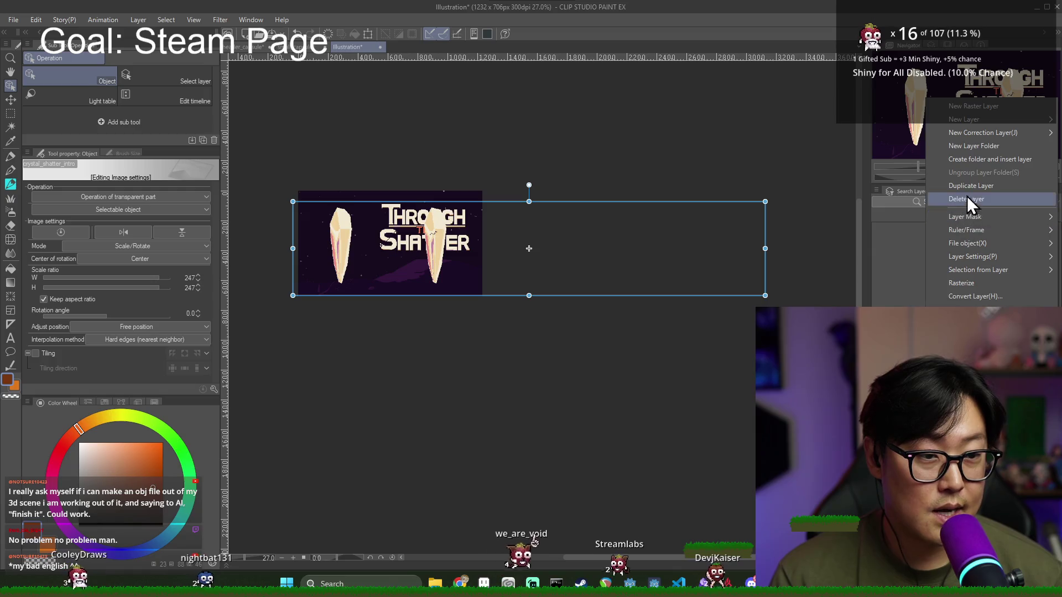
# Step: Rasterize the crystal layer and erase the second crystal over the title, keeping only one shard
pyautogui.click(974, 146)
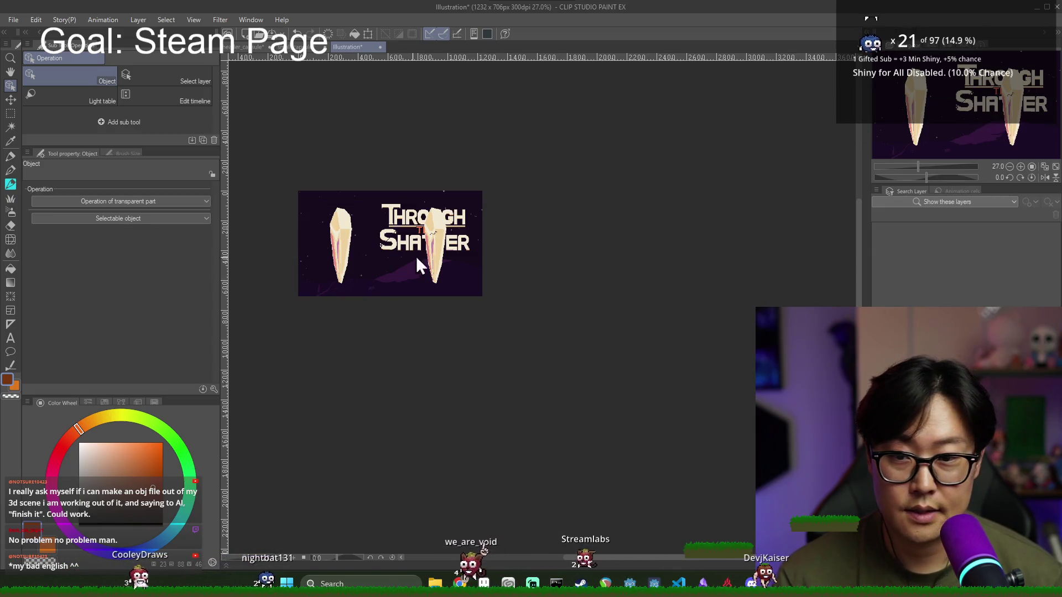
pyautogui.press('m')
pyautogui.moveTo(407, 190); pyautogui.dragTo(509, 296)
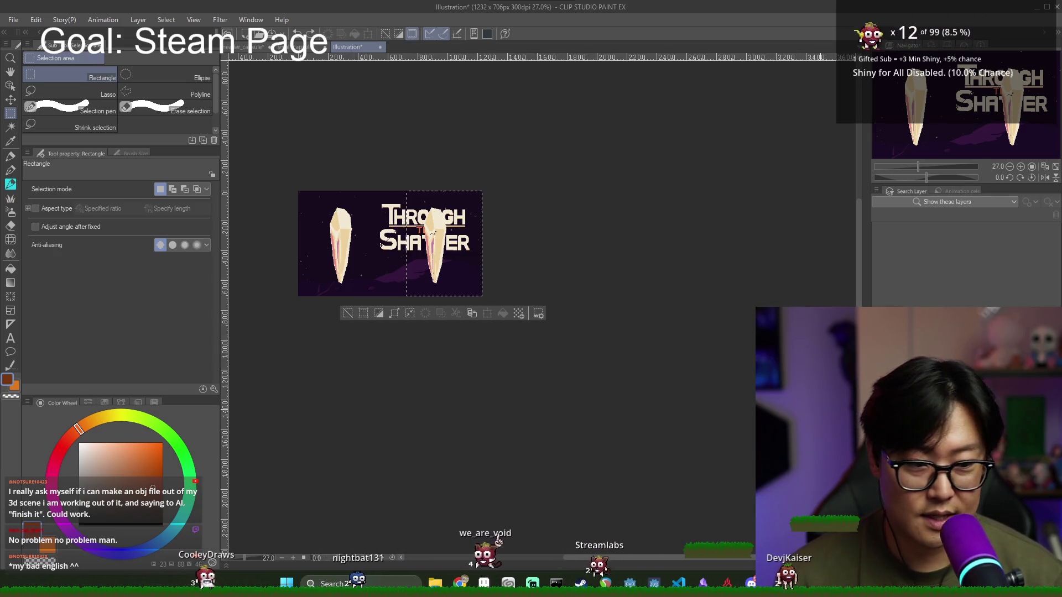
pyautogui.hotkey('ctrl', 'd')
pyautogui.rightClick(938, 65)
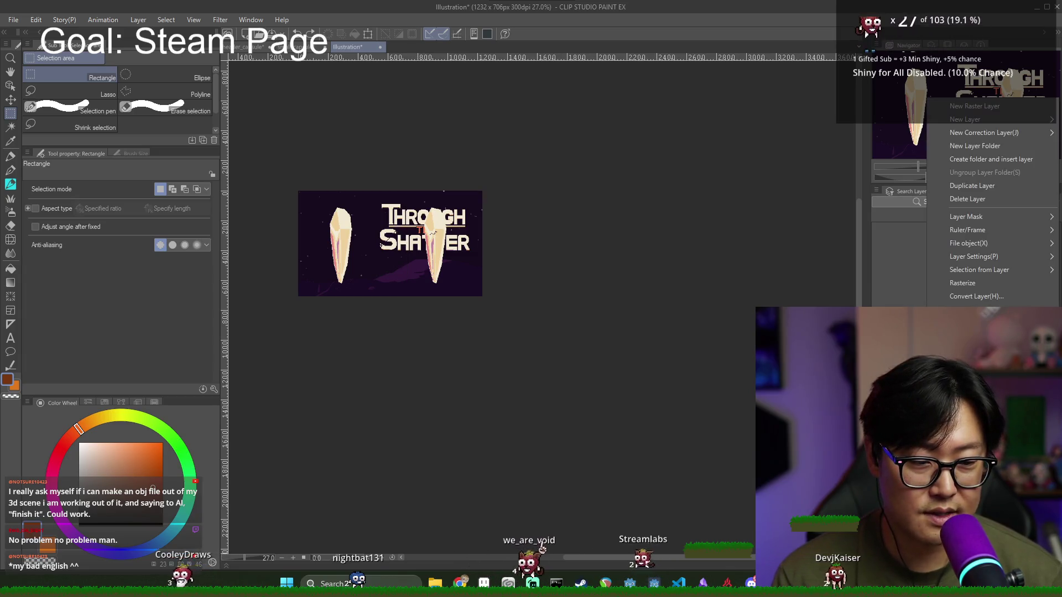
pyautogui.click(979, 301)
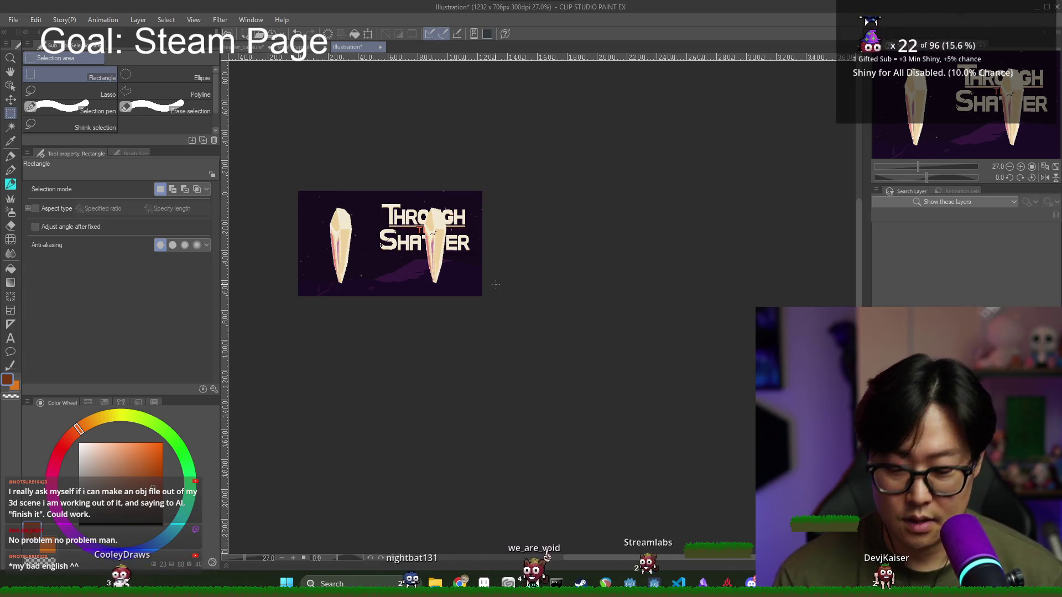
pyautogui.hotkey('ctrl', 'z')
pyautogui.hotkey('ctrl', 'd')
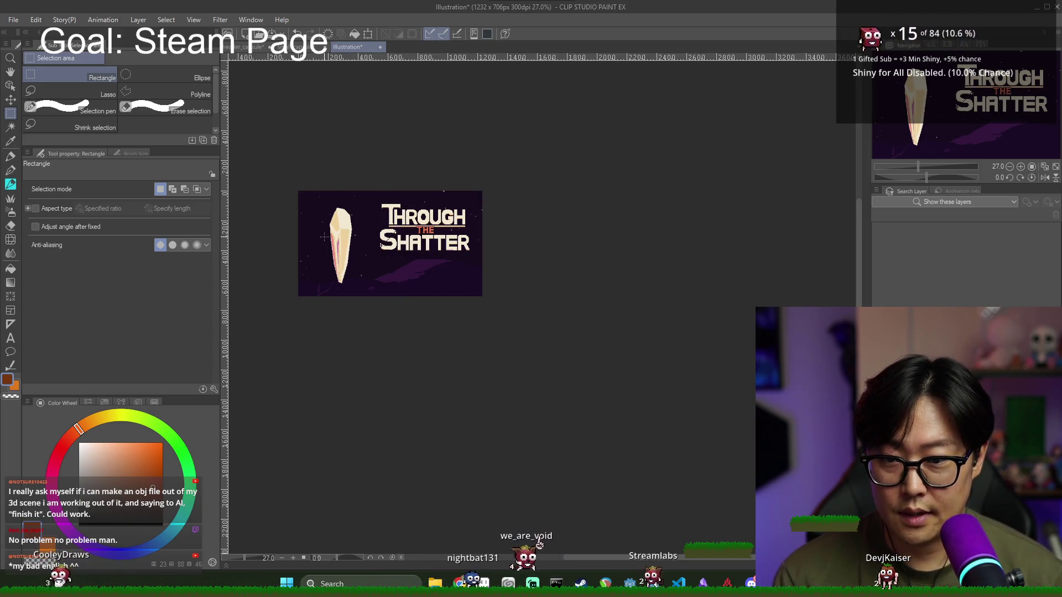
pyautogui.scroll(1, 350, 247)
pyautogui.scroll(2, 350, 247)
pyautogui.hscroll(-2, 275, 221)
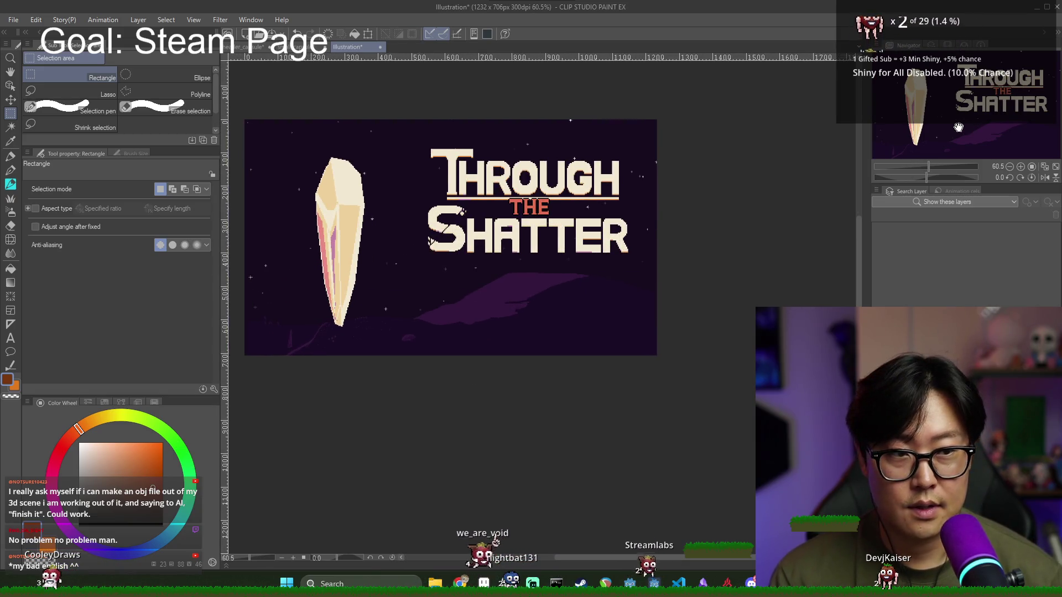
# Step: With the Move layer tool, try the crystal shard in several spots near the title
pyautogui.click(10, 99)
pyautogui.moveTo(371, 252)
pyautogui.mouseDown()
pyautogui.moveTo(335, 240)
pyautogui.moveTo(377, 236)
pyautogui.mouseUp()
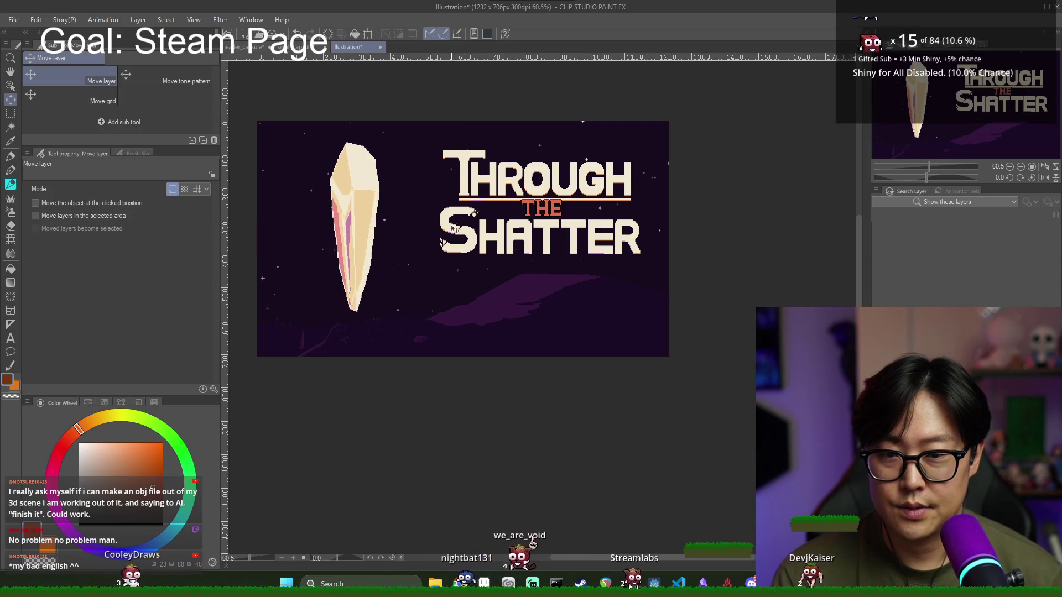
pyautogui.scroll(-2, 457, 227)
pyautogui.moveTo(382, 235)
pyautogui.mouseDown()
pyautogui.moveTo(553, 329)
pyautogui.moveTo(542, 271)
pyautogui.moveTo(371, 247)
pyautogui.mouseUp()
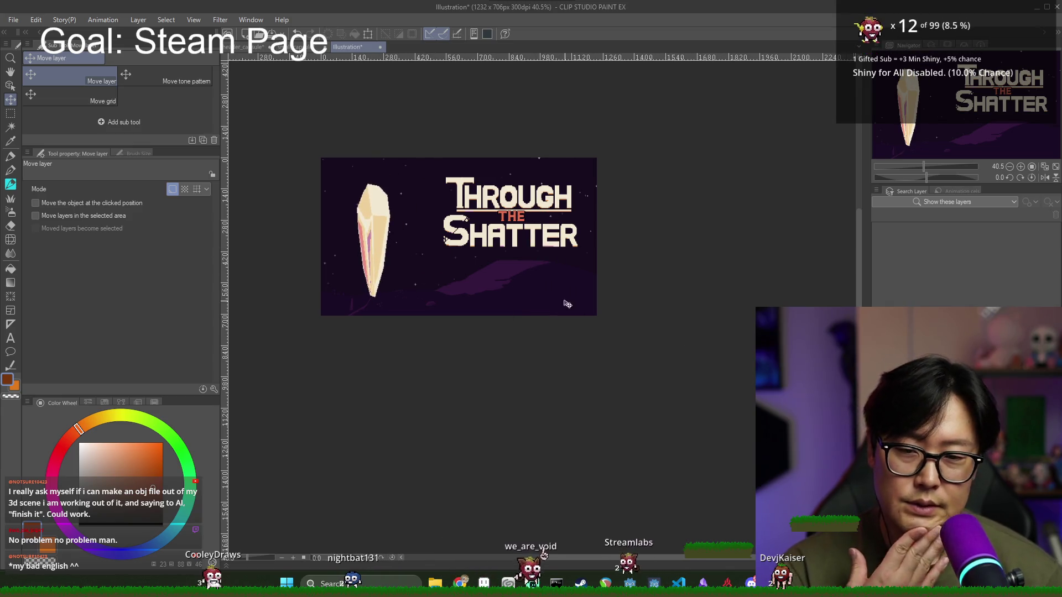
pyautogui.moveTo(504, 251)
pyautogui.mouseDown()
pyautogui.moveTo(505, 271)
pyautogui.moveTo(466, 277)
pyautogui.moveTo(504, 247)
pyautogui.mouseUp()
pyautogui.moveTo(442, 294); pyautogui.dragTo(448, 288)
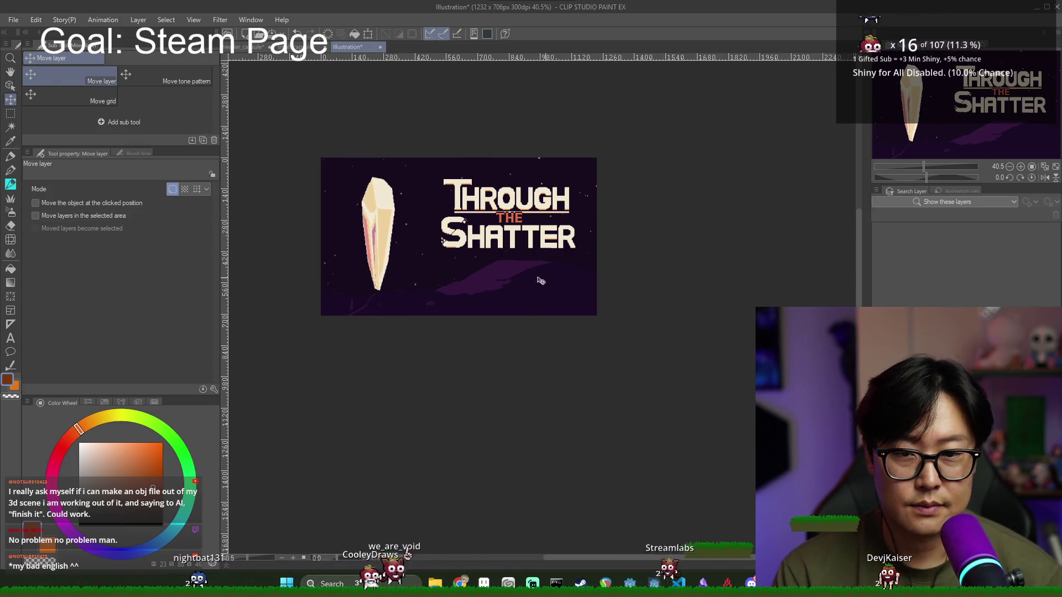
# Step: Drag the crystal shard down to the capsule's bottom-left corner, partly off-canvas
pyautogui.scroll(-6, 554, 280)
pyautogui.scroll(-2, 473, 319)
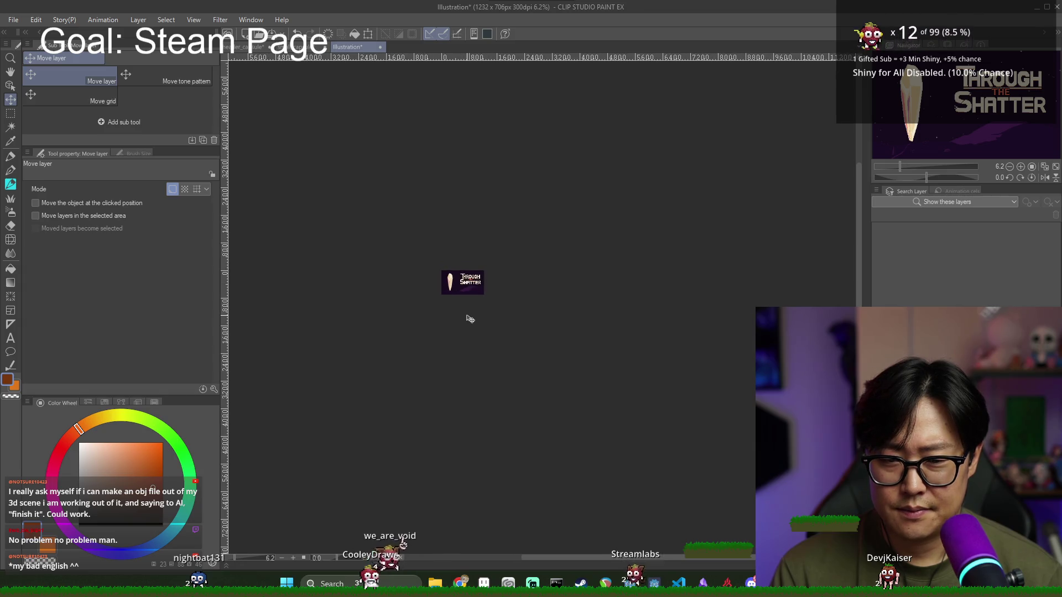
pyautogui.scroll(8, 471, 315)
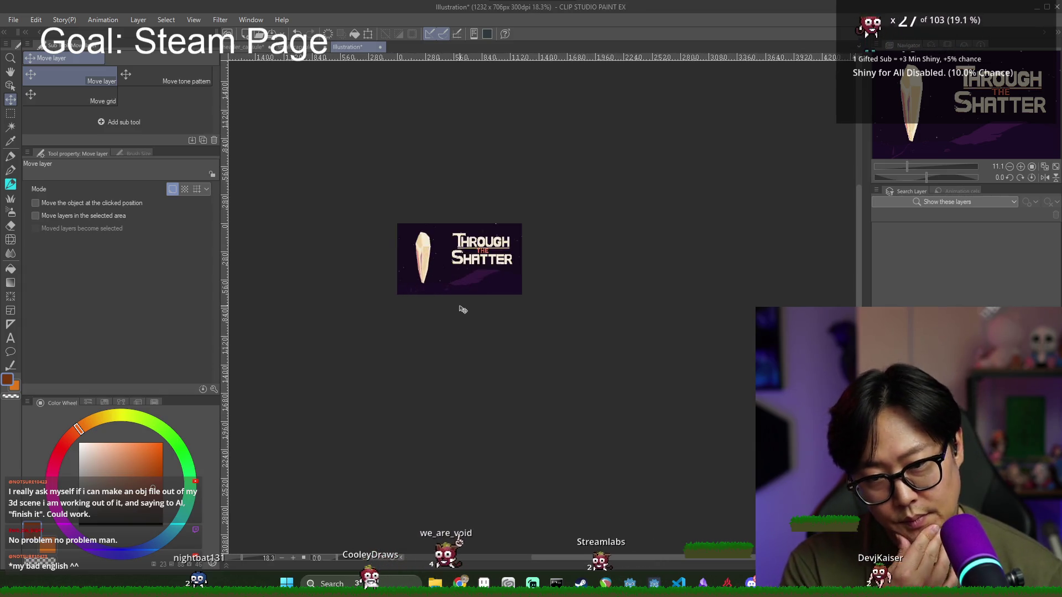
pyautogui.moveTo(360, 227)
pyautogui.mouseDown()
pyautogui.moveTo(422, 224)
pyautogui.moveTo(345, 192)
pyautogui.moveTo(284, 196)
pyautogui.mouseUp()
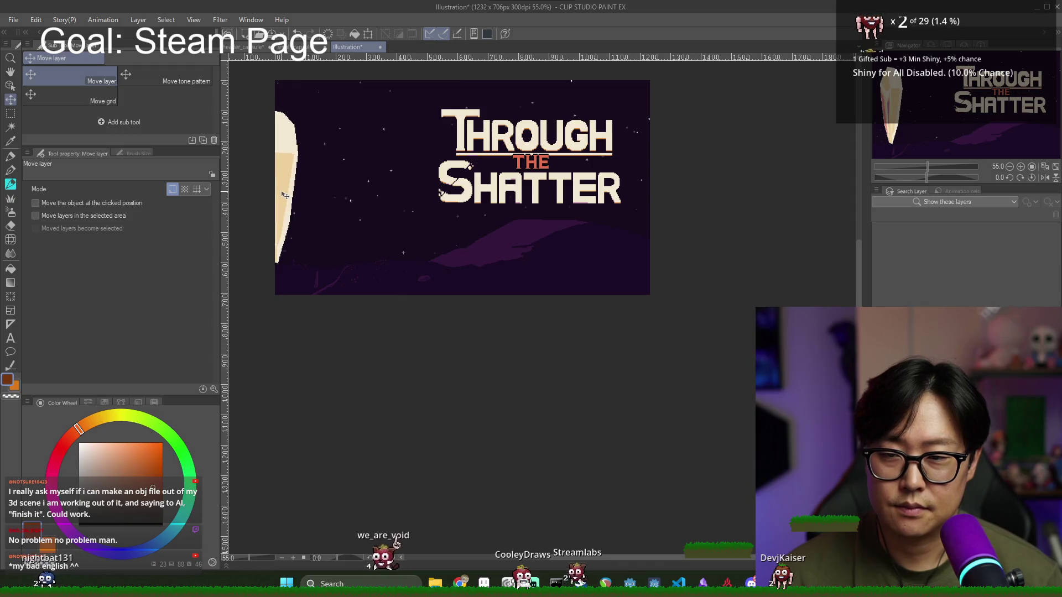
pyautogui.scroll(-2, 302, 227)
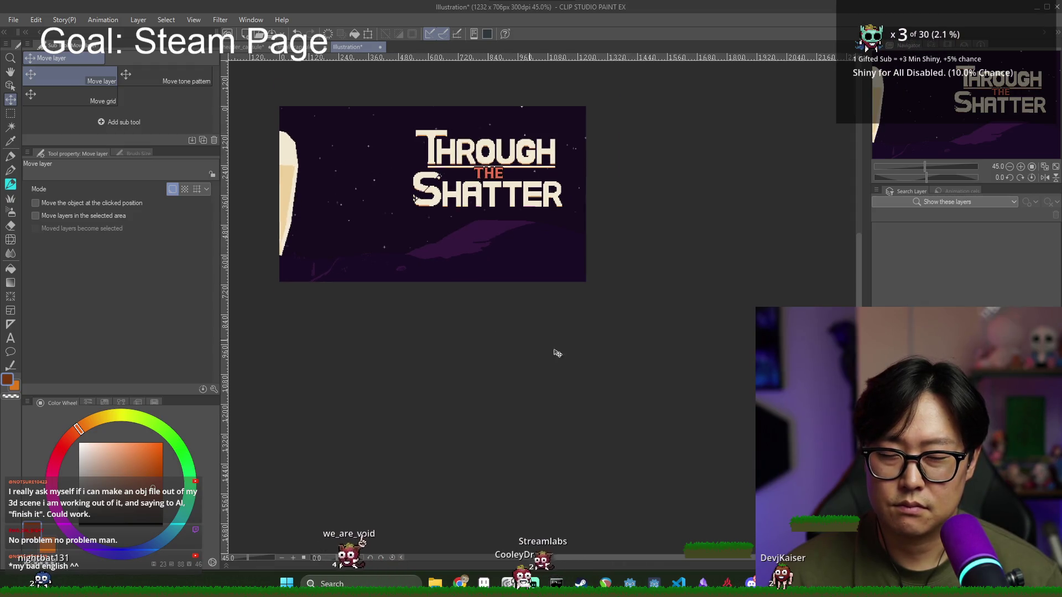
pyautogui.moveTo(297, 209); pyautogui.dragTo(310, 278)
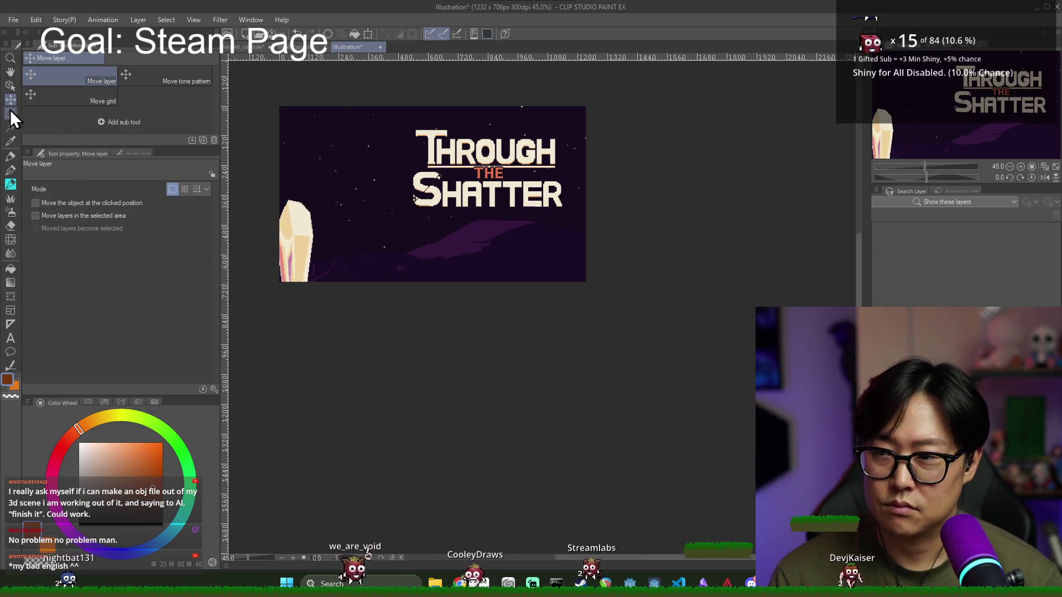
pyautogui.click(36, 19)
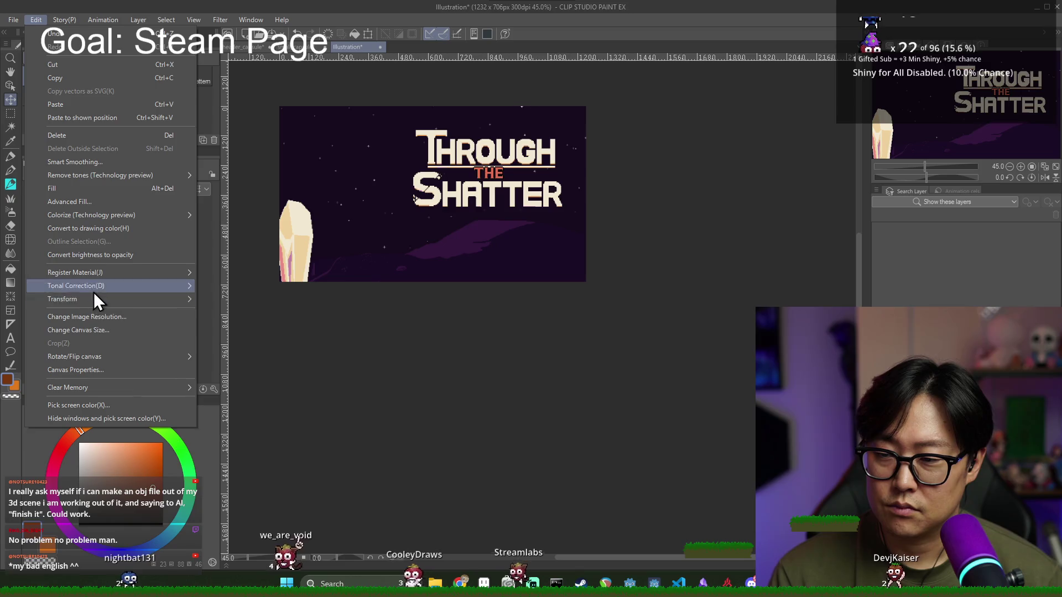
# Step: Transform the crystal layer, undo the 227% enlargement, and commit it at full size on the left
pyautogui.moveTo(94, 299)
pyautogui.click(240, 317)
pyautogui.moveTo(322, 230); pyautogui.dragTo(436, 145)
pyautogui.moveTo(337, 136)
pyautogui.mouseDown()
pyautogui.moveTo(373, 244)
pyautogui.moveTo(309, 243)
pyautogui.moveTo(362, 227)
pyautogui.moveTo(343, 244)
pyautogui.mouseUp()
pyautogui.hotkey('ctrl', 'z')
pyautogui.hotkey('ctrl', 'z')
pyautogui.hotkey('ctrl', 'z')
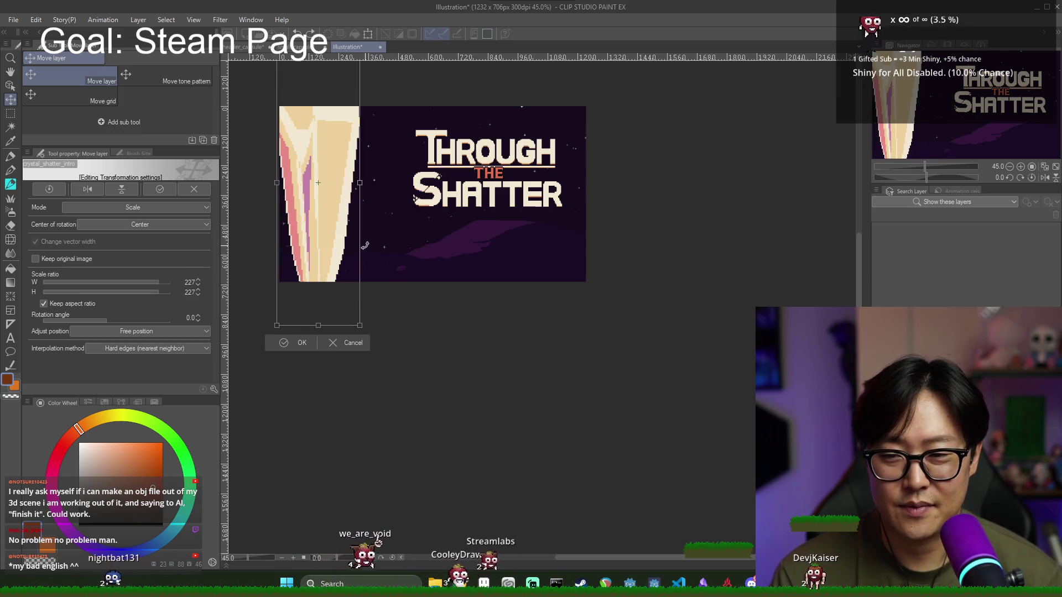
pyautogui.hotkey('ctrl', 'z')
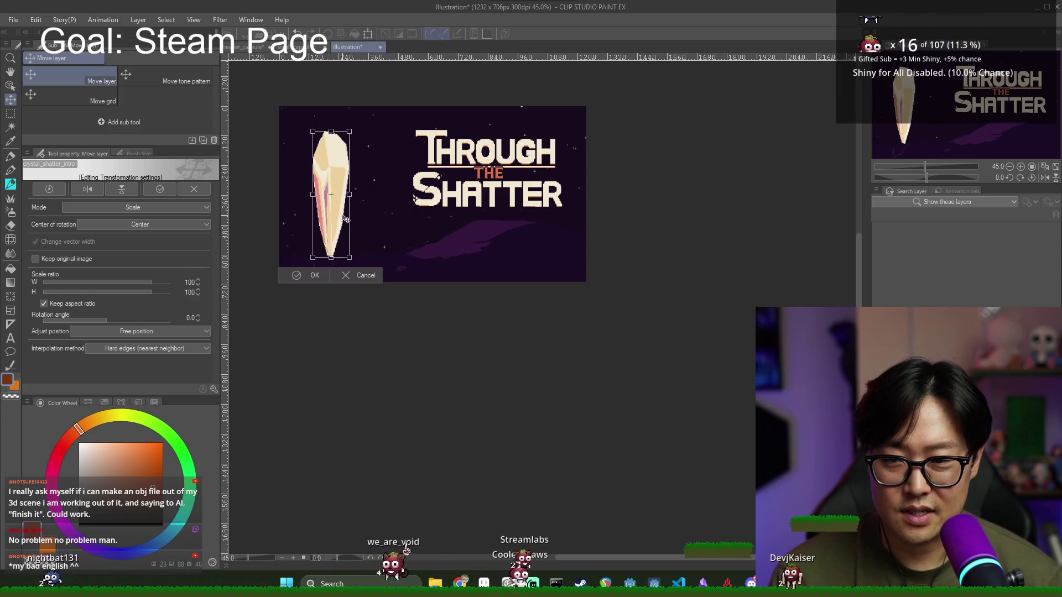
pyautogui.moveTo(341, 230); pyautogui.dragTo(354, 228)
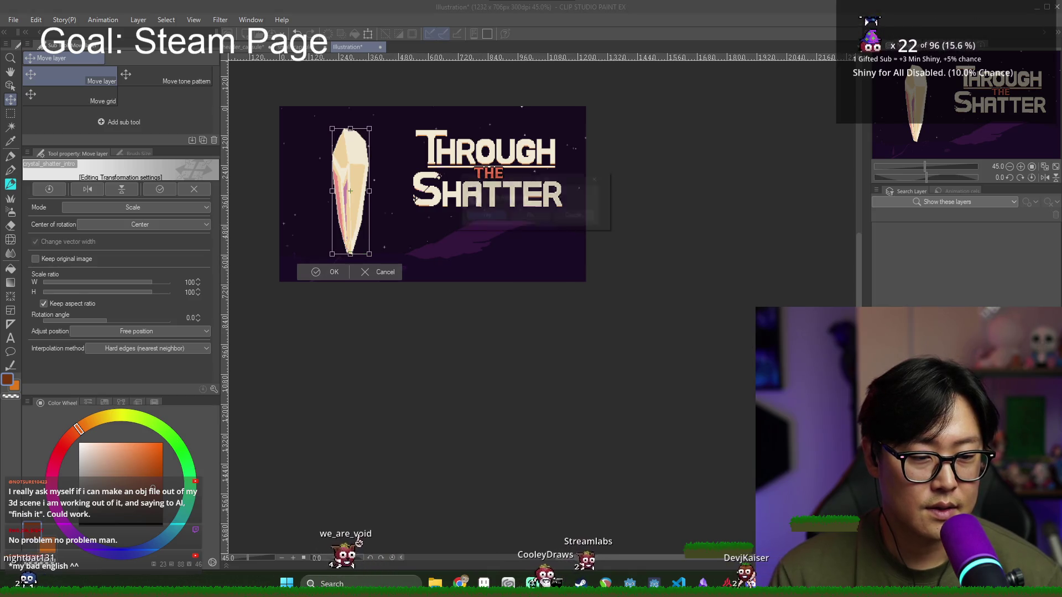
pyautogui.click(483, 222)
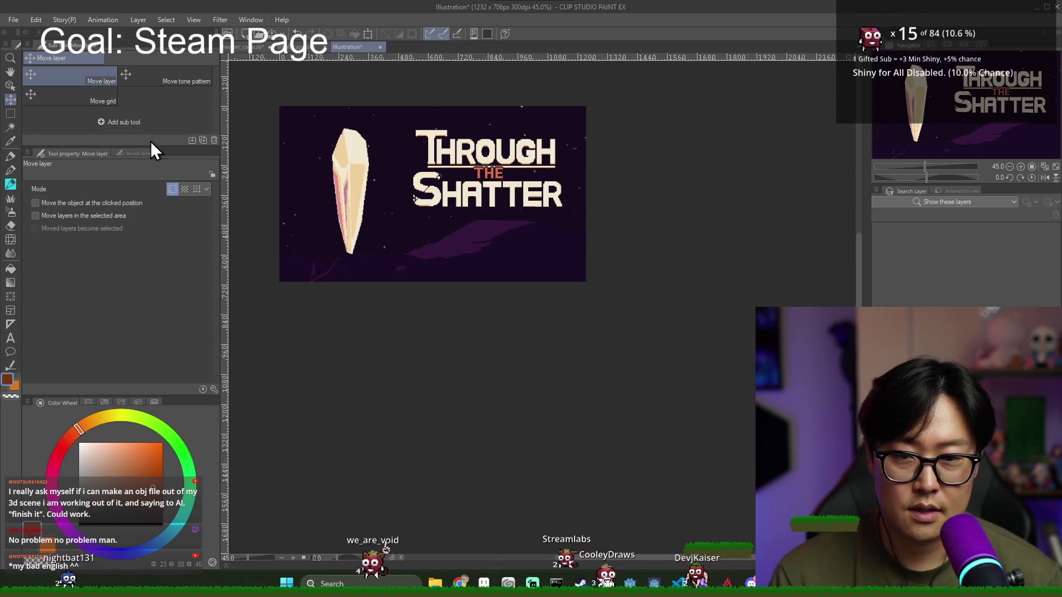
# Step: Move the title text slightly lower on the capsule
pyautogui.moveTo(473, 166); pyautogui.dragTo(525, 174)
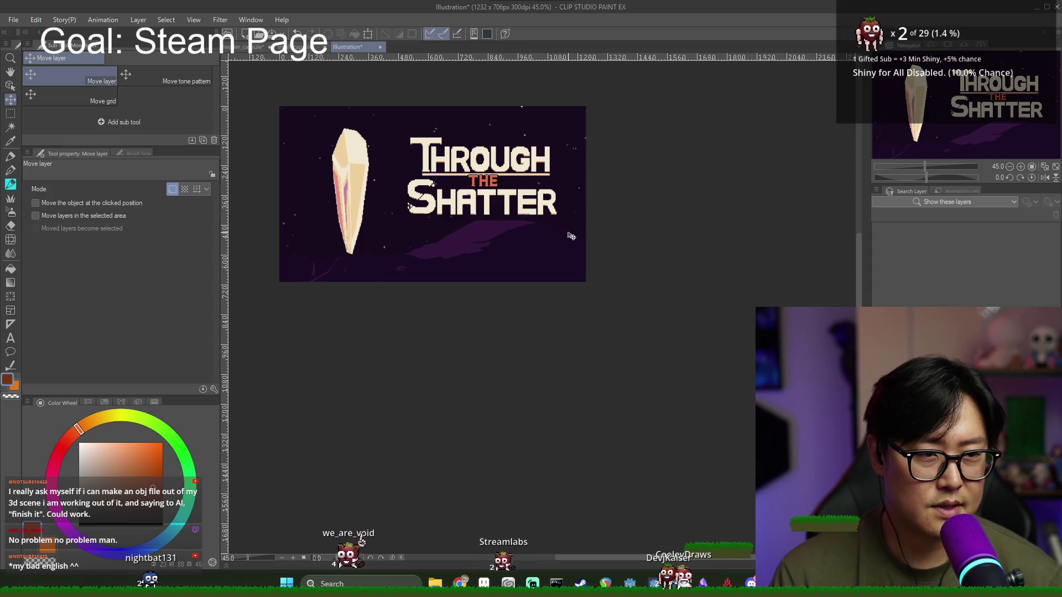
pyautogui.scroll(-3, 575, 232)
pyautogui.scroll(1, 575, 232)
# Step: Save the artwork as a new file named main_capsule
pyautogui.hotkey('ctrl', 's')
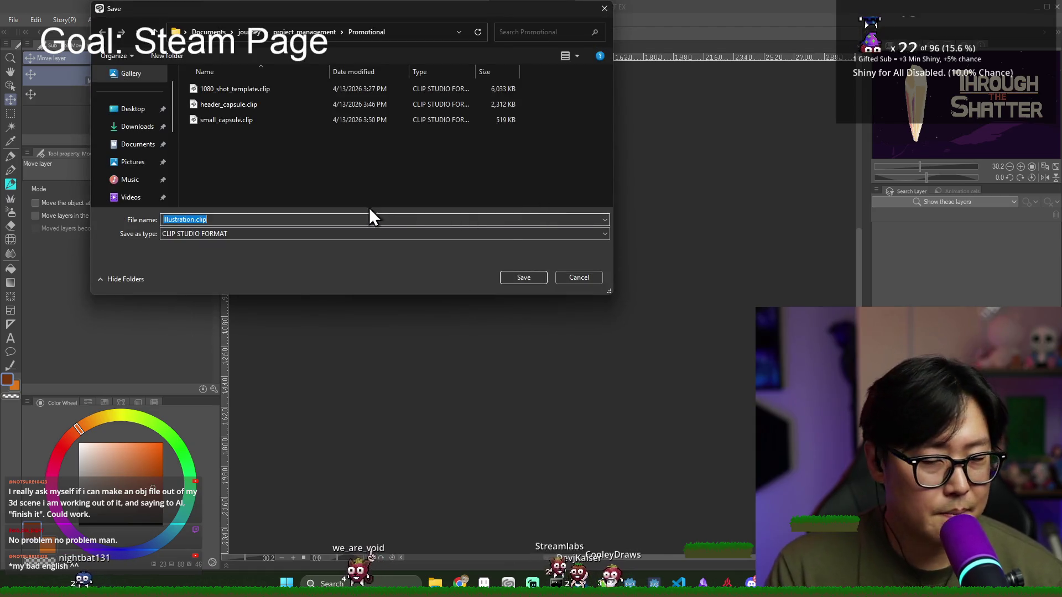
pyautogui.write('main_capsule')
pyautogui.press('Return')
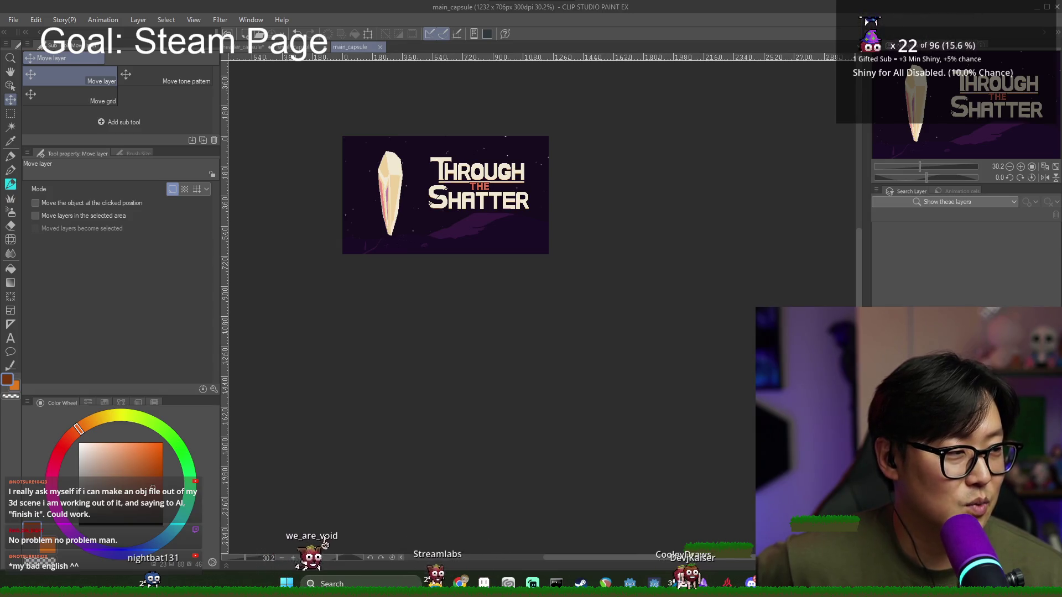
# Step: Export the canvas as main_capsule.png into Promotional with the default PNG settings
pyautogui.click(12, 19)
pyautogui.moveTo(59, 167)
pyautogui.click(220, 190)
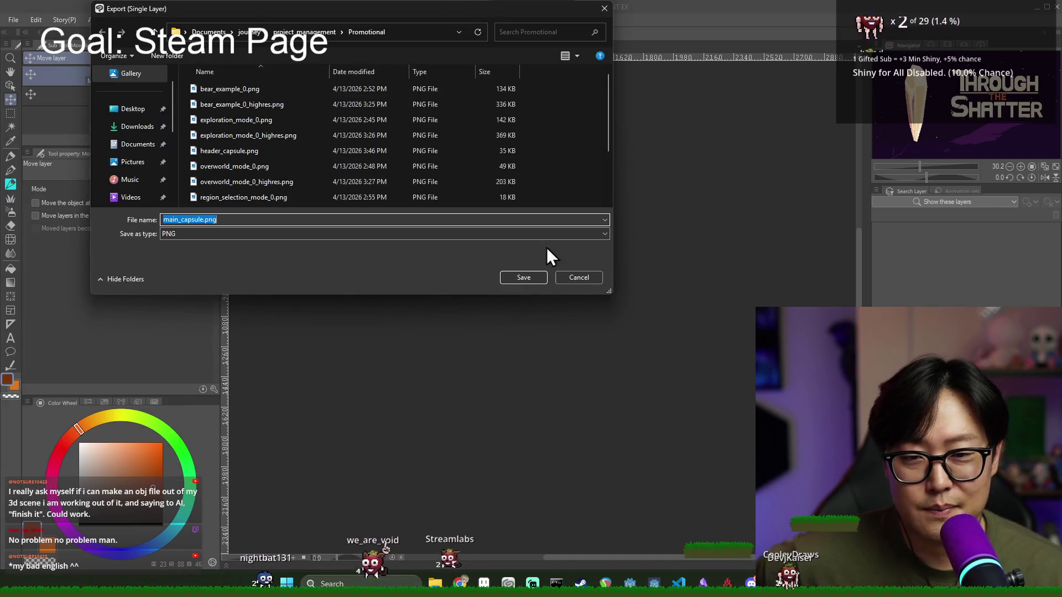
pyautogui.click(524, 278)
pyautogui.click(642, 136)
pyautogui.click(1026, 33)
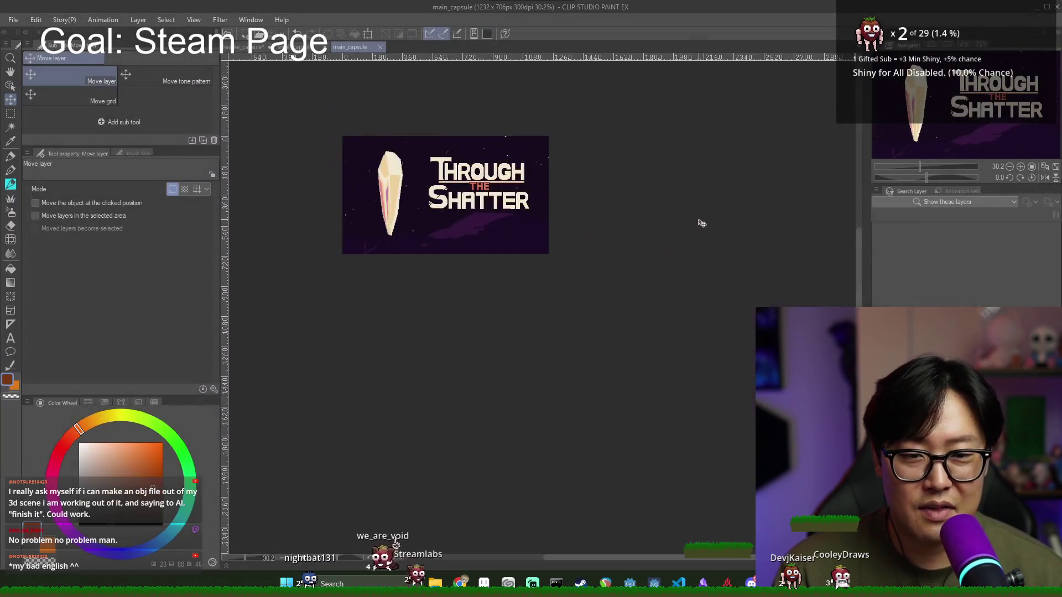
pyautogui.hotkey('alt', 'Tab')
pyautogui.click(521, 253)
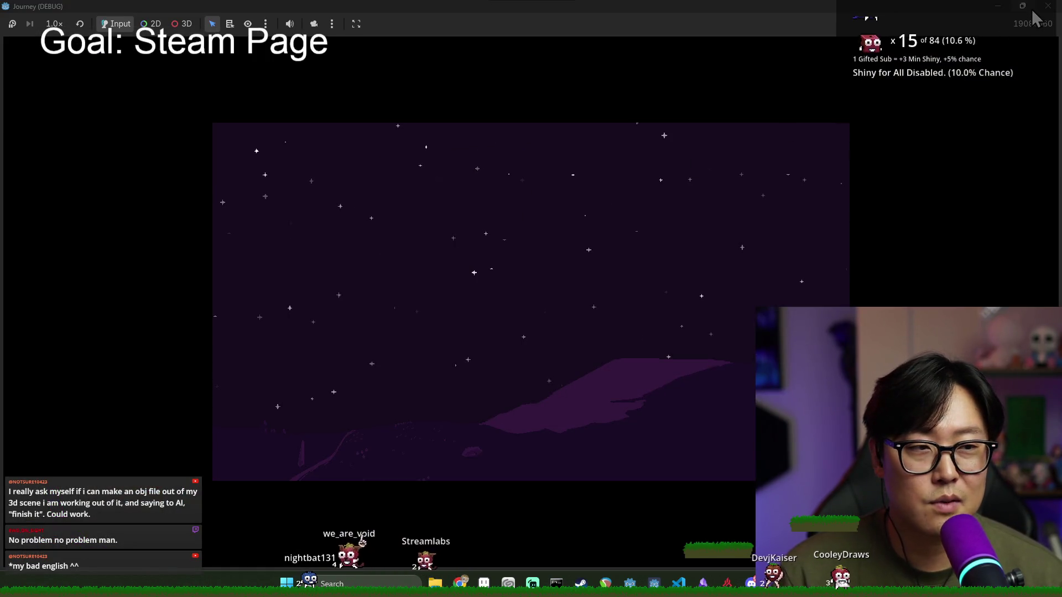
# Step: Close the game and show TitleBanner, TitleMenu and TitleNarrativeLbl in Godot, keeping Flash hidden
pyautogui.click(1048, 5)
pyautogui.hotkey('alt', 'Tab')
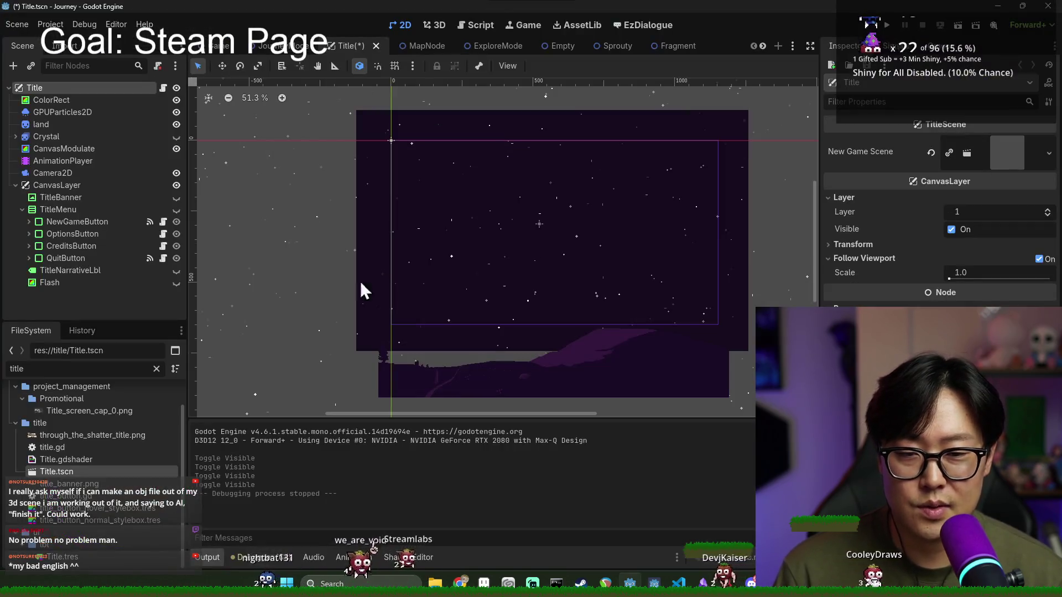
pyautogui.click(176, 210)
pyautogui.click(175, 198)
pyautogui.click(176, 270)
pyautogui.click(176, 283)
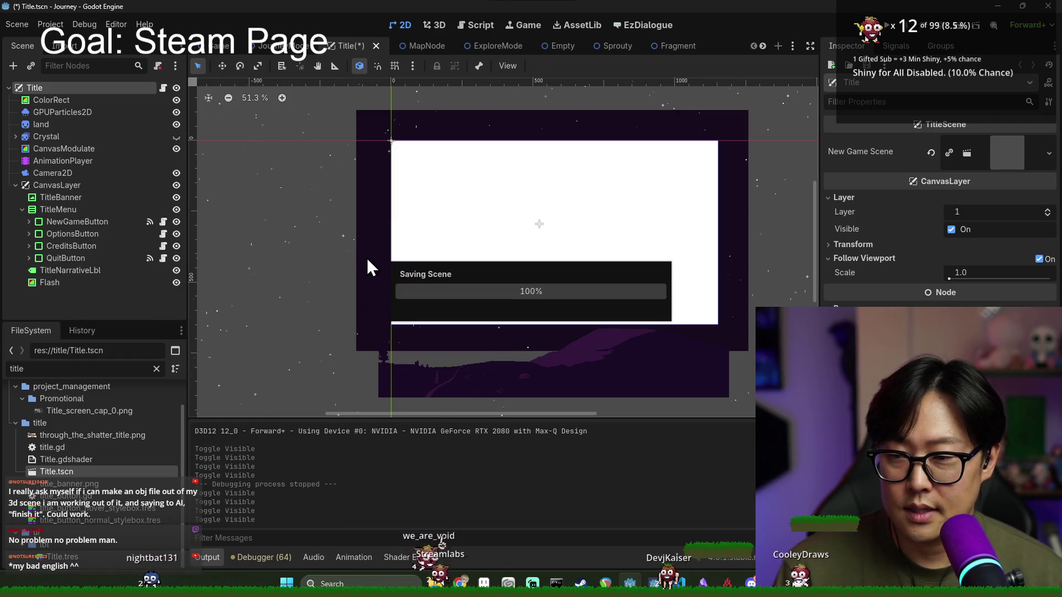
pyautogui.click(176, 283)
pyautogui.hotkey('alt', 'Tab')
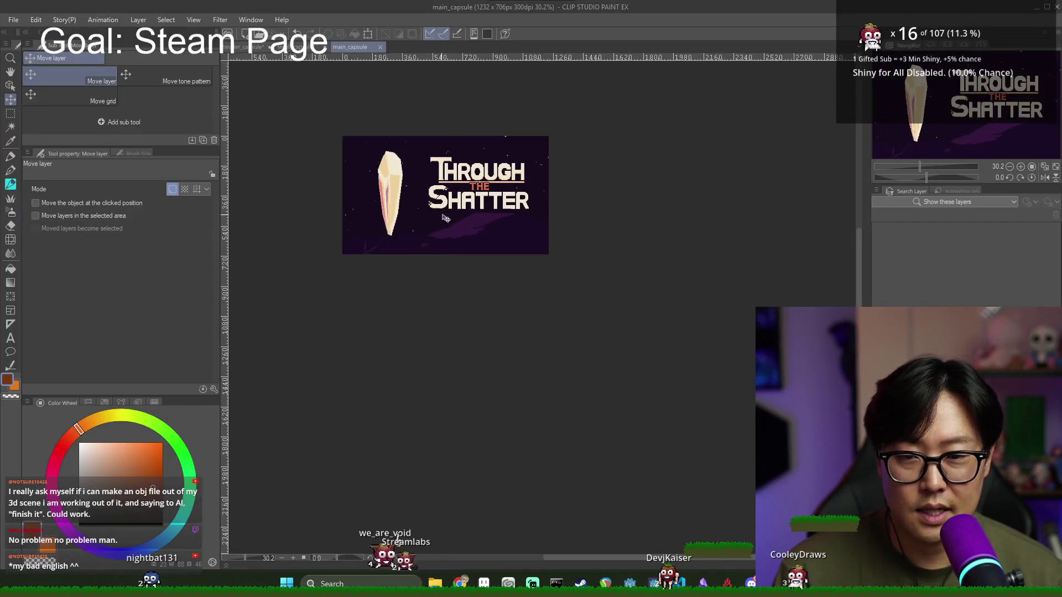
pyautogui.hotkey('alt', 'Tab')
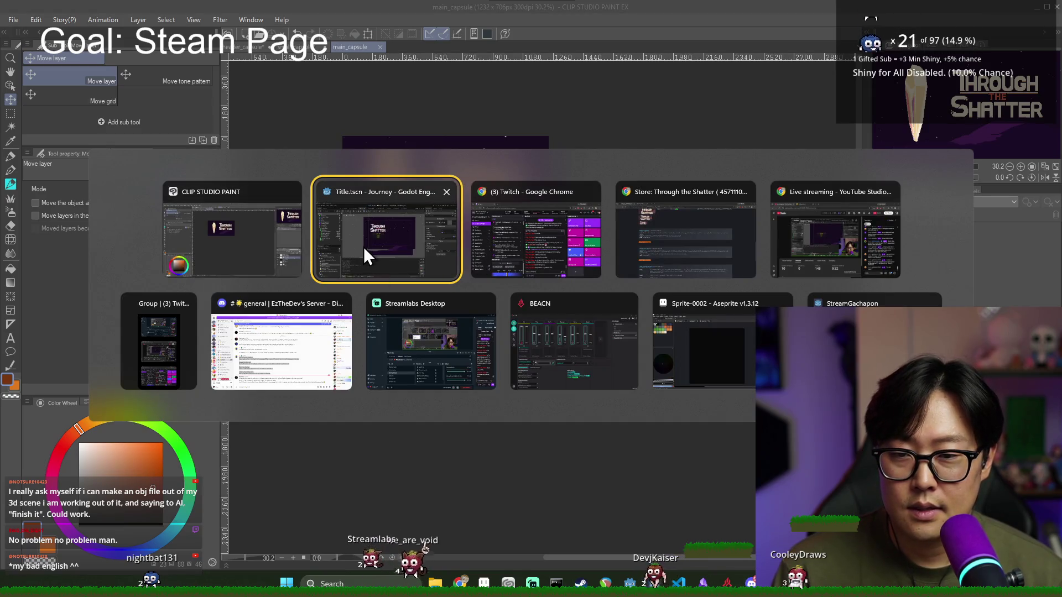
# Step: Export main_capsule.png again as PNG, overwriting the existing file with the same settings
pyautogui.click(270, 247)
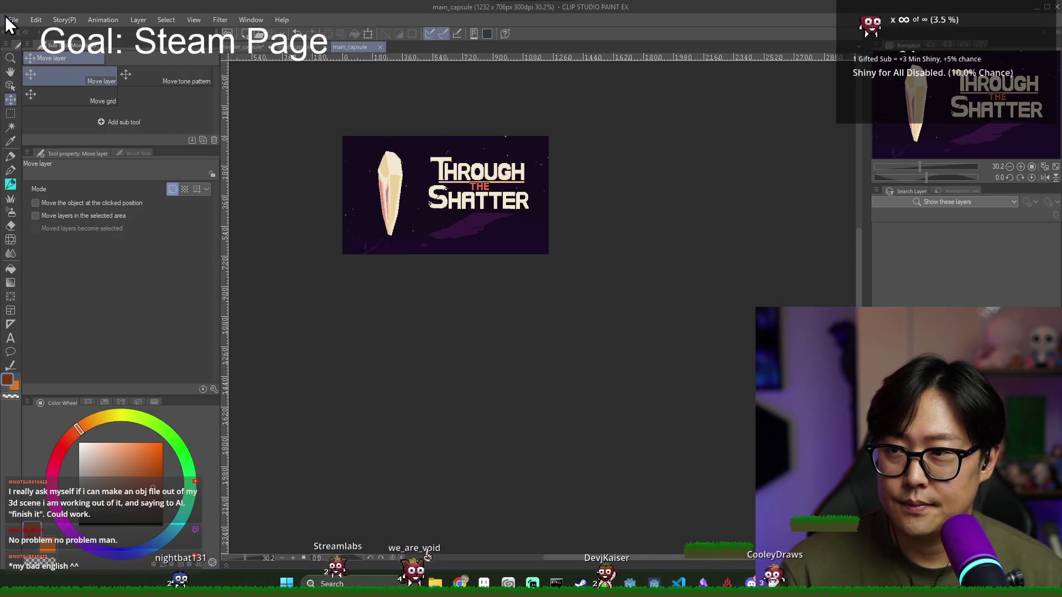
pyautogui.click(13, 21)
pyautogui.moveTo(49, 233)
pyautogui.moveTo(139, 163)
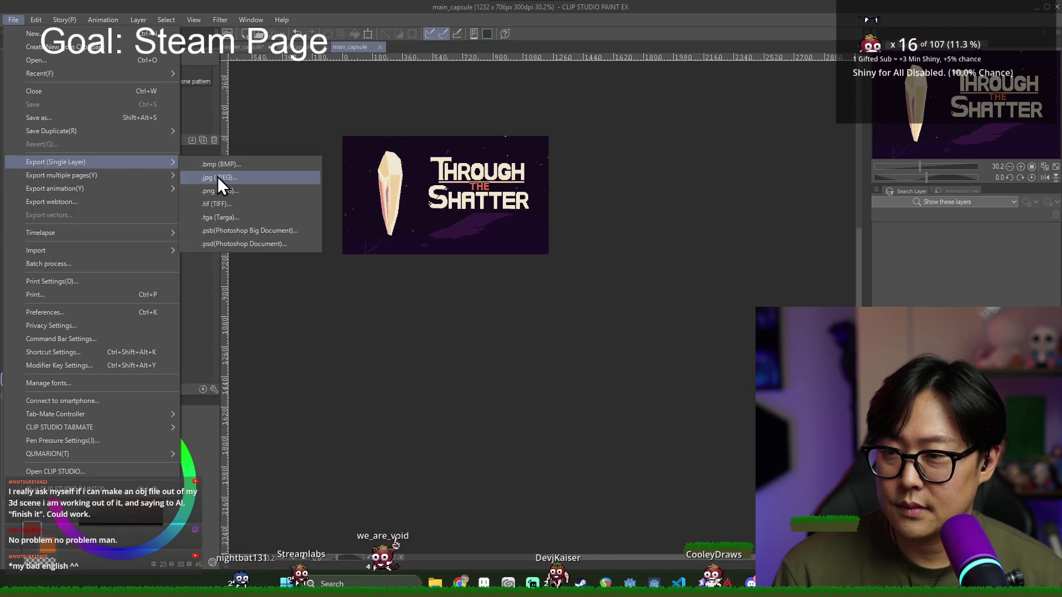
pyautogui.click(209, 188)
pyautogui.click(538, 276)
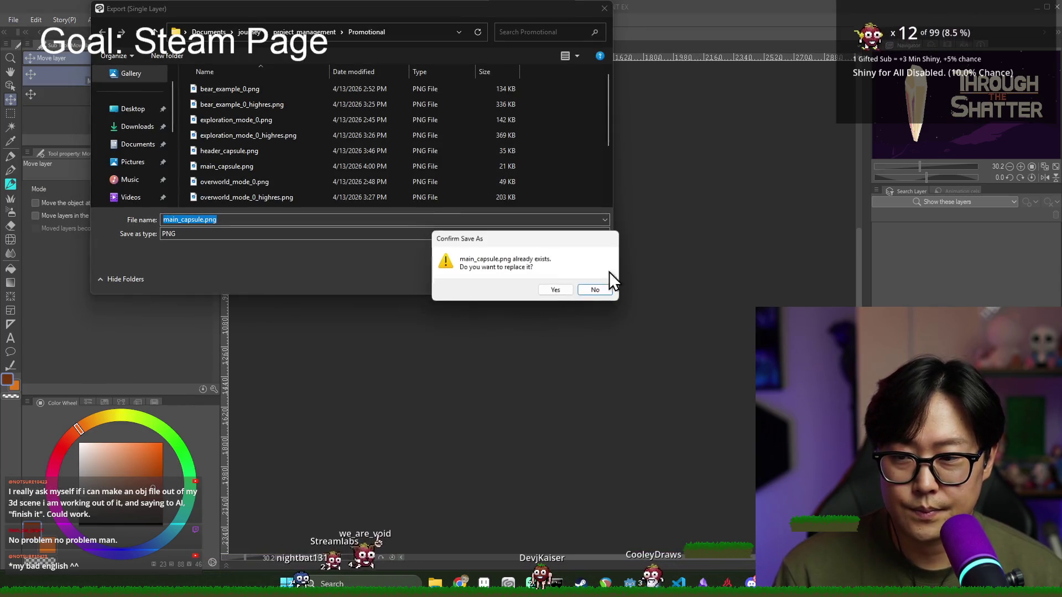
pyautogui.click(569, 294)
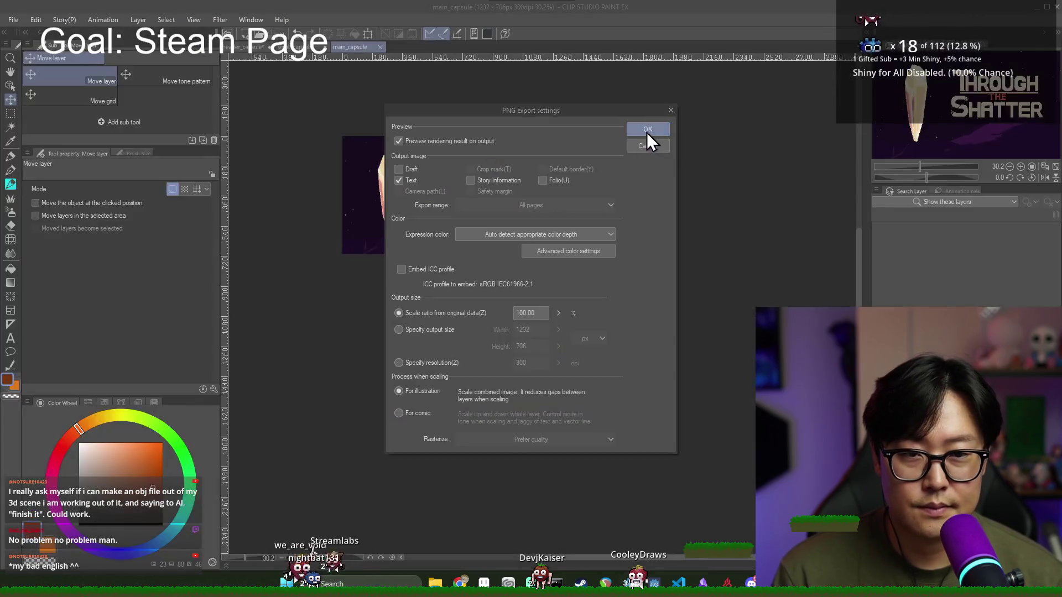
pyautogui.click(647, 131)
pyautogui.click(1018, 33)
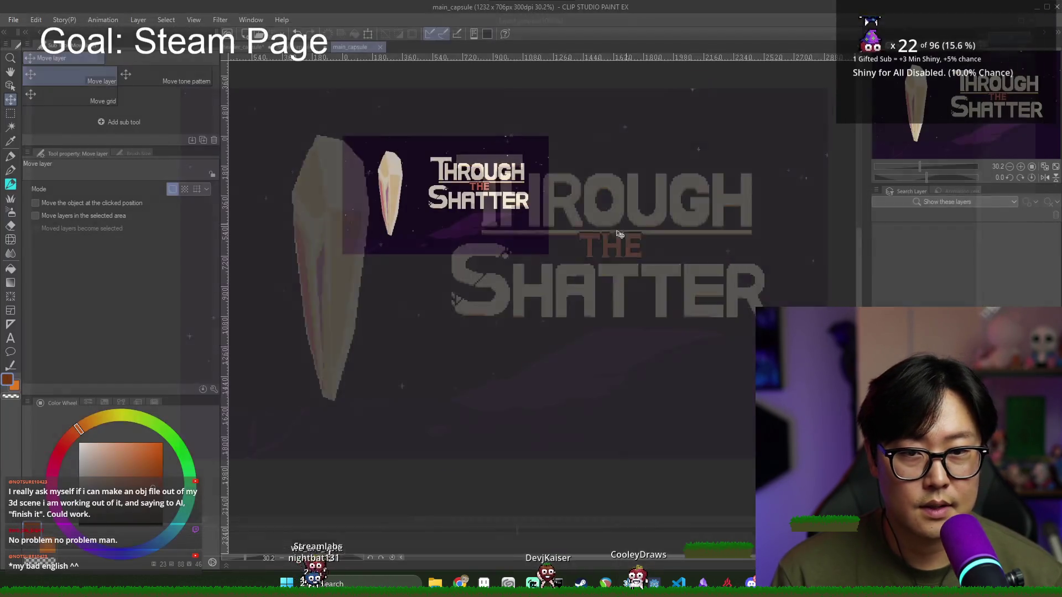
pyautogui.hotkey('alt', 'Tab')
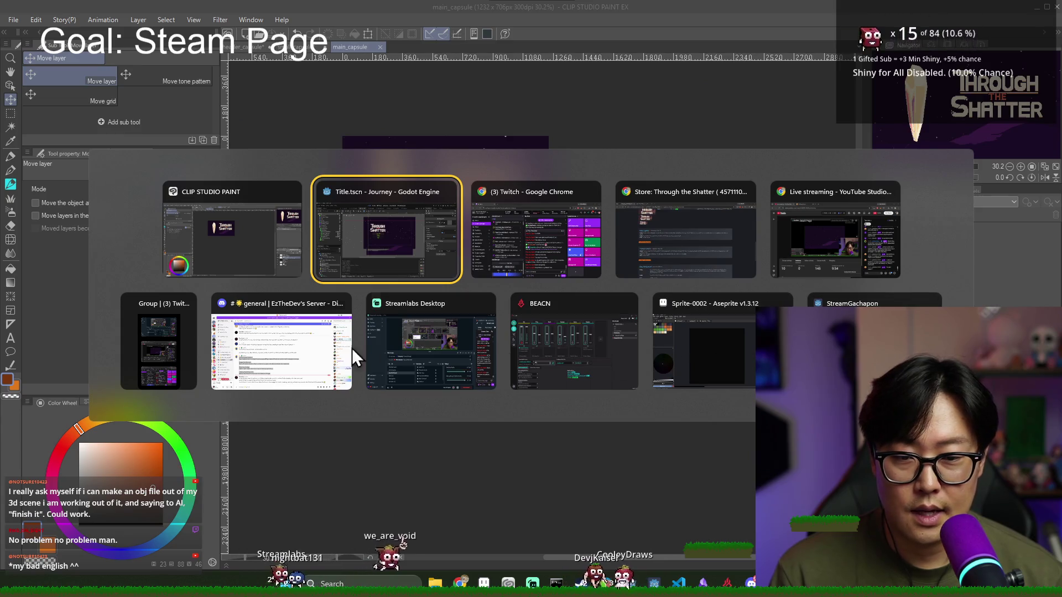
pyautogui.click(755, 244)
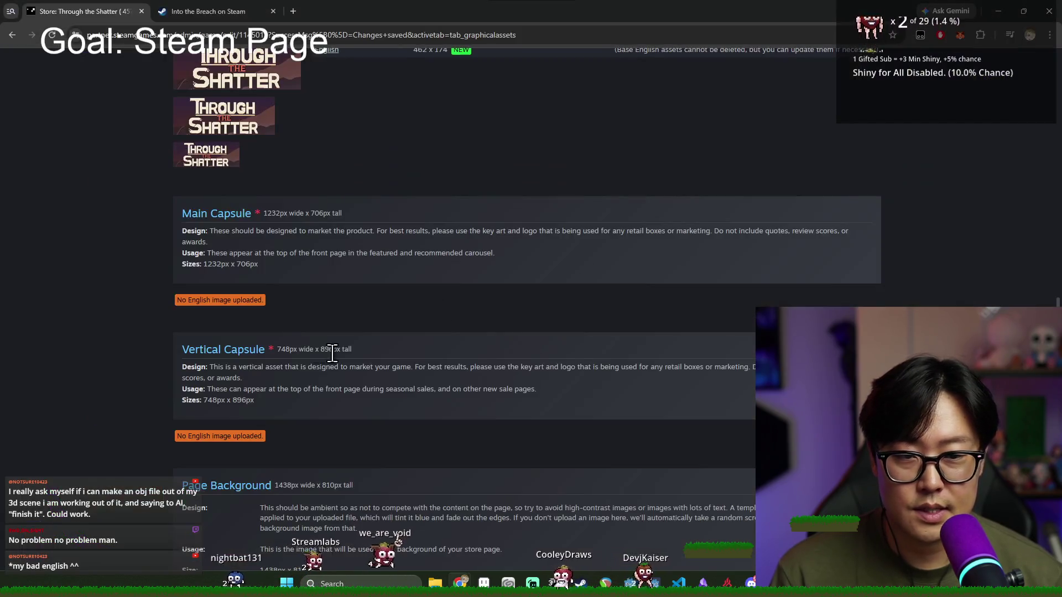
# Step: Browse to Documents > journey > project_management > Promotional in File Explorer
pyautogui.scroll(15, 363, 343)
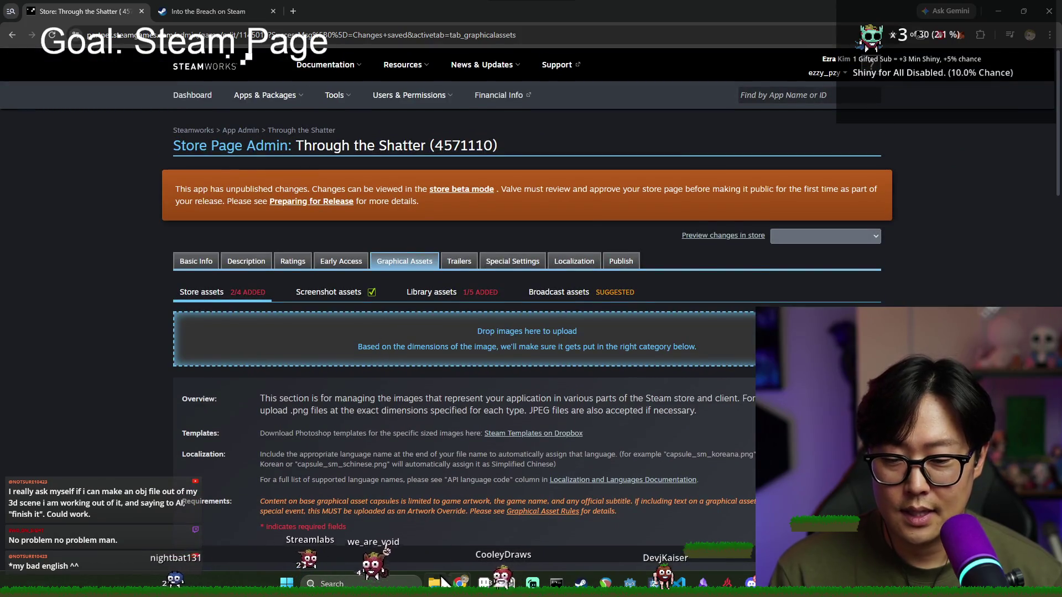
pyautogui.click(434, 584)
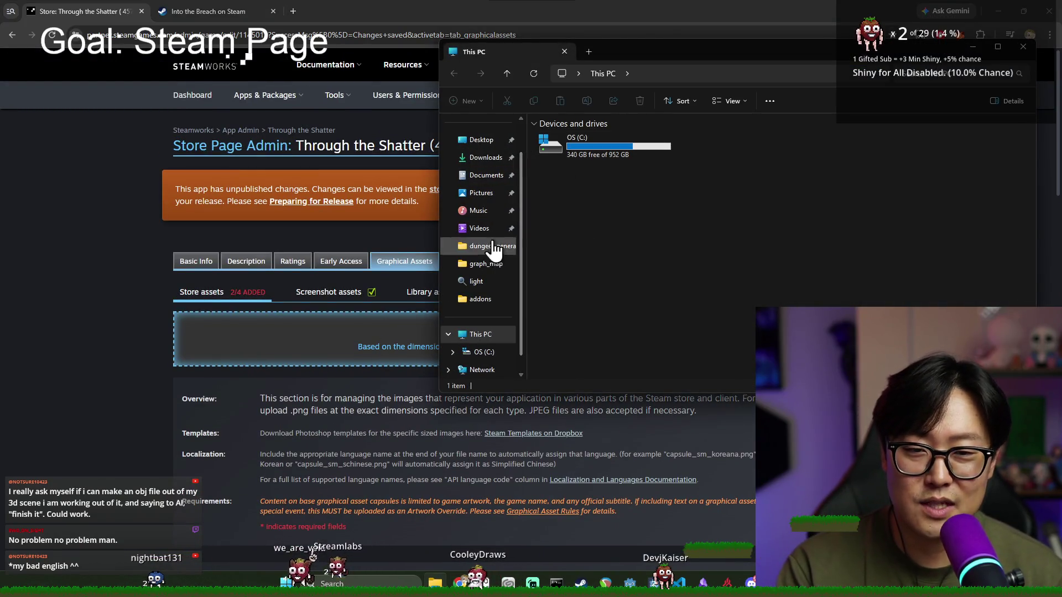
pyautogui.click(487, 176)
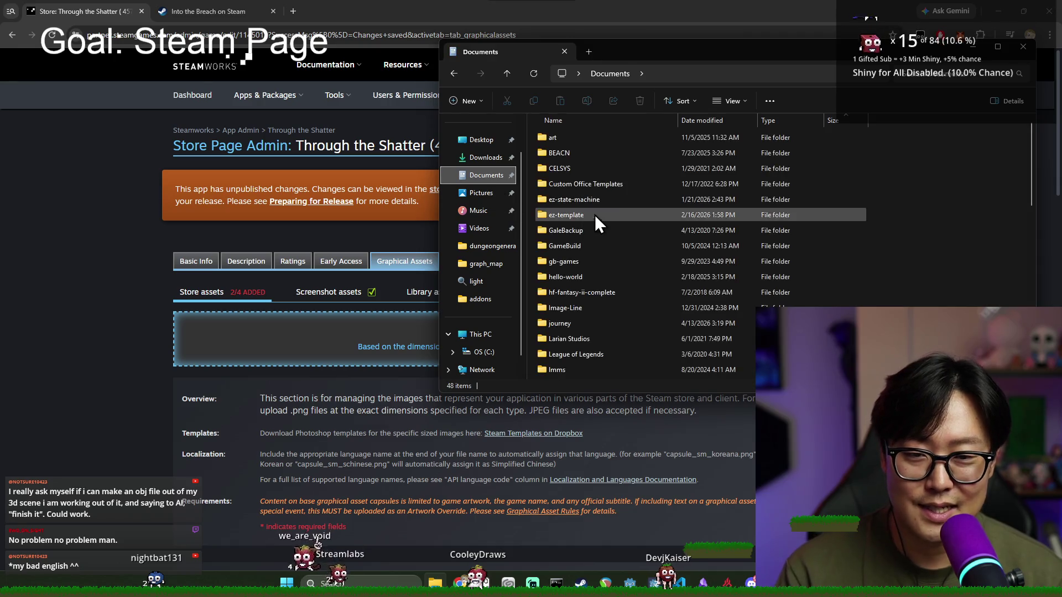
pyautogui.doubleClick(577, 197)
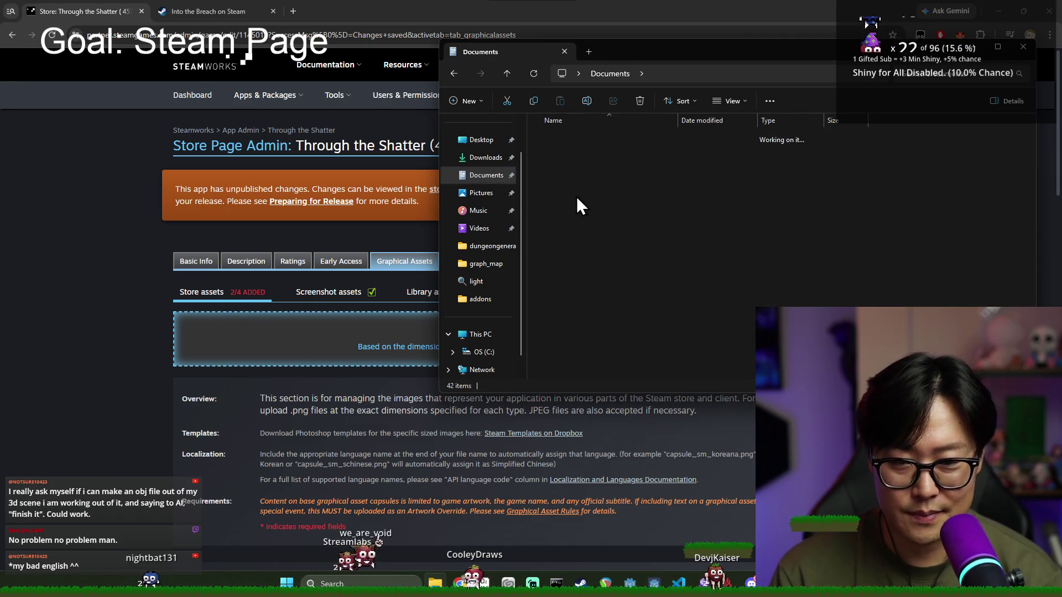
pyautogui.press('t')
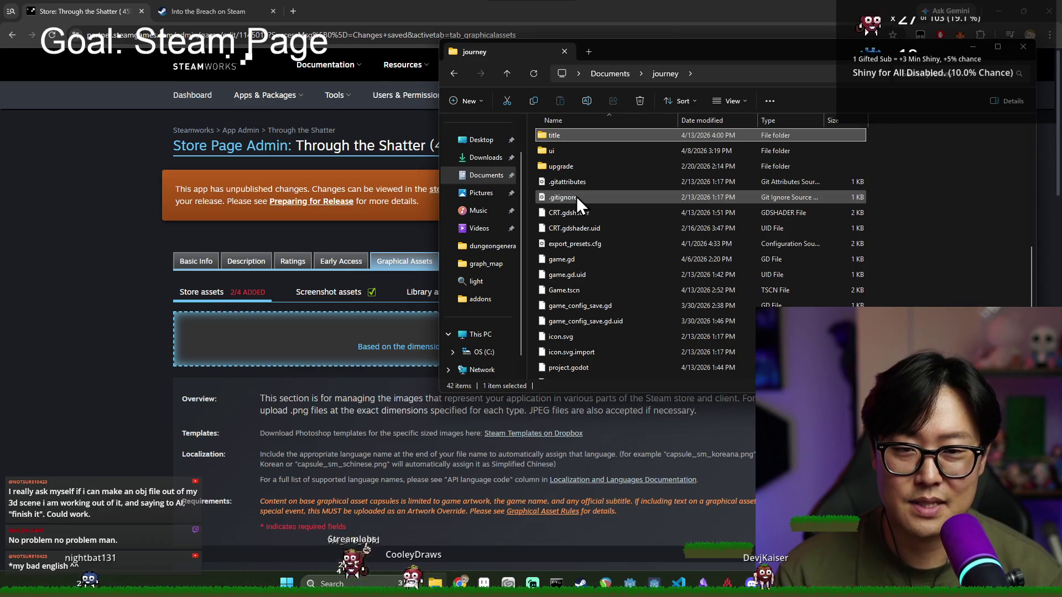
pyautogui.doubleClick(569, 138)
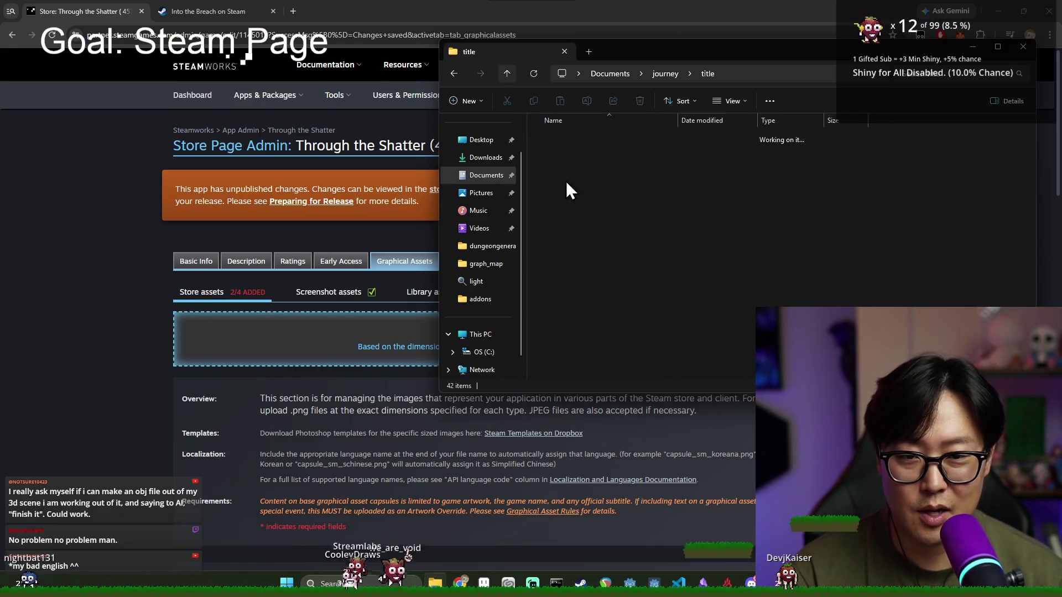
pyautogui.press('BackSpace')
pyautogui.doubleClick(572, 293)
pyautogui.click(563, 152)
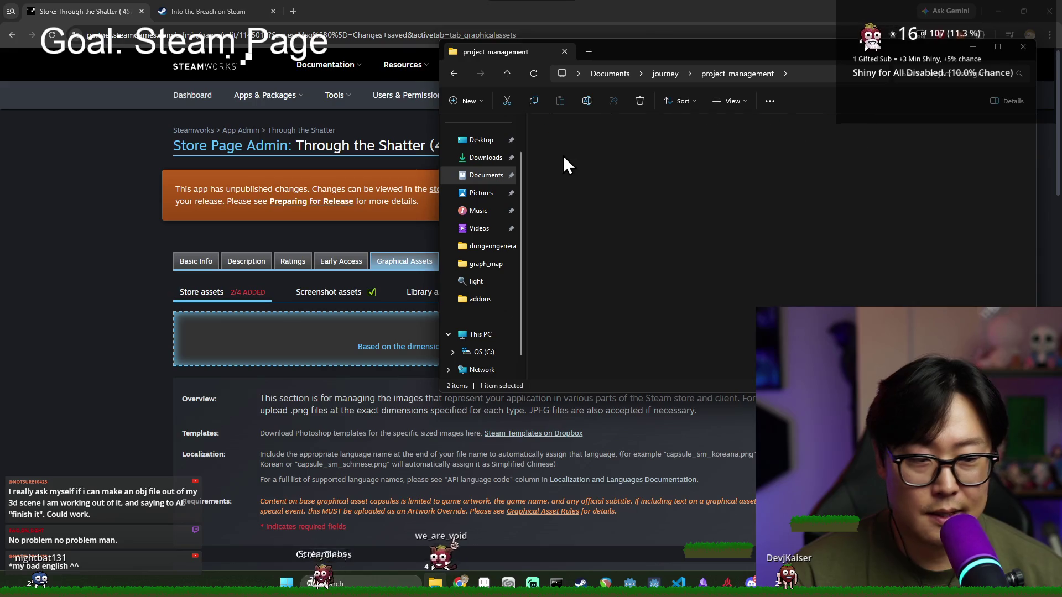
pyautogui.doubleClick(563, 155)
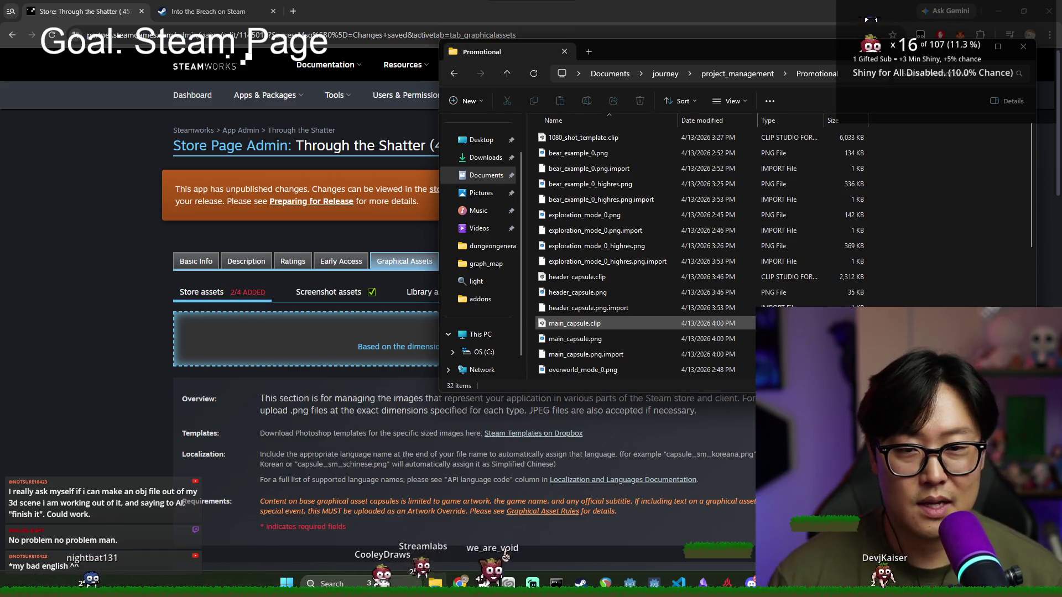
# Step: Open main_capsule.png from the Promotional folder in the image viewer
pyautogui.scroll(-2, 664, 285)
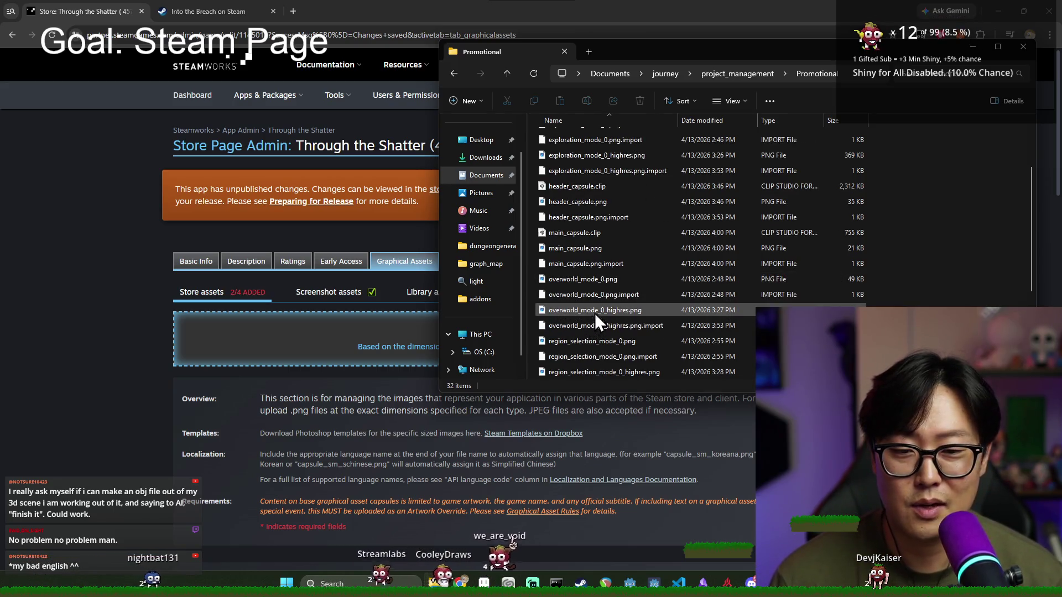
pyautogui.scroll(-3, 575, 246)
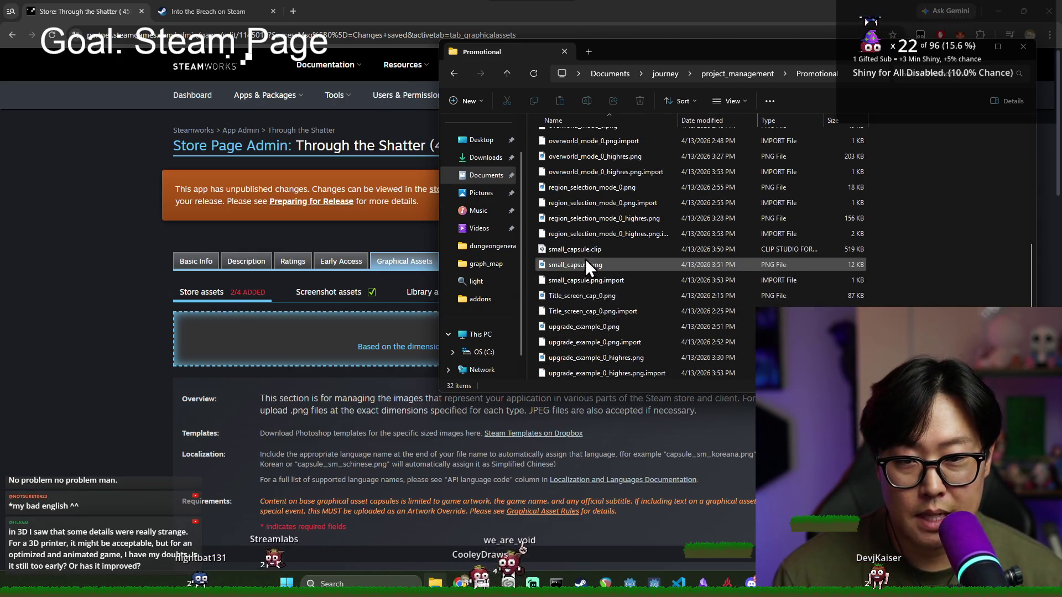
pyautogui.press('m')
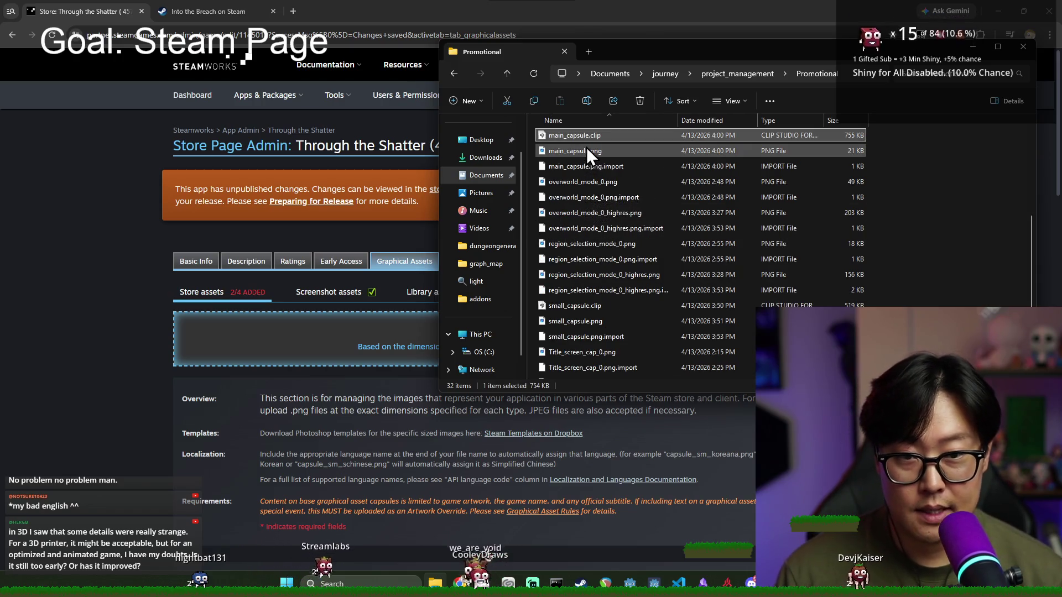
pyautogui.click(585, 150)
pyautogui.press('Return')
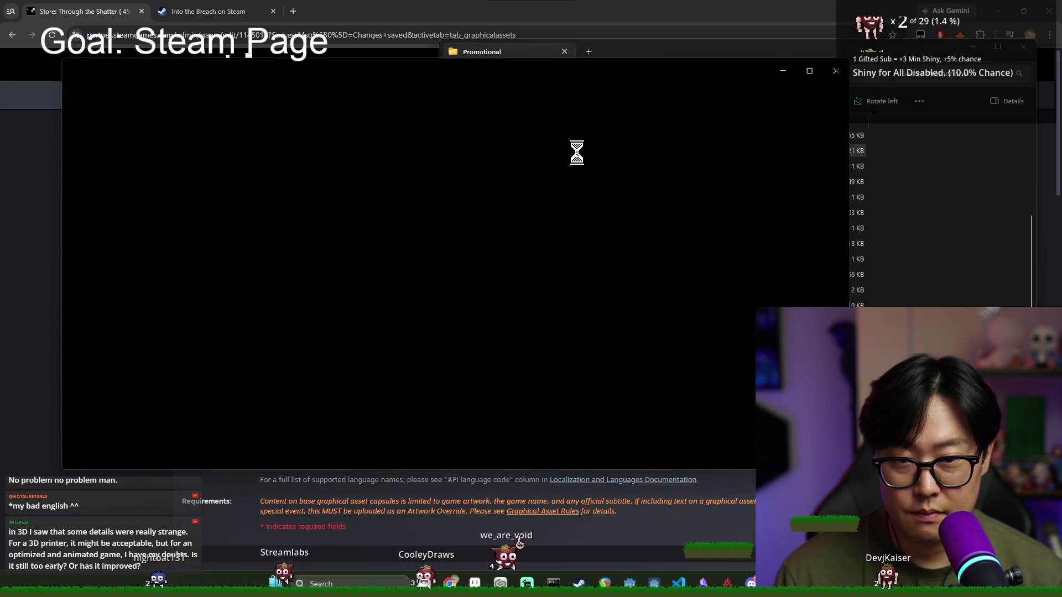
# Step: Drop main_capsule.png onto the upload area and upload it, confirming the legible-logo and no-extra-text rules
pyautogui.moveTo(569, 152); pyautogui.dragTo(372, 338)
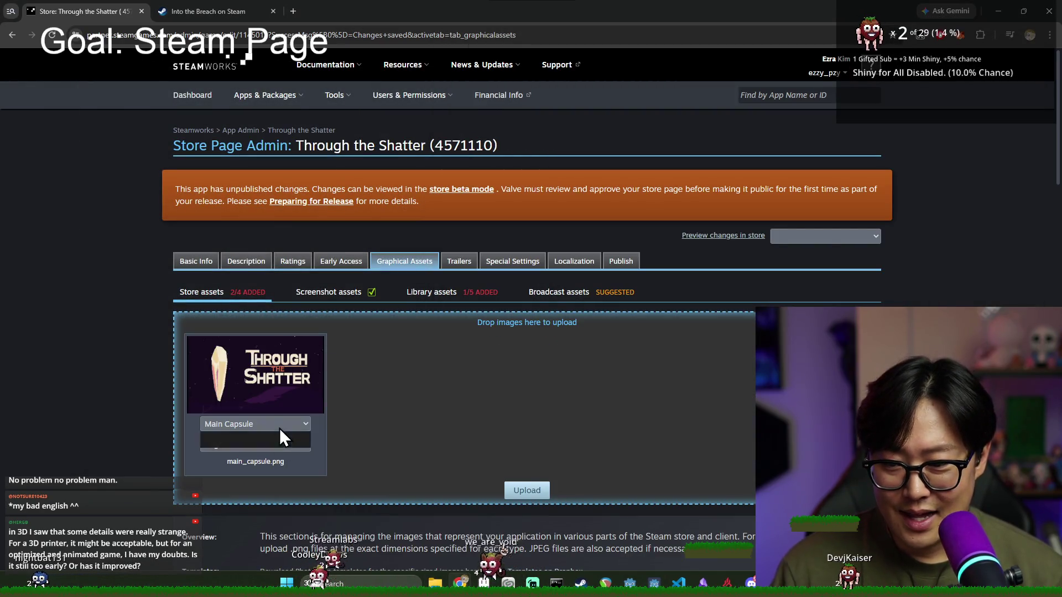
pyautogui.click(527, 491)
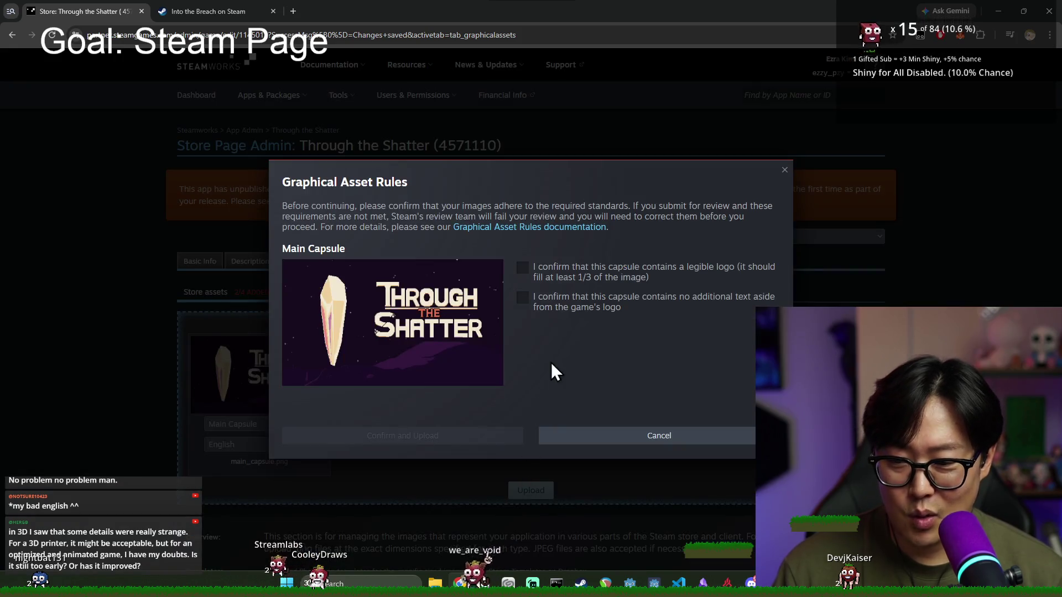
pyautogui.click(537, 276)
pyautogui.click(523, 298)
pyautogui.click(474, 436)
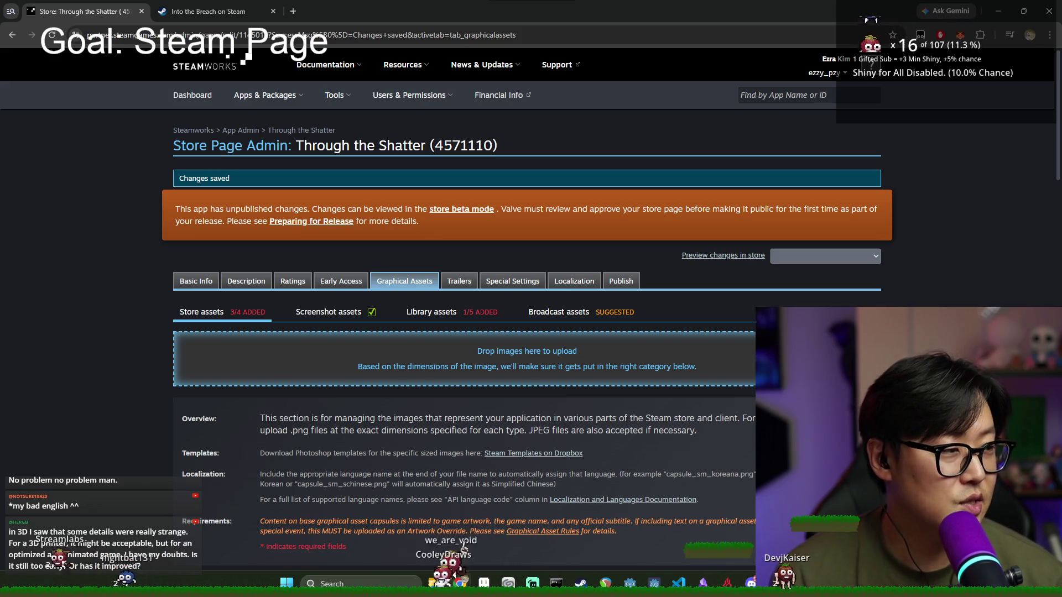
# Step: Scroll through the Graphical Assets page, briefly selecting the Page Background description text
pyautogui.scroll(-20, 618, 331)
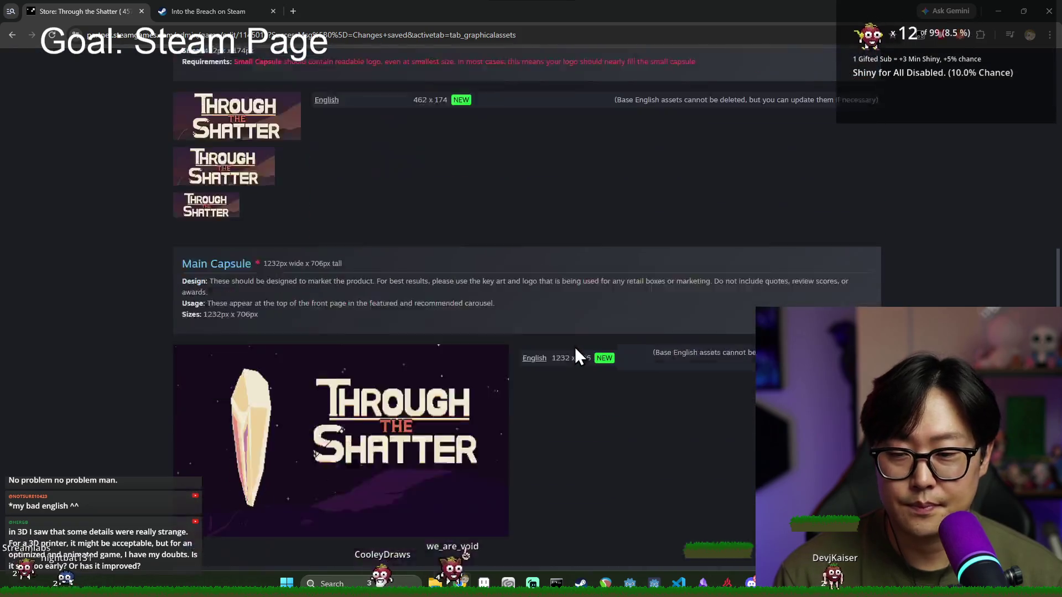
pyautogui.scroll(4, 554, 357)
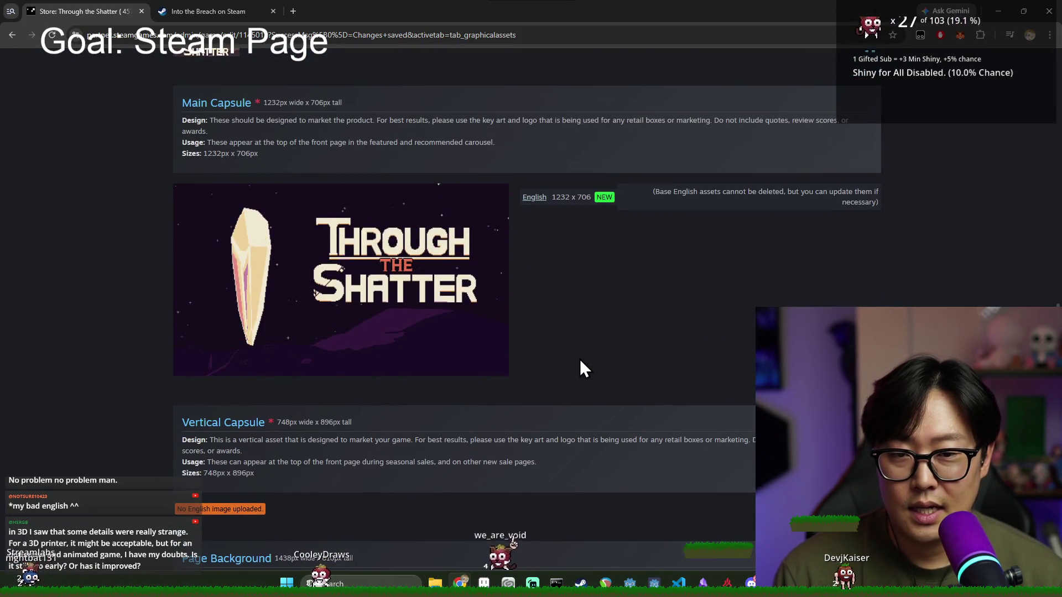
pyautogui.scroll(8, 579, 359)
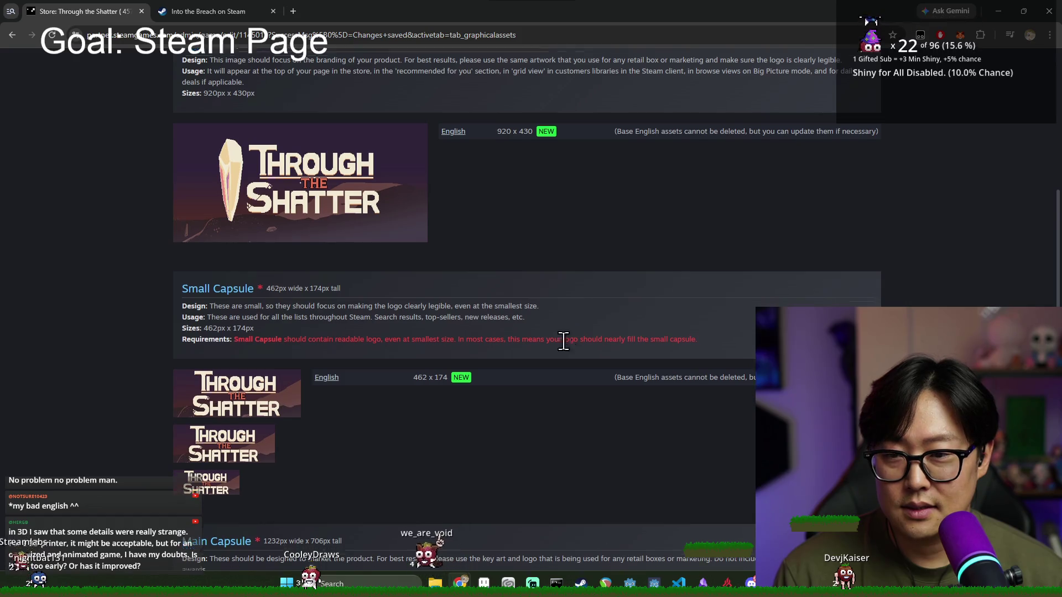
pyautogui.scroll(-8, 563, 338)
pyautogui.scroll(-2, 552, 279)
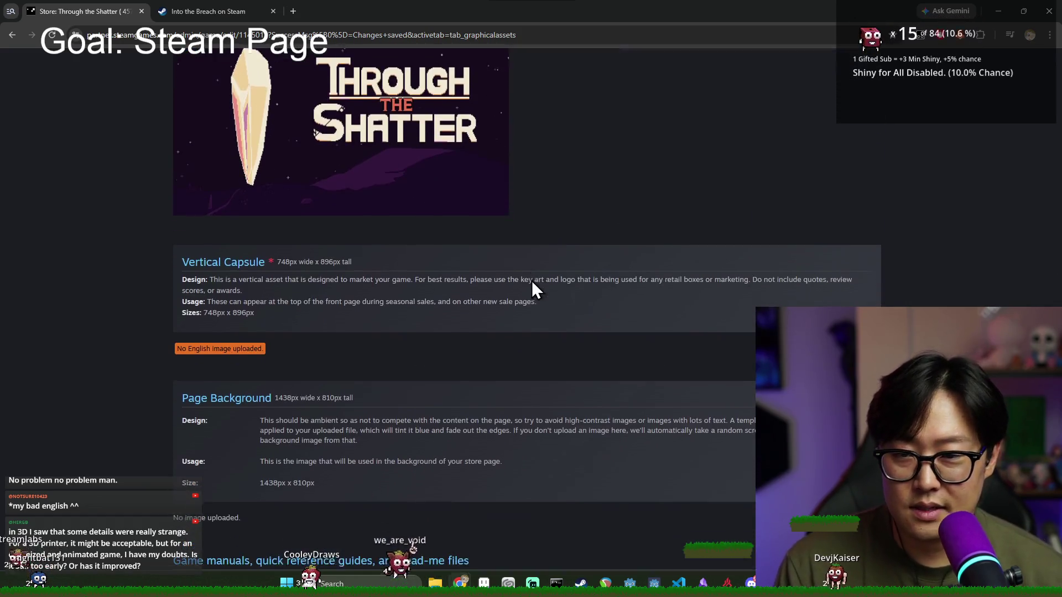
pyautogui.scroll(-3, 397, 257)
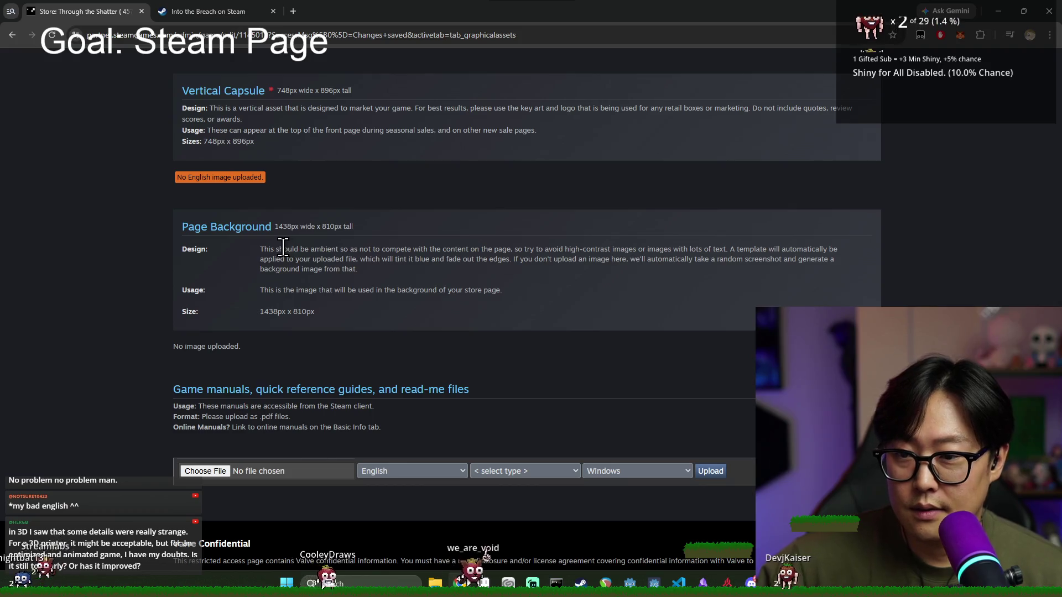
pyautogui.scroll(2, 282, 330)
pyautogui.moveTo(249, 363); pyautogui.dragTo(399, 397)
pyautogui.click(390, 393)
pyautogui.moveTo(286, 342); pyautogui.dragTo(361, 384)
# Step: Confirm the new 1232 x 706 Main Capsule image is listed, then return to Clip Studio Paint
pyautogui.scroll(10, 348, 312)
pyautogui.scroll(1, 410, 292)
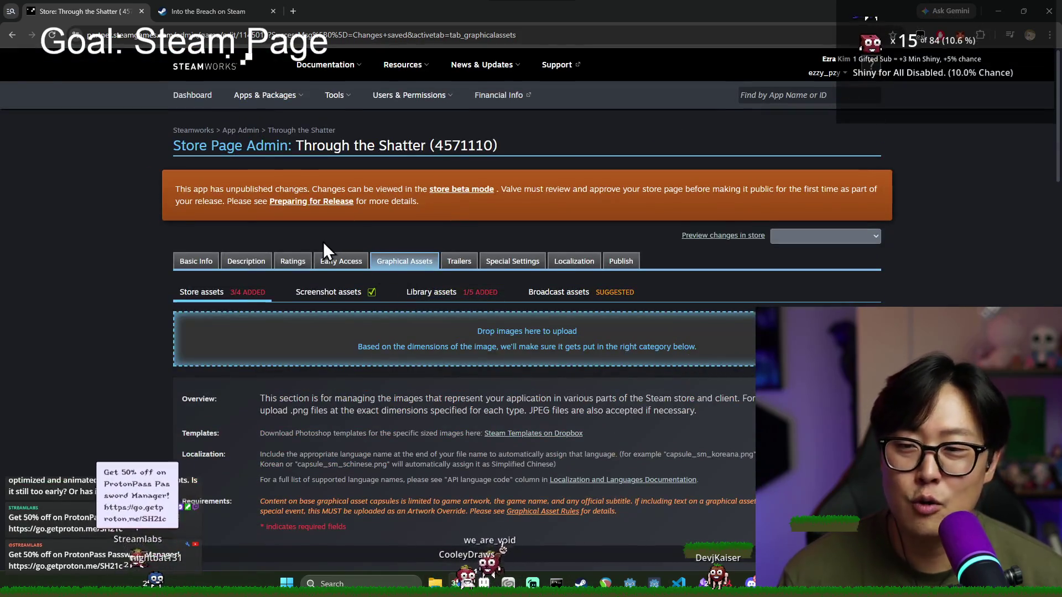
pyautogui.scroll(-12, 763, 253)
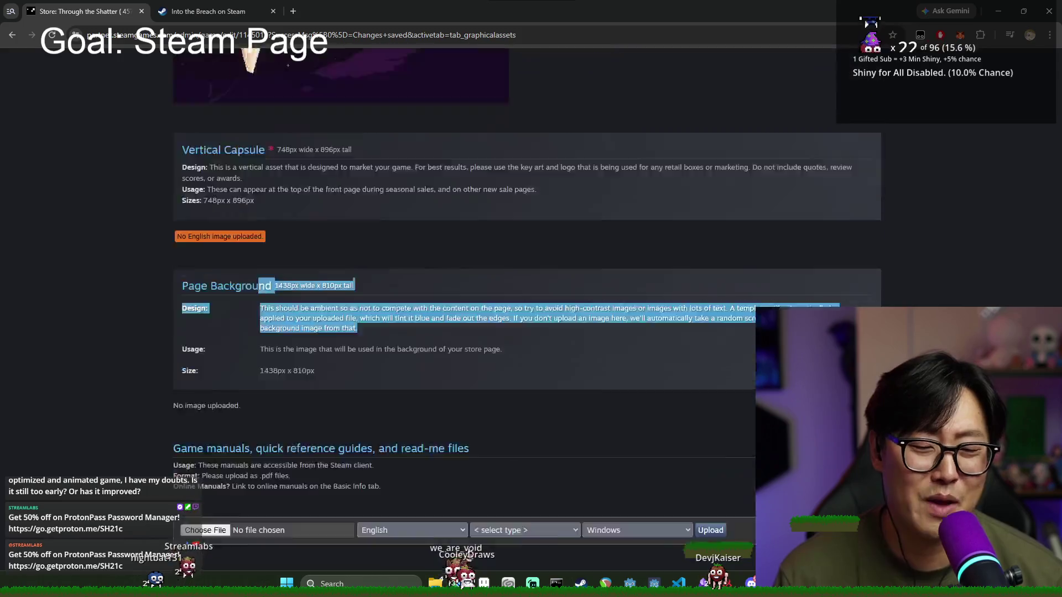
pyautogui.scroll(1, 299, 375)
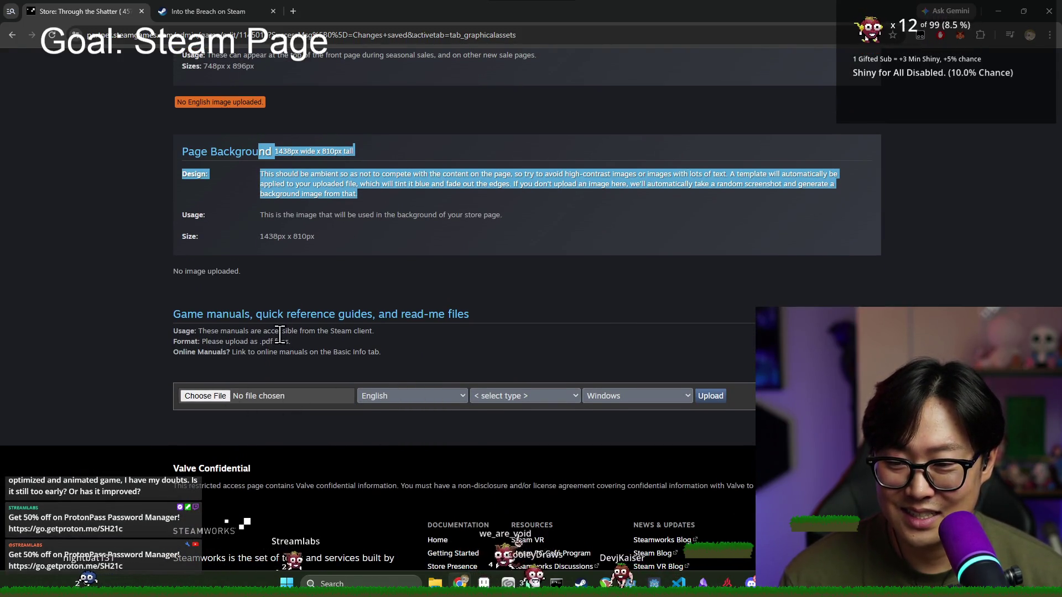
pyautogui.scroll(7, 627, 332)
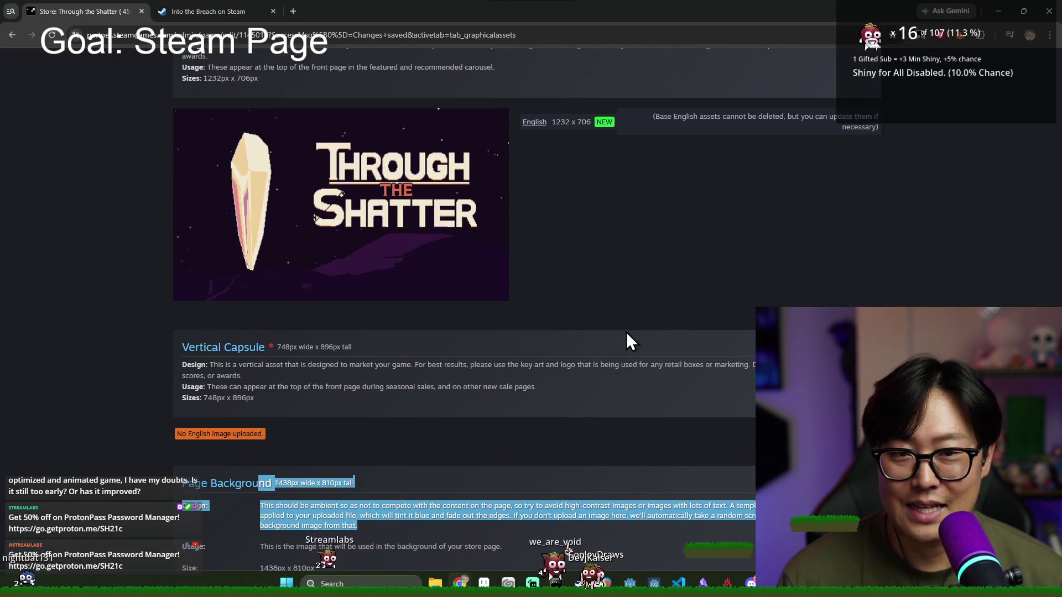
pyautogui.scroll(-4, 626, 332)
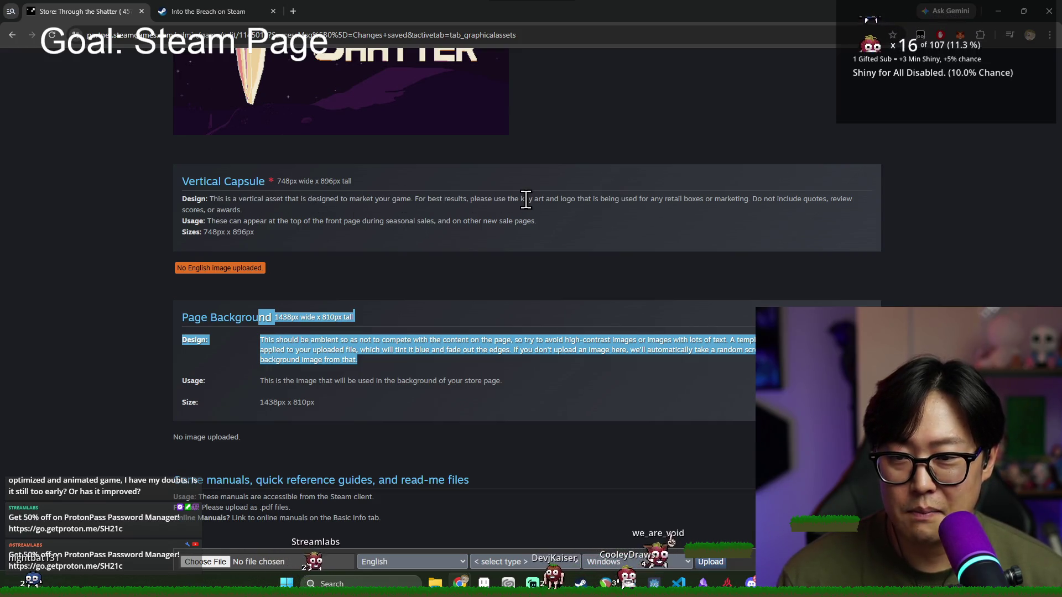
pyautogui.hotkey('alt', 'Tab')
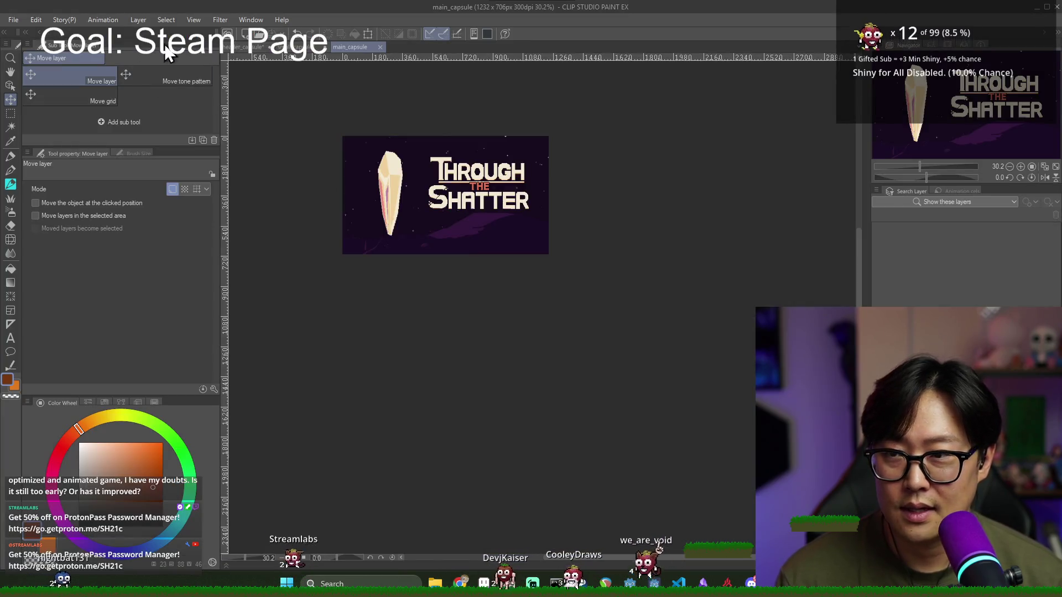
# Step: Open the New canvas settings, then view the empty 748 x 896 Vertical Capsule slot in Steamworks
pyautogui.hotkey('ctrl', 'n')
pyautogui.hotkey('alt', 'Tab')
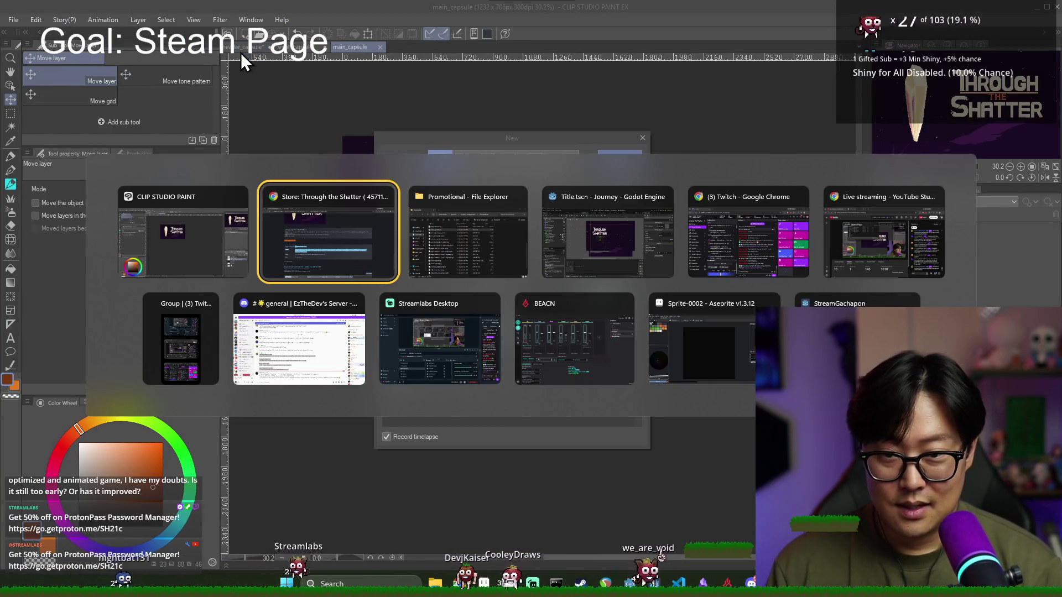
pyautogui.press('Tab')
pyautogui.press('Tab')
pyautogui.click(307, 248)
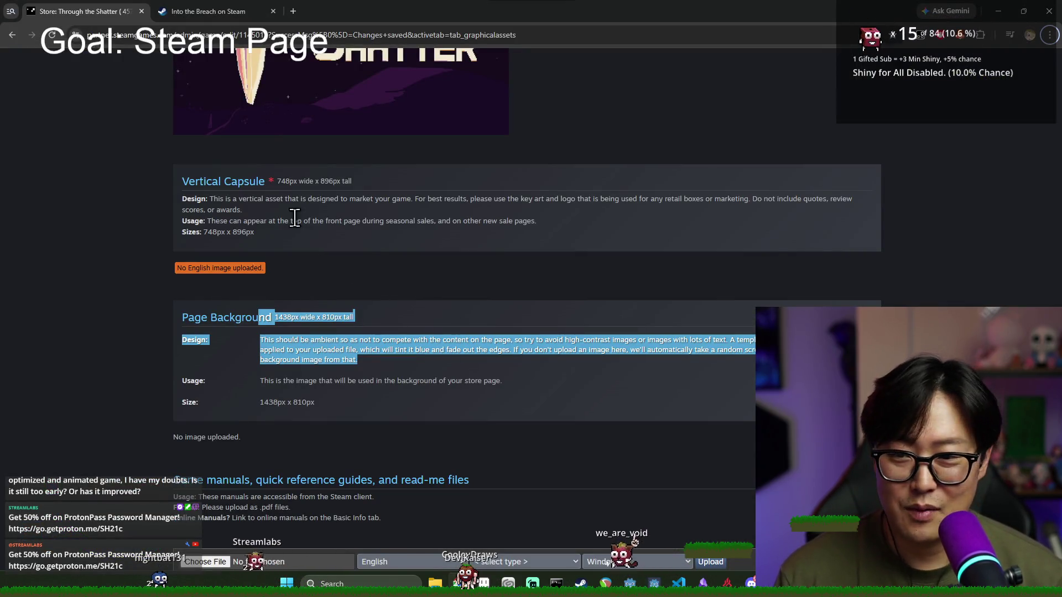
pyautogui.hotkey('alt', 'Tab')
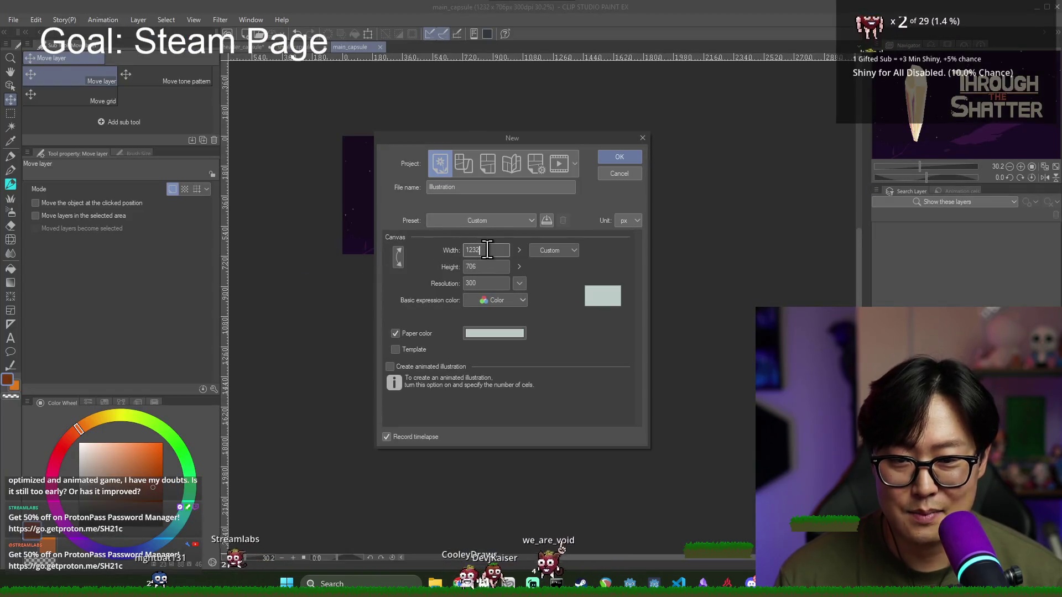
pyautogui.hotkey('alt', 'Tab')
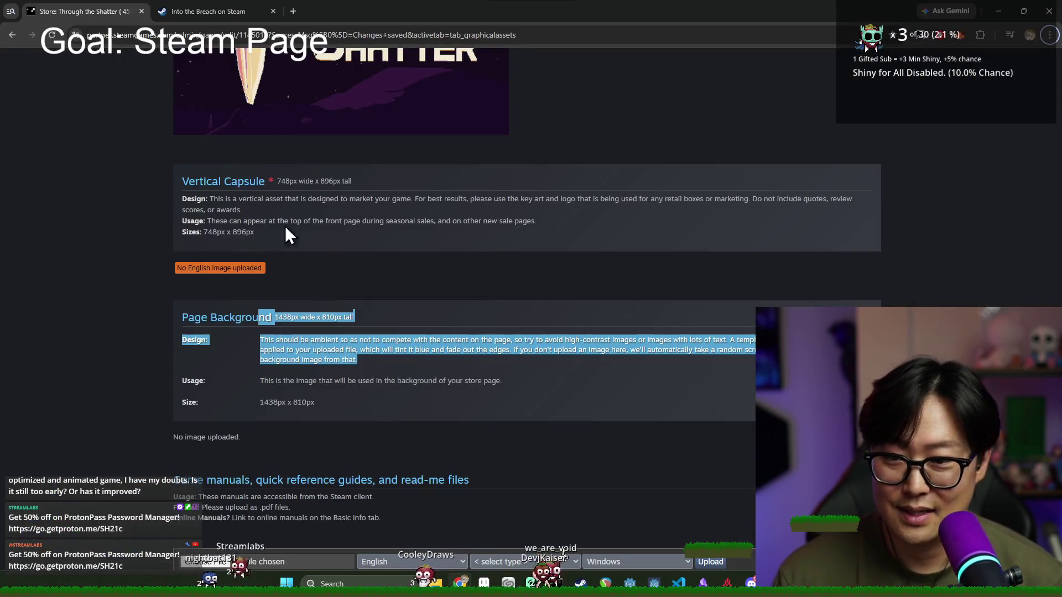